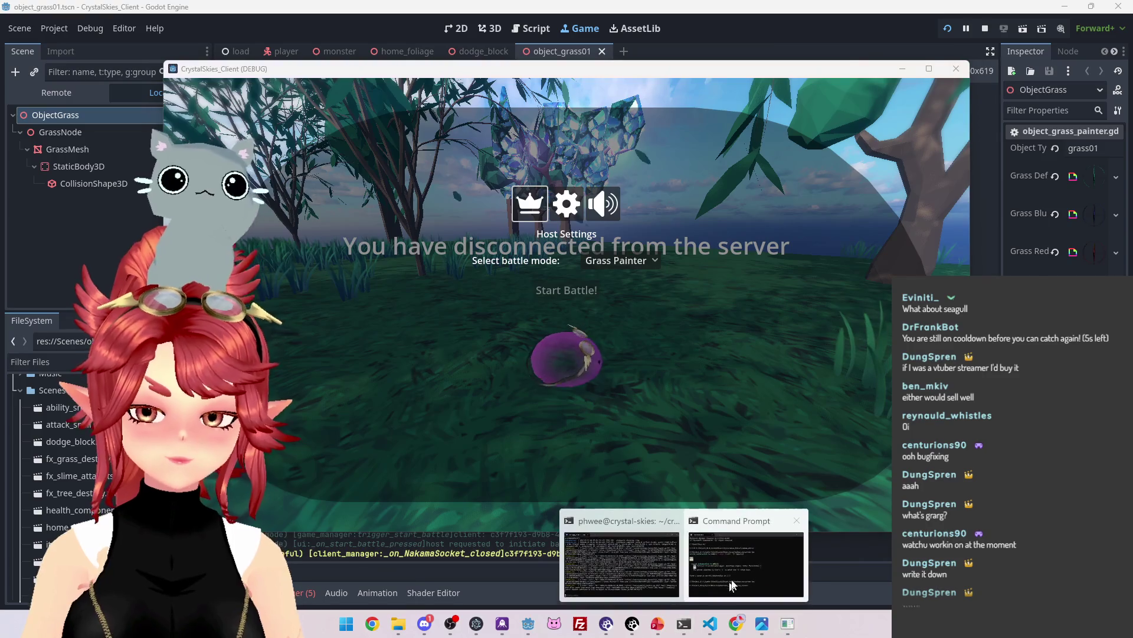
# - Bring the server log terminal forward, maximize it, and select the AllocateTeams error message
pyautogui.click(621, 569)
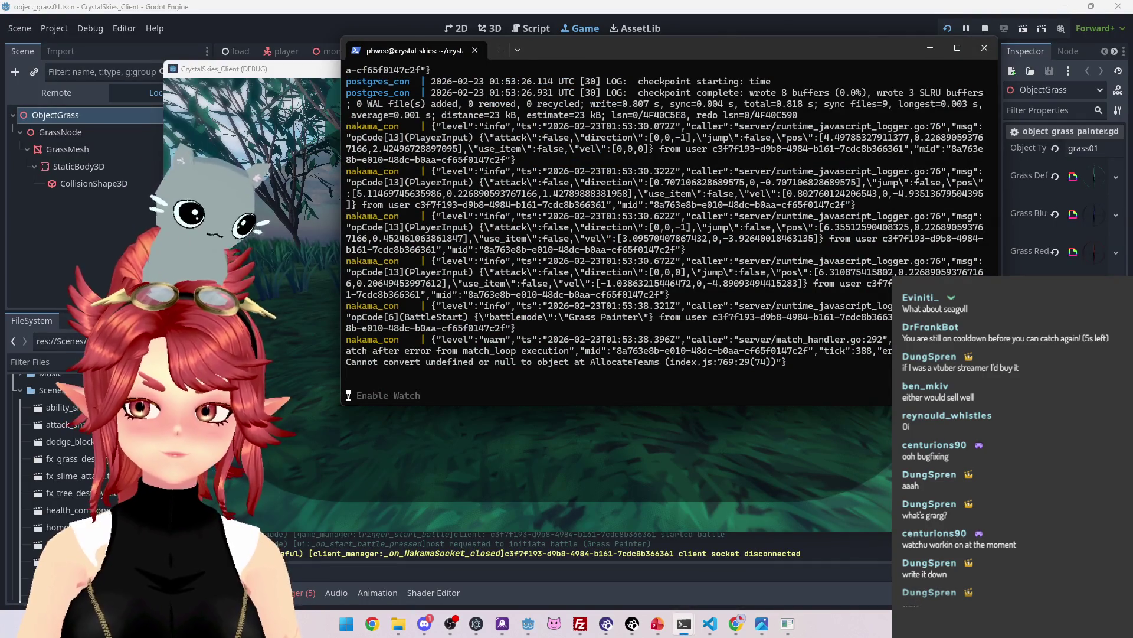
pyautogui.moveTo(367, 362); pyautogui.dragTo(658, 366)
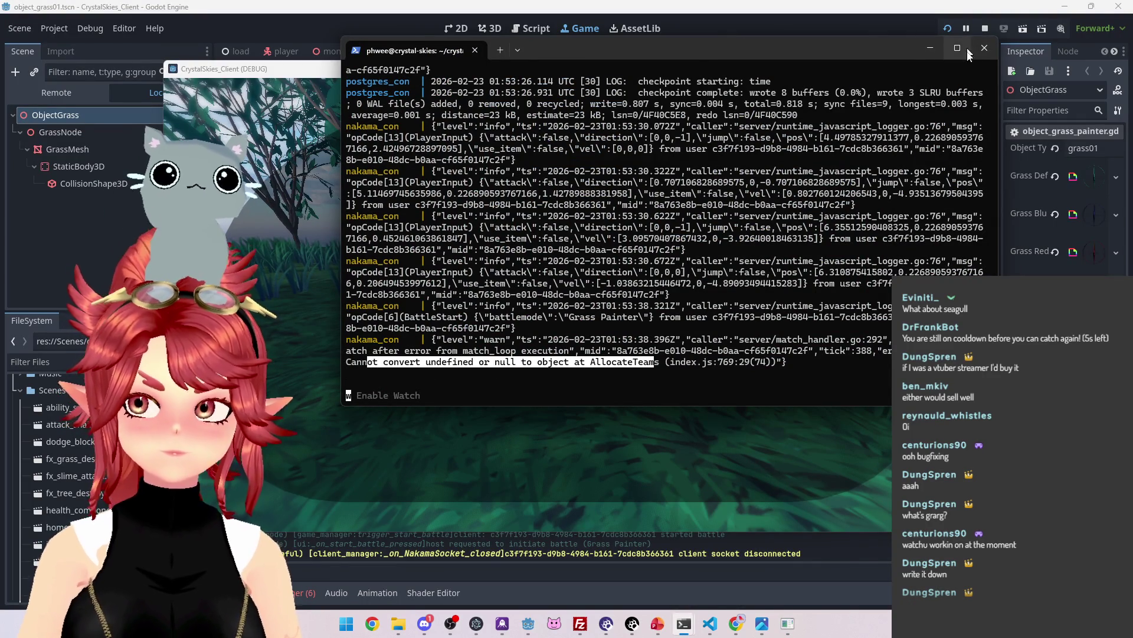
pyautogui.press('super+Up')
pyautogui.scroll(2, 642, 232)
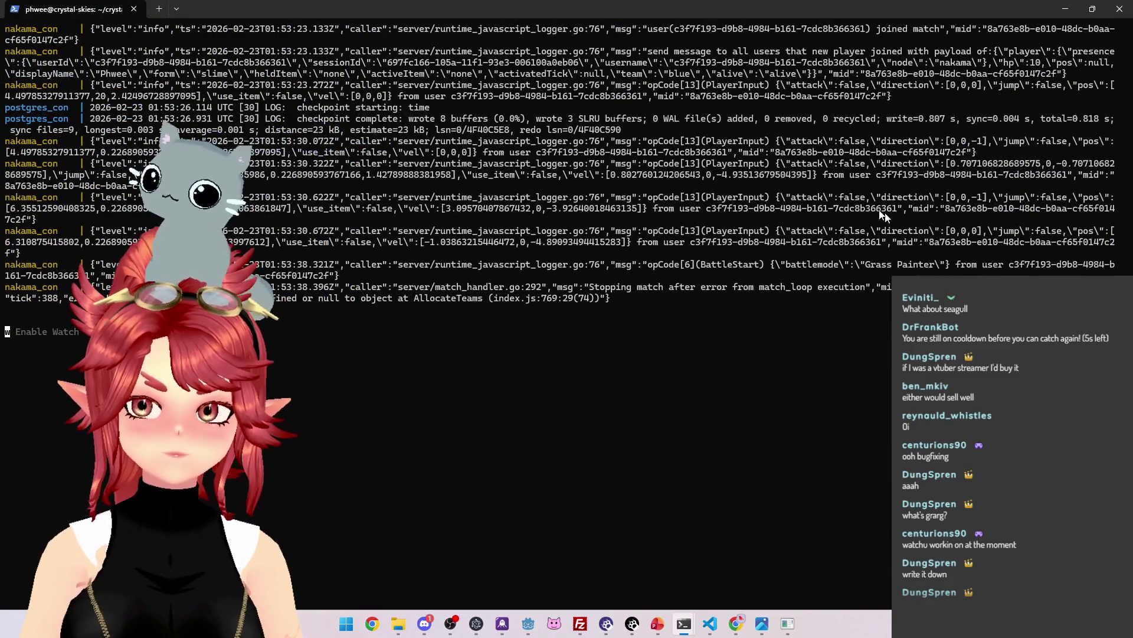
pyautogui.scroll(1, 849, 156)
pyautogui.scroll(1, 850, 145)
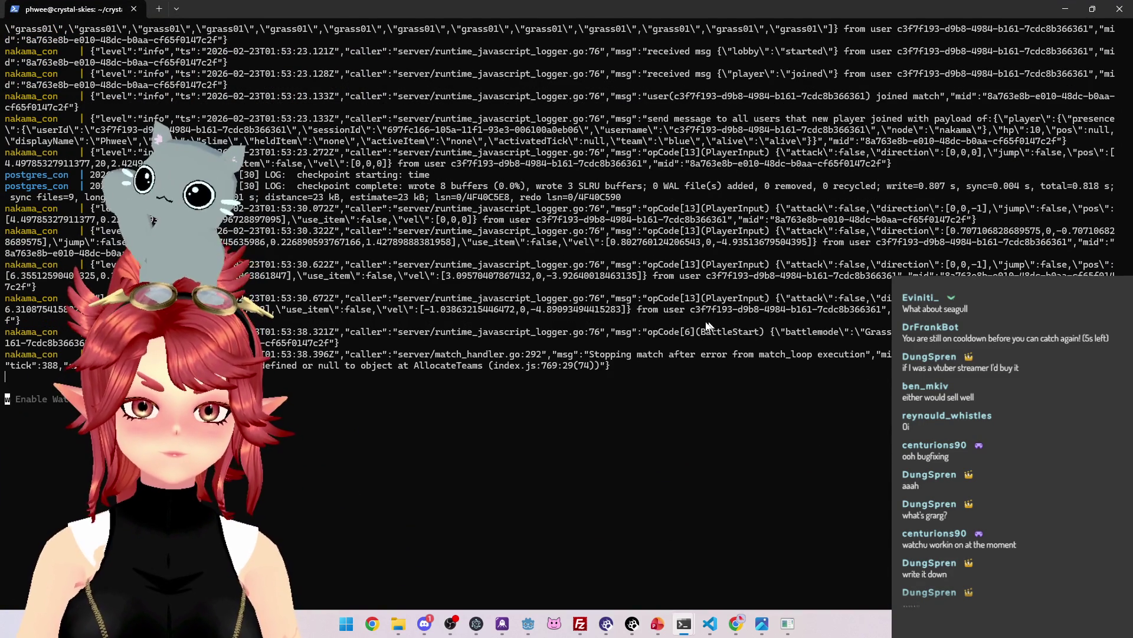
# - Select the Grass Painter mode, 'Stopping match' and null-object error lines down to index.js:769:29
pyautogui.moveTo(856, 331); pyautogui.dragTo(956, 332)
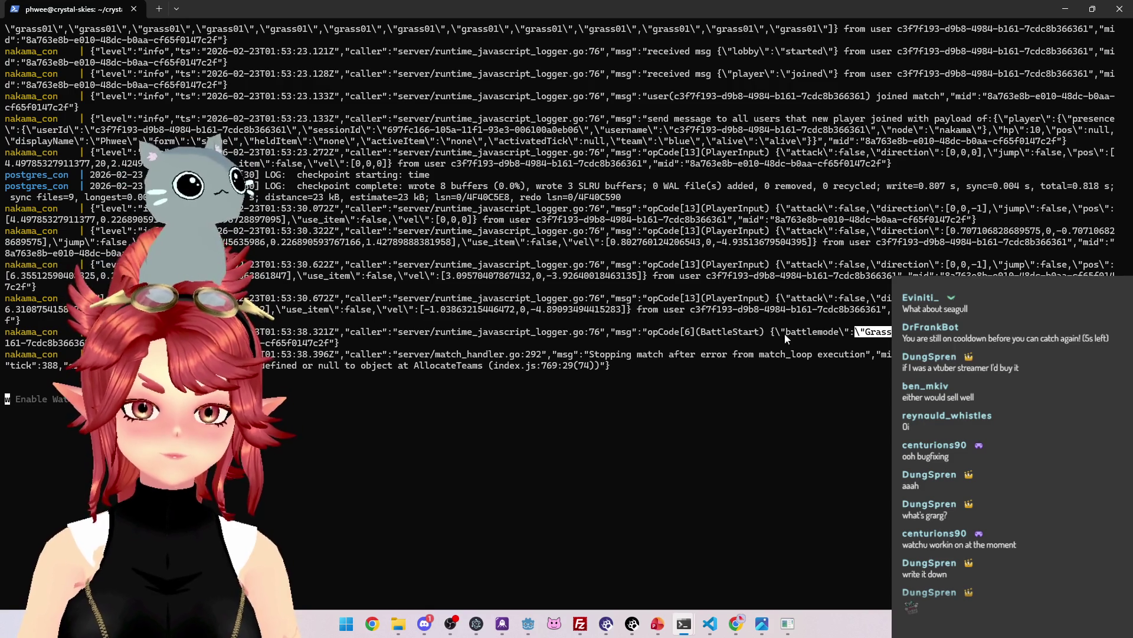
pyautogui.moveTo(580, 354); pyautogui.dragTo(1004, 354)
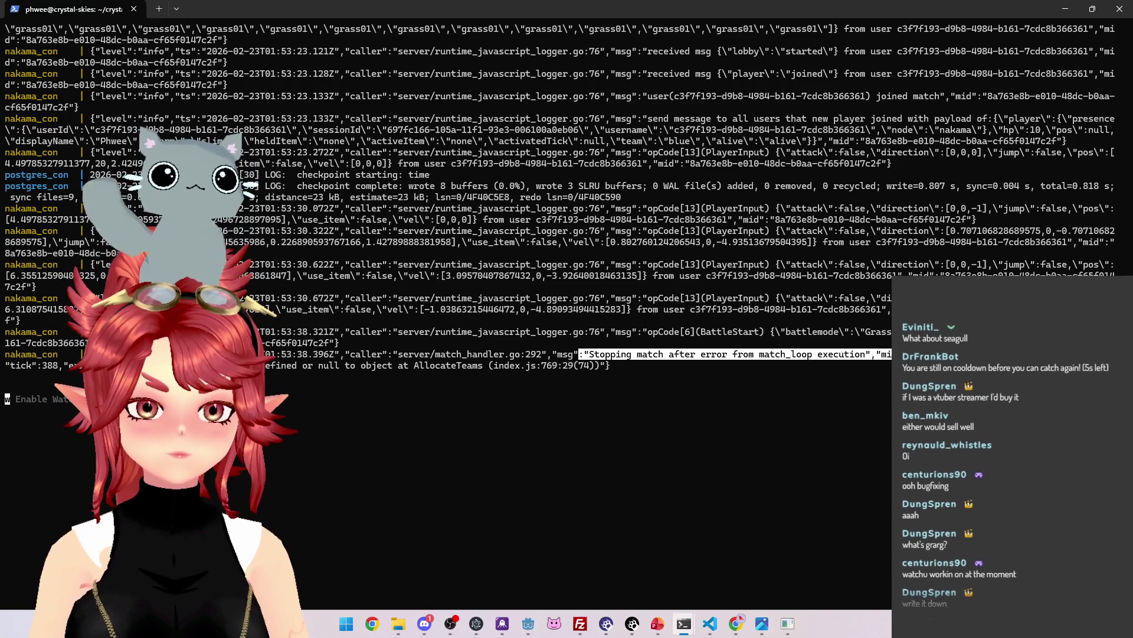
pyautogui.moveTo(269, 366); pyautogui.dragTo(770, 371)
pyautogui.scroll(1, 769, 370)
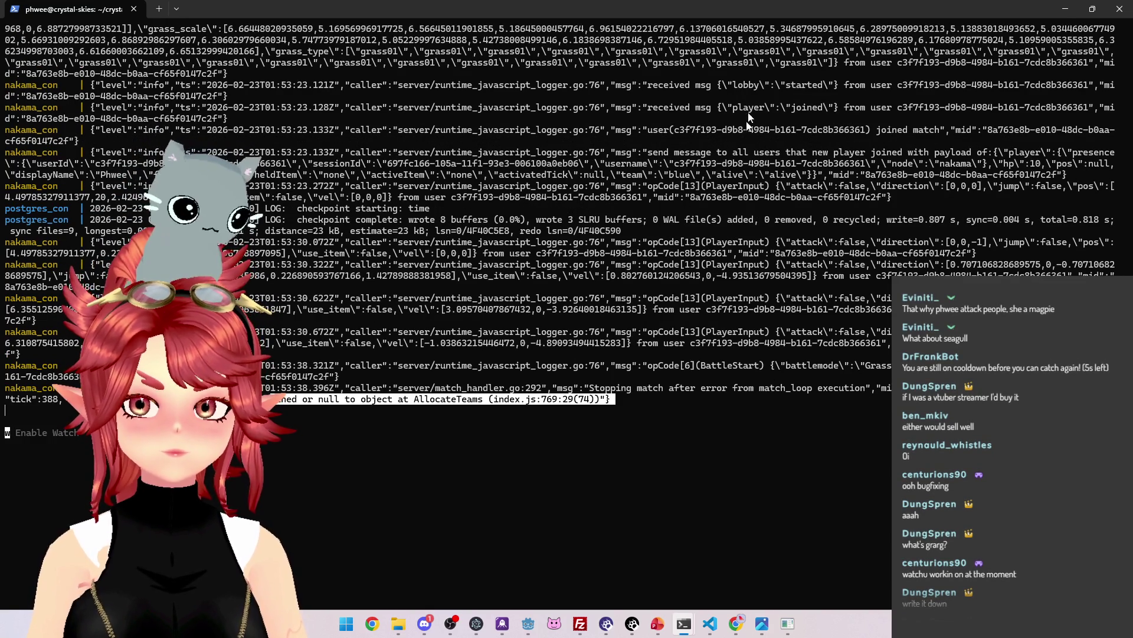
pyautogui.moveTo(889, 388); pyautogui.dragTo(627, 387)
pyautogui.moveTo(499, 399); pyautogui.dragTo(607, 402)
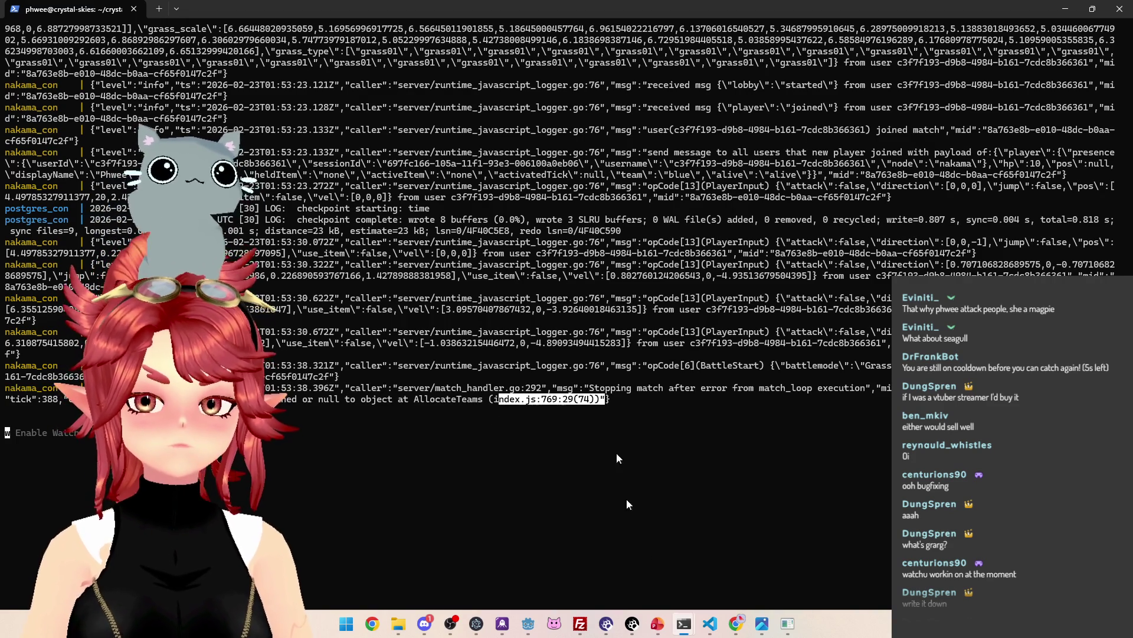
pyautogui.click(528, 623)
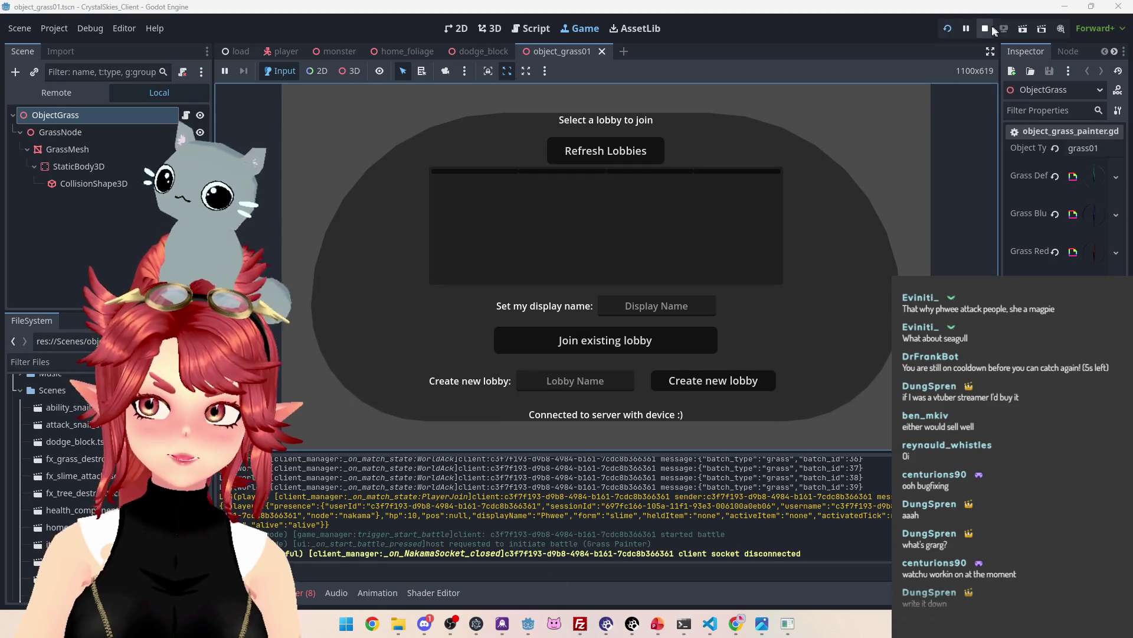
# - Insert an indented logger.info() call on new line 830, above rand_playerarray[n].team = _team
pyautogui.hotkey('alt', 'Tab')
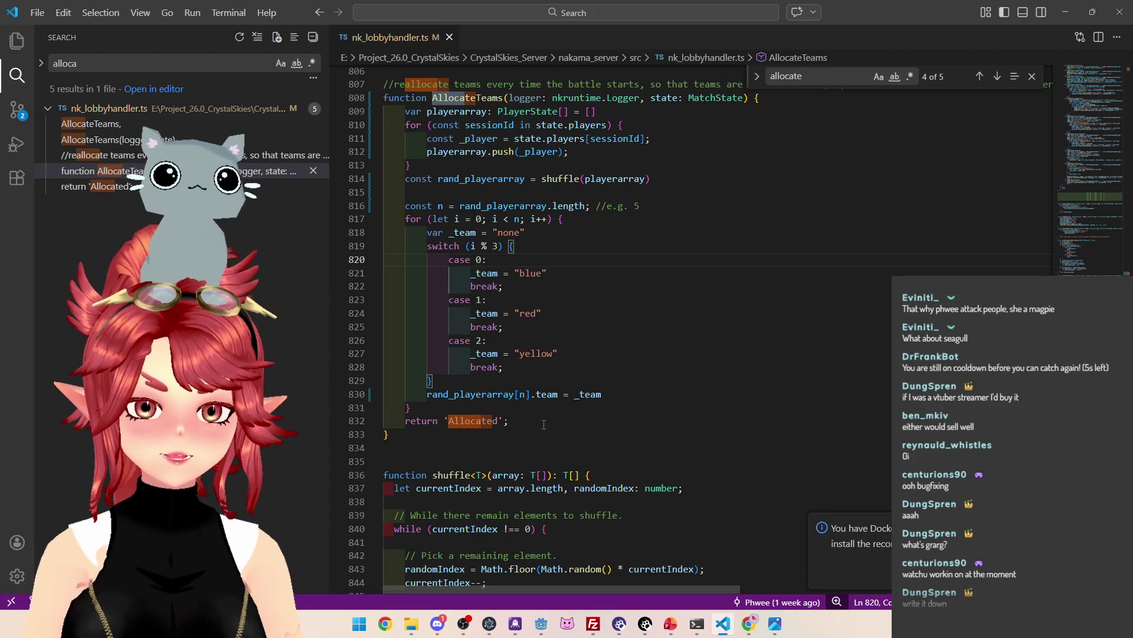
pyautogui.moveTo(624, 397); pyautogui.dragTo(422, 394)
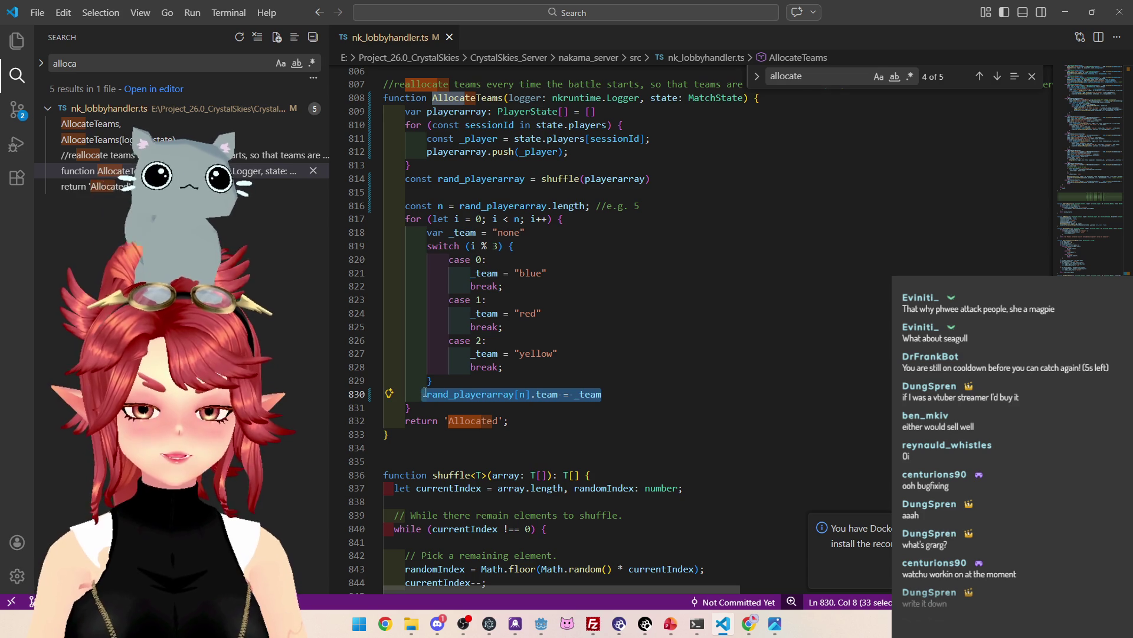
pyautogui.click(534, 387)
pyautogui.press('Return')
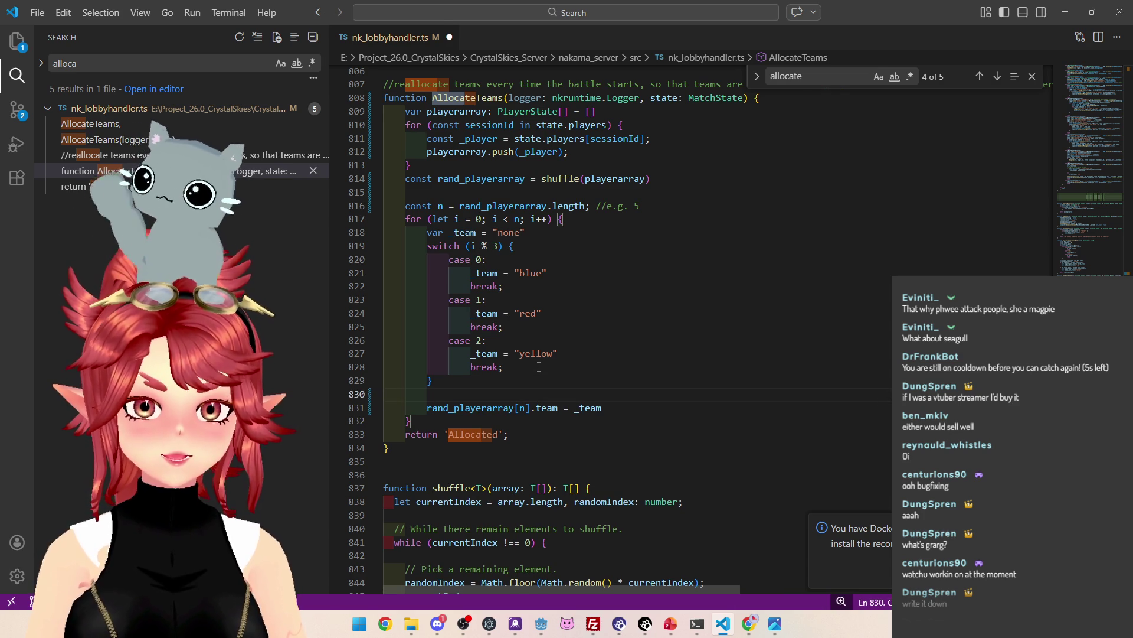
pyautogui.press('Tab')
pyautogui.write('logger')
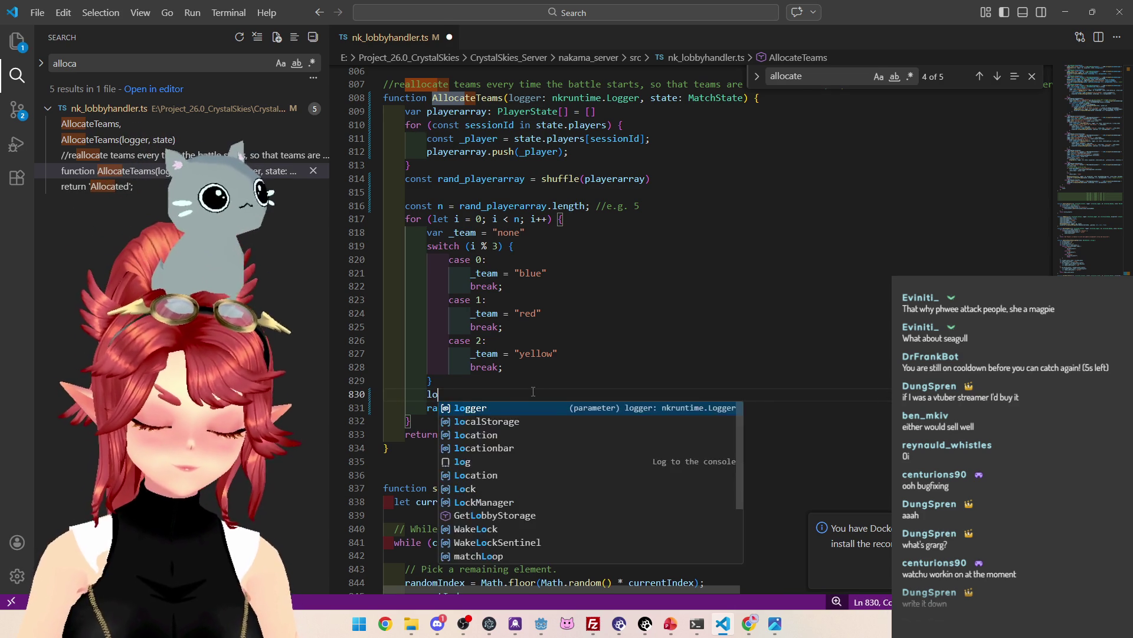
pyautogui.write('.info()_')
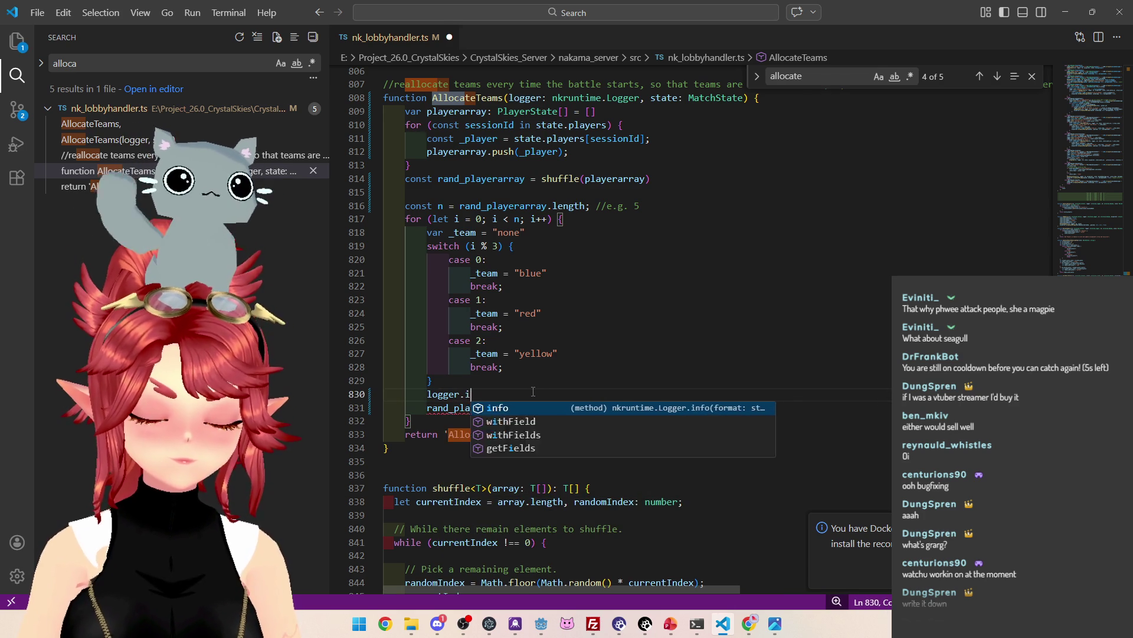
pyautogui.press('BackSpace')
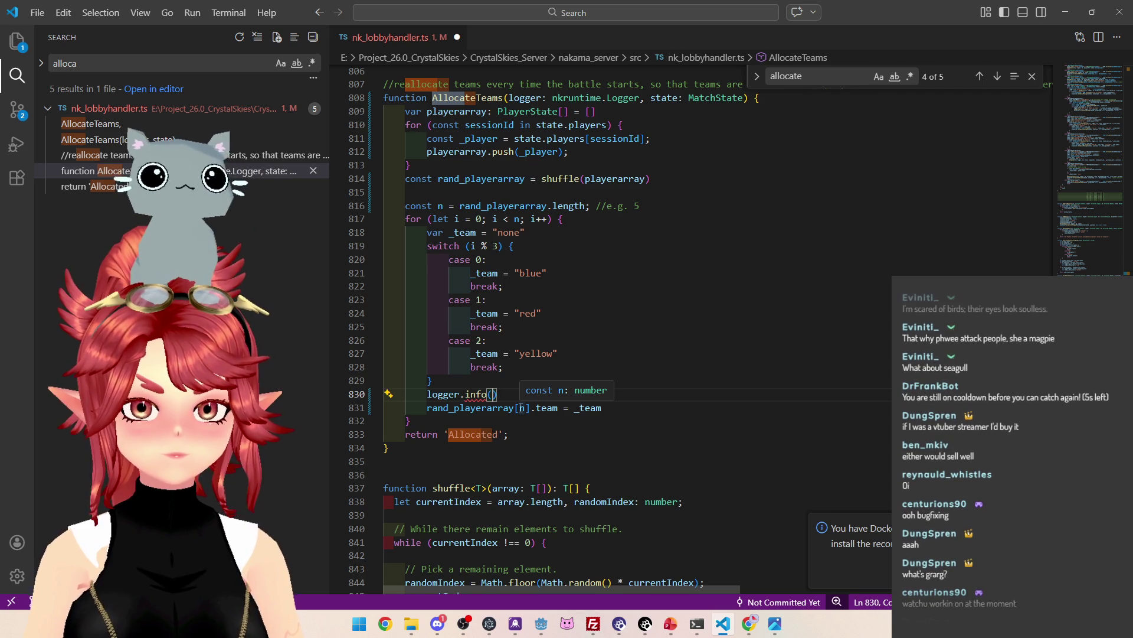
pyautogui.keyDown('shift'); pyautogui.click(426, 392); pyautogui.keyUp('shift')
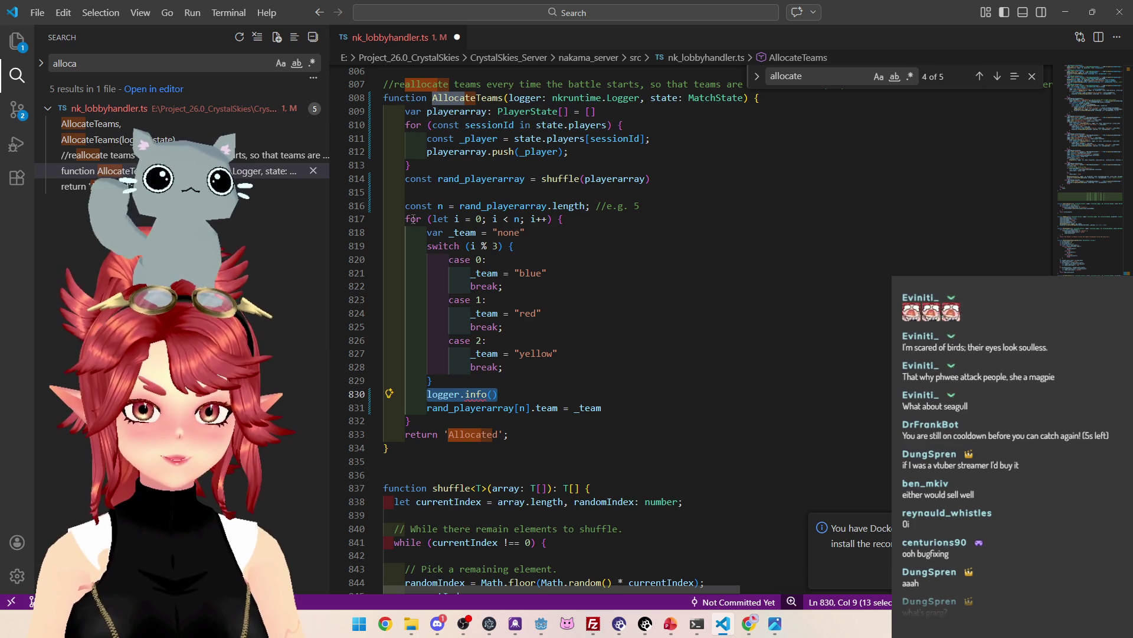
pyautogui.click(526, 394)
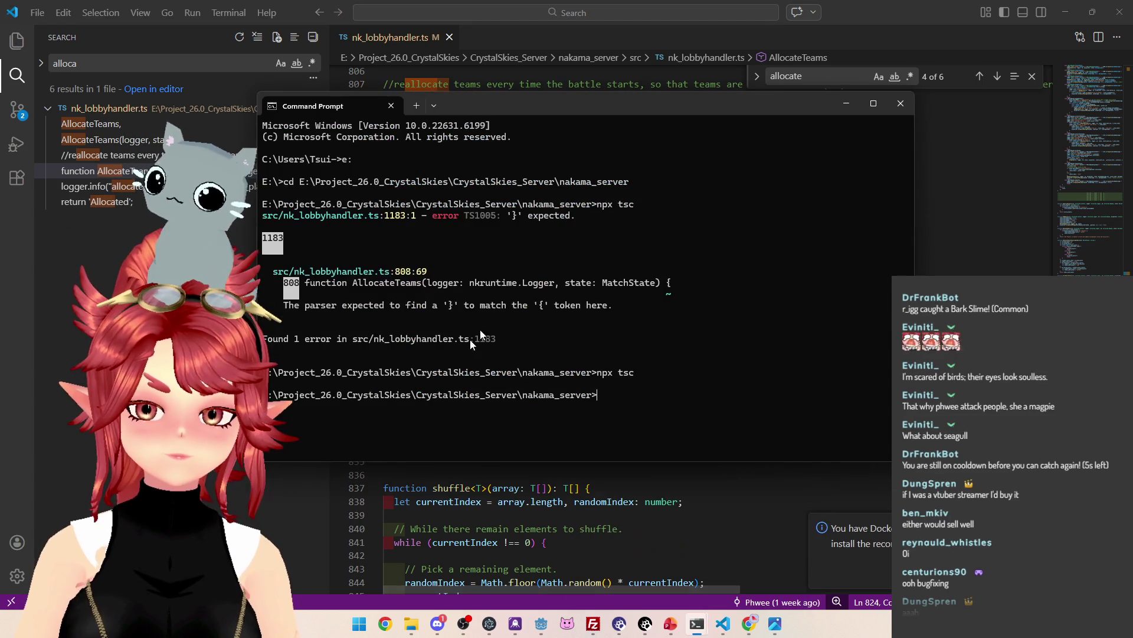
# - Rebuild the server with npx tsc, then request deletion of the old remote index.js in FileZilla
pyautogui.write('npx tsc')
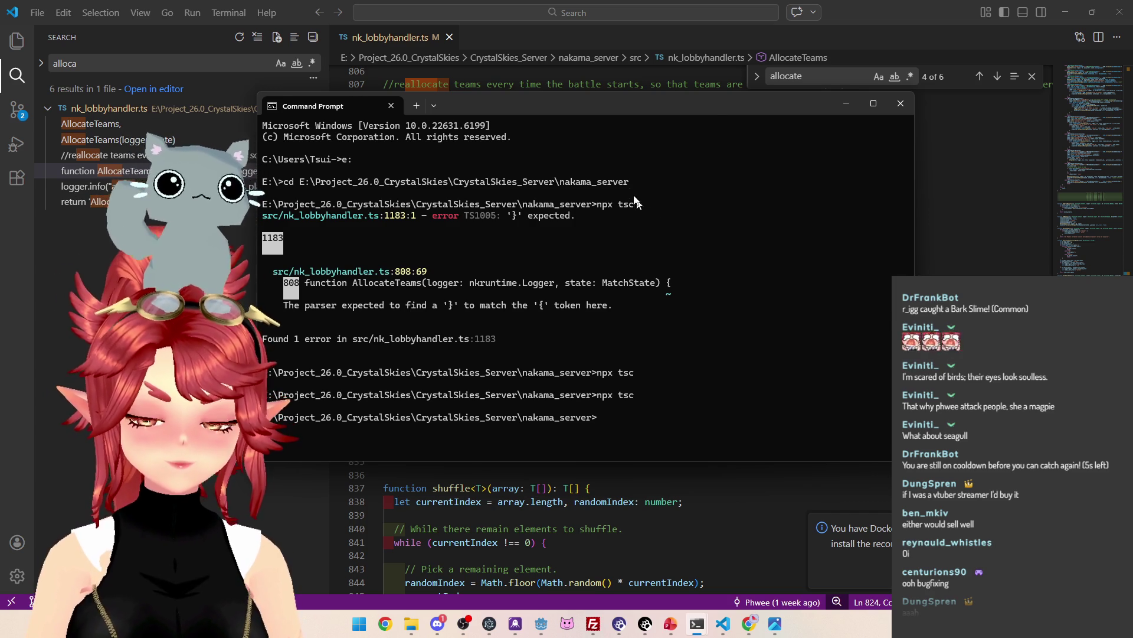
pyautogui.moveTo(717, 107); pyautogui.dragTo(753, 101)
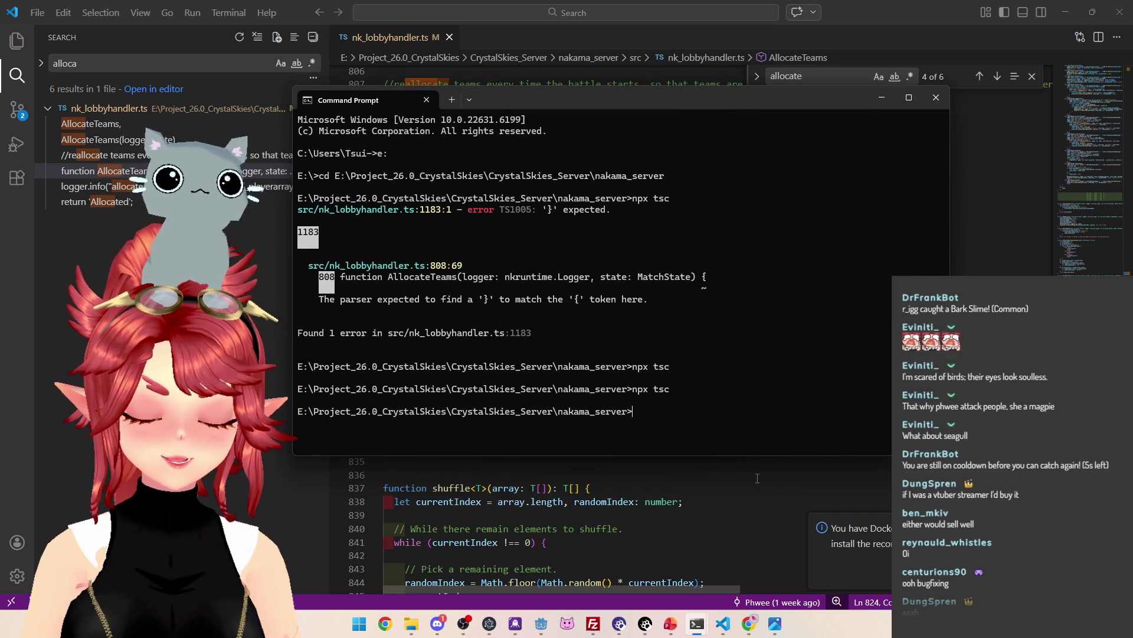
pyautogui.click(601, 626)
pyautogui.click(662, 334)
pyautogui.press('Delete')
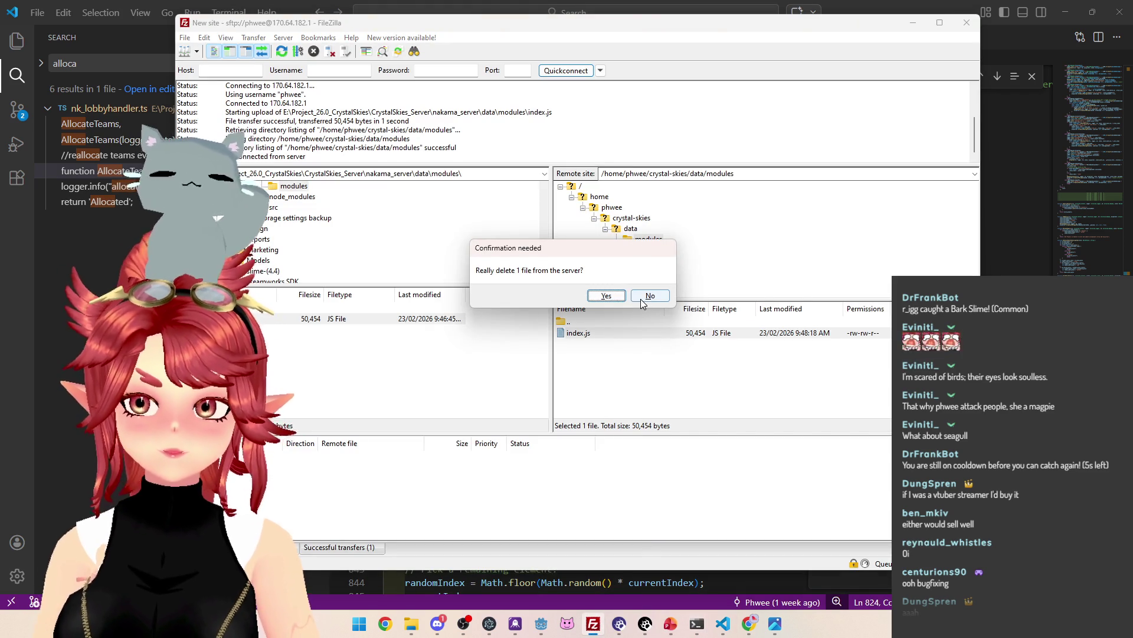
# - Confirm the deletion and upload the rebuilt 50,609-byte index.js into crystal-skies/data/modules
pyautogui.click(606, 295)
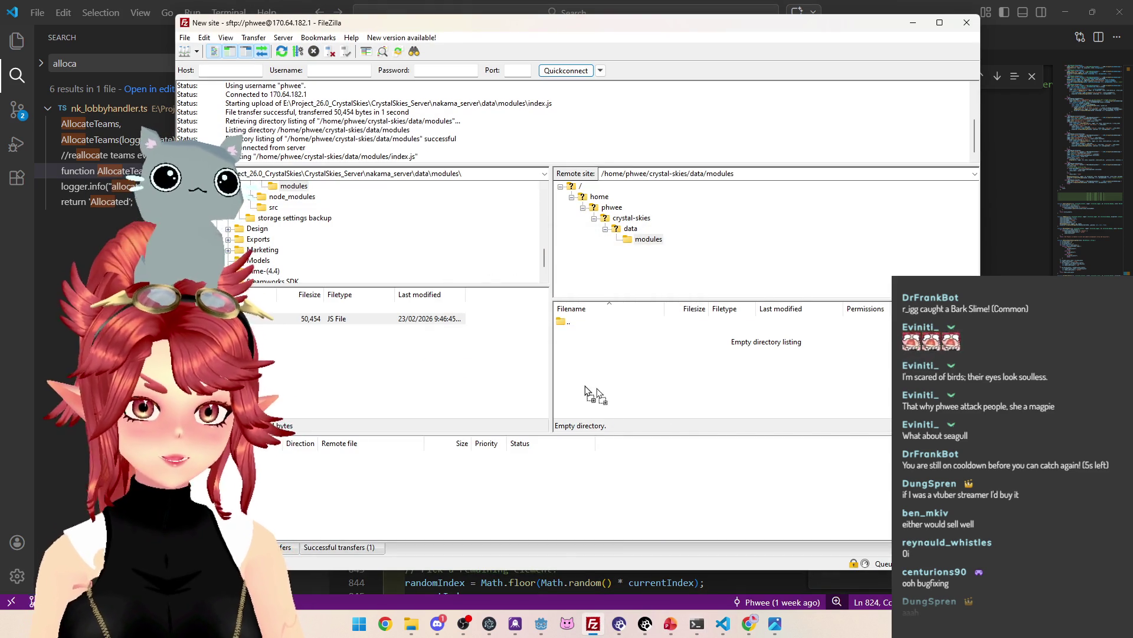
pyautogui.moveTo(550, 378); pyautogui.dragTo(608, 390)
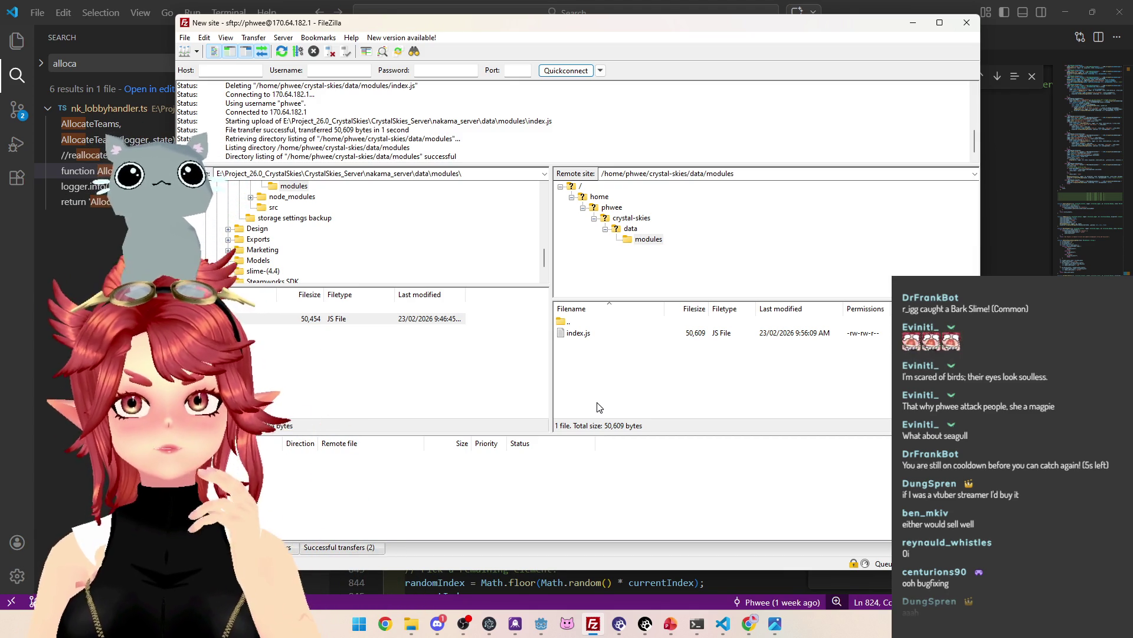
pyautogui.moveTo(745, 33)
pyautogui.mouseDown()
pyautogui.moveTo(768, 37)
pyautogui.moveTo(708, 38)
pyautogui.mouseUp()
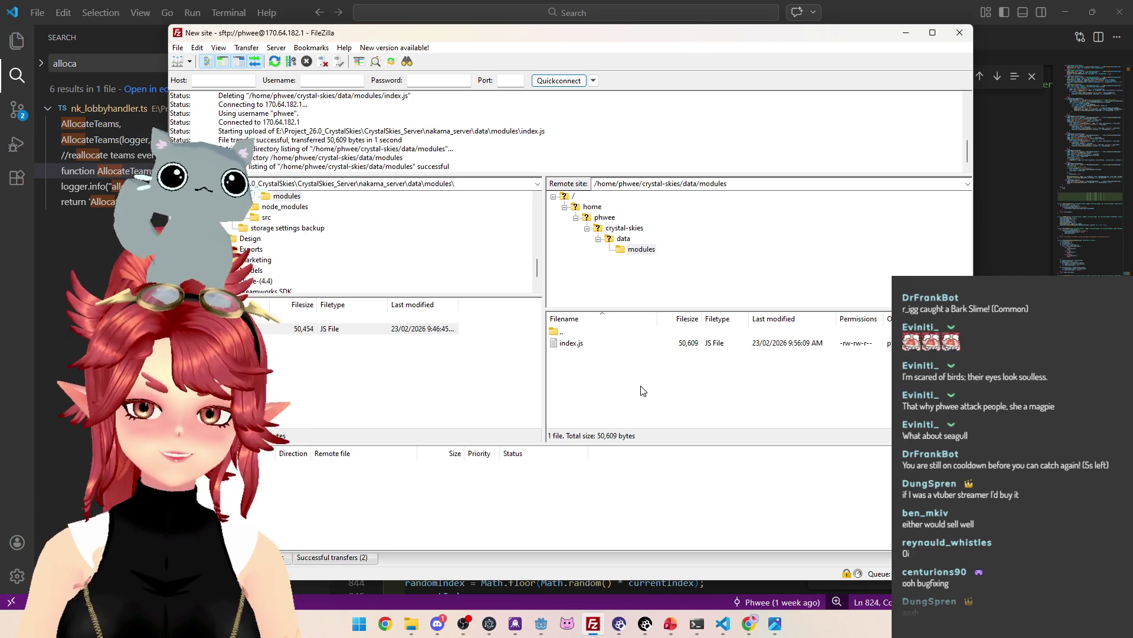
pyautogui.moveTo(646, 38); pyautogui.dragTo(642, 39)
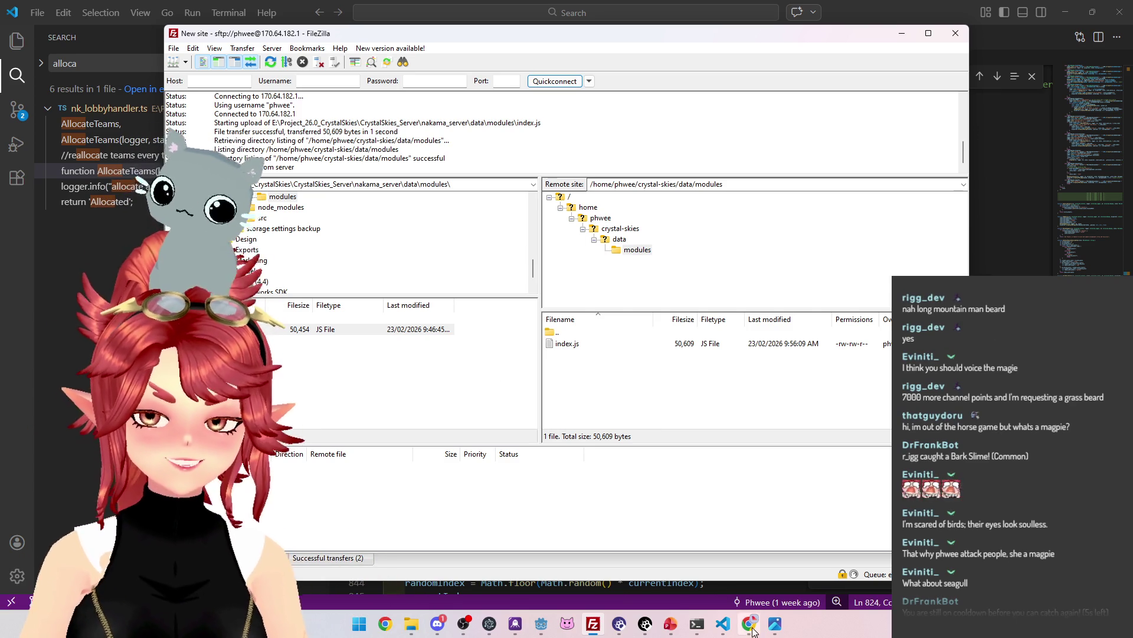
# - Search Google Images for 'mountain man beard' in a new tab, browse the results, then close it
pyautogui.hotkey('alt', 'Tab')
pyautogui.click(179, 14)
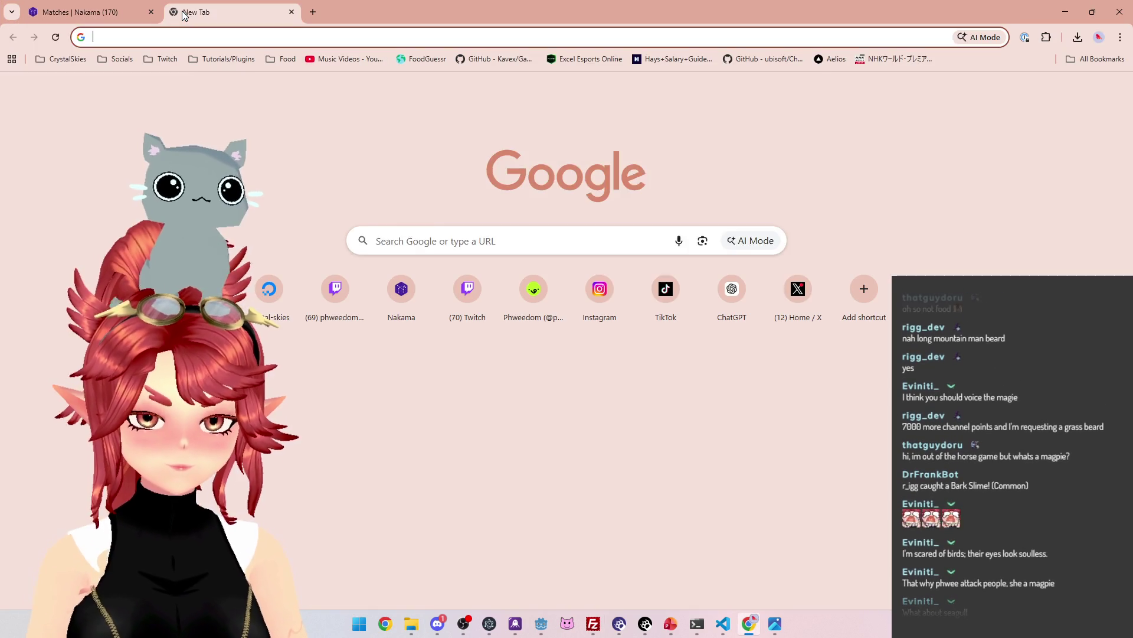
pyautogui.write('mountain man beard')
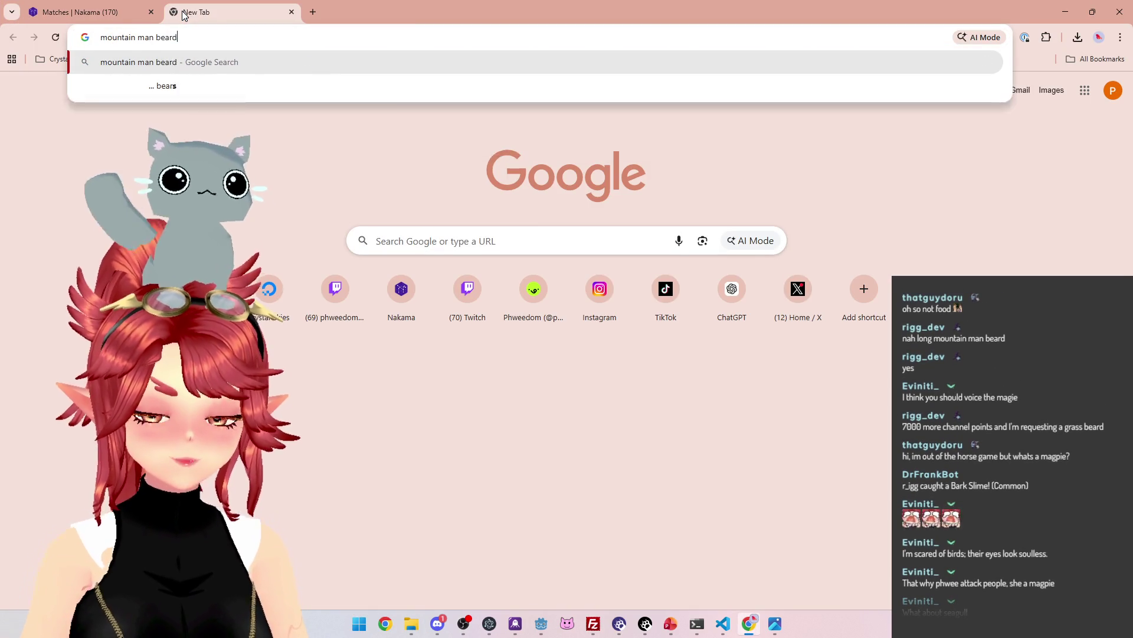
pyautogui.press('Return')
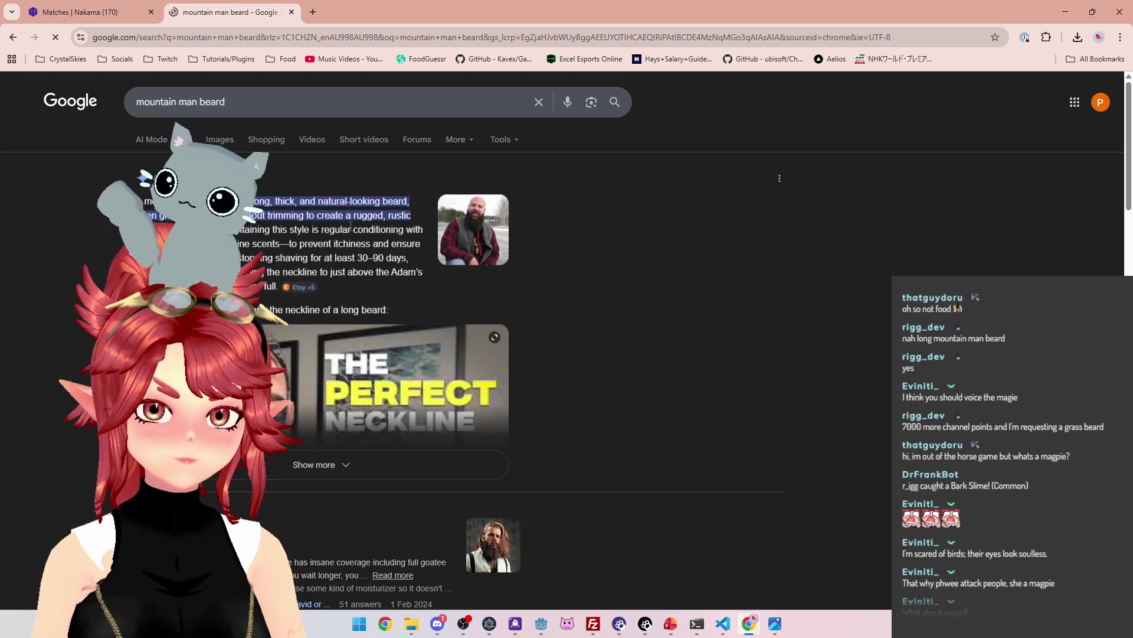
pyautogui.click(221, 140)
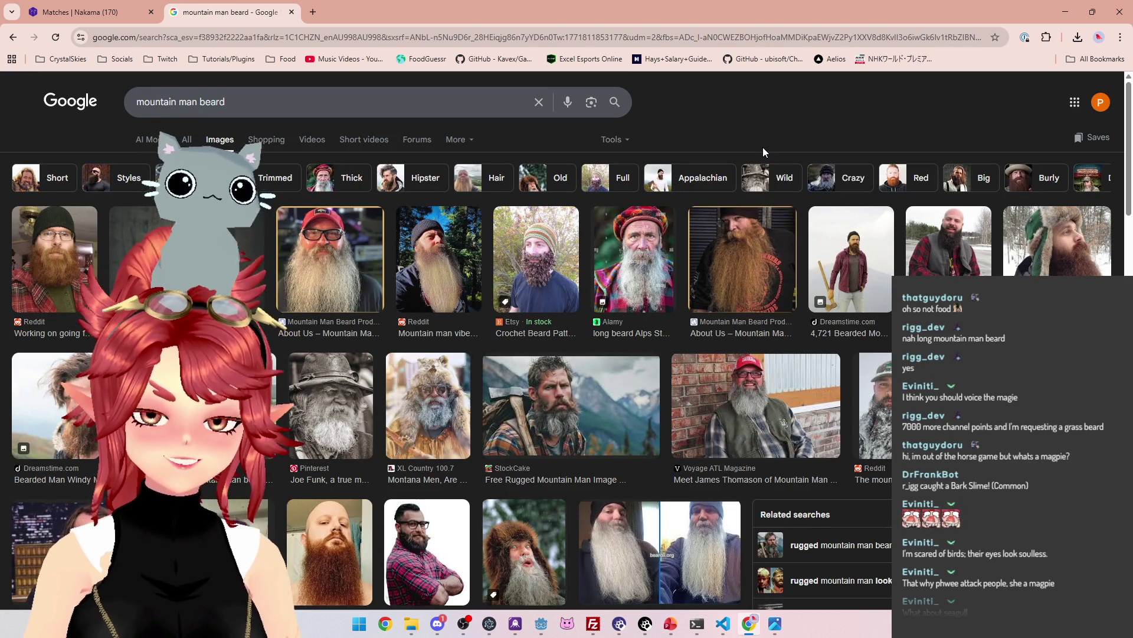
pyautogui.scroll(-5, 712, 378)
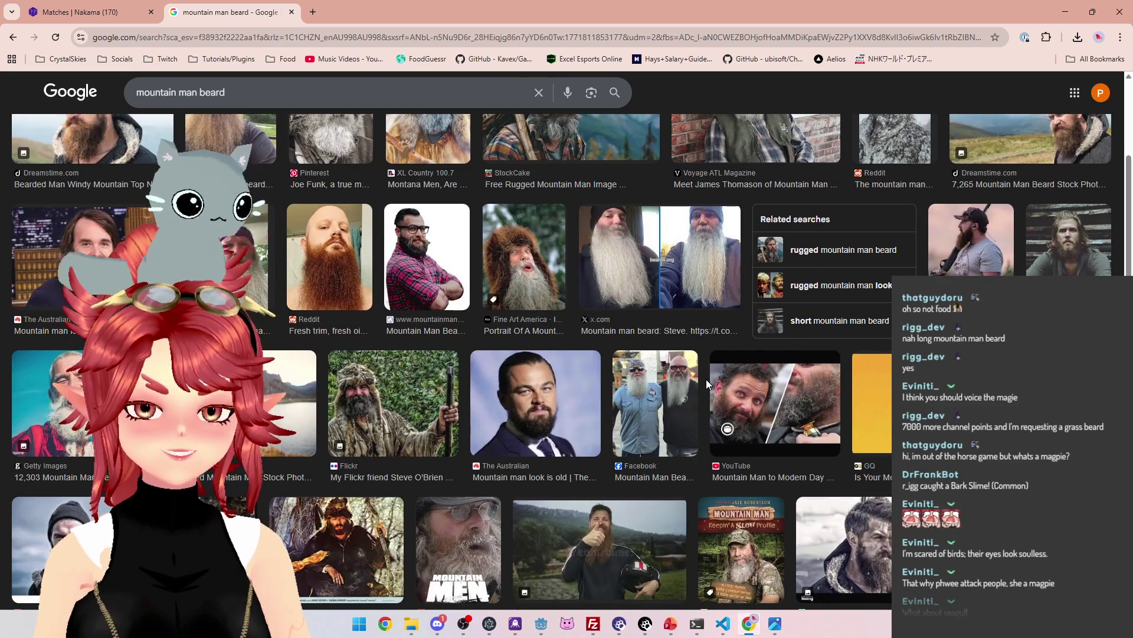
pyautogui.scroll(5, 706, 379)
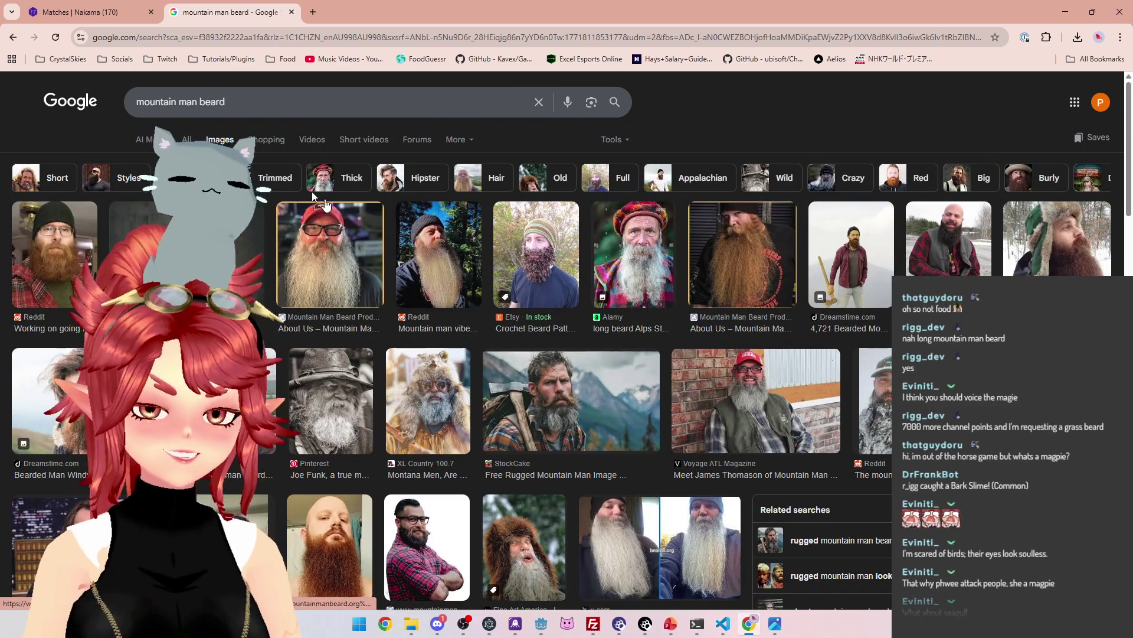
pyautogui.click(293, 13)
# - Minimize Chrome, reposition the FileZilla window, and bring the server's SSH terminal forward
pyautogui.click(1065, 12)
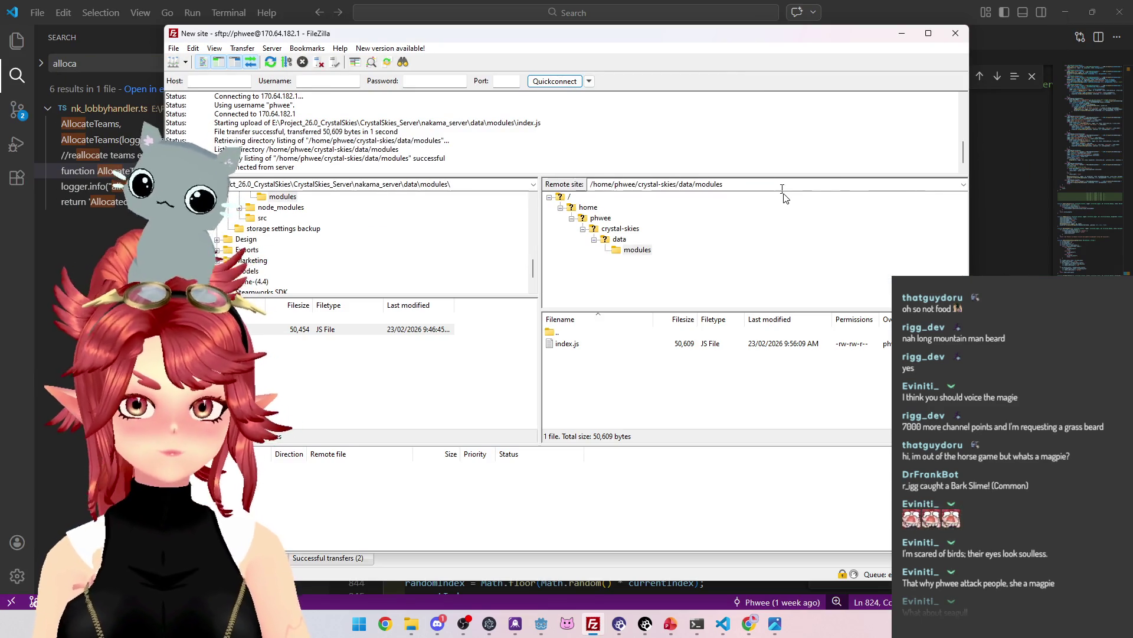
pyautogui.moveTo(727, 35); pyautogui.dragTo(741, 30)
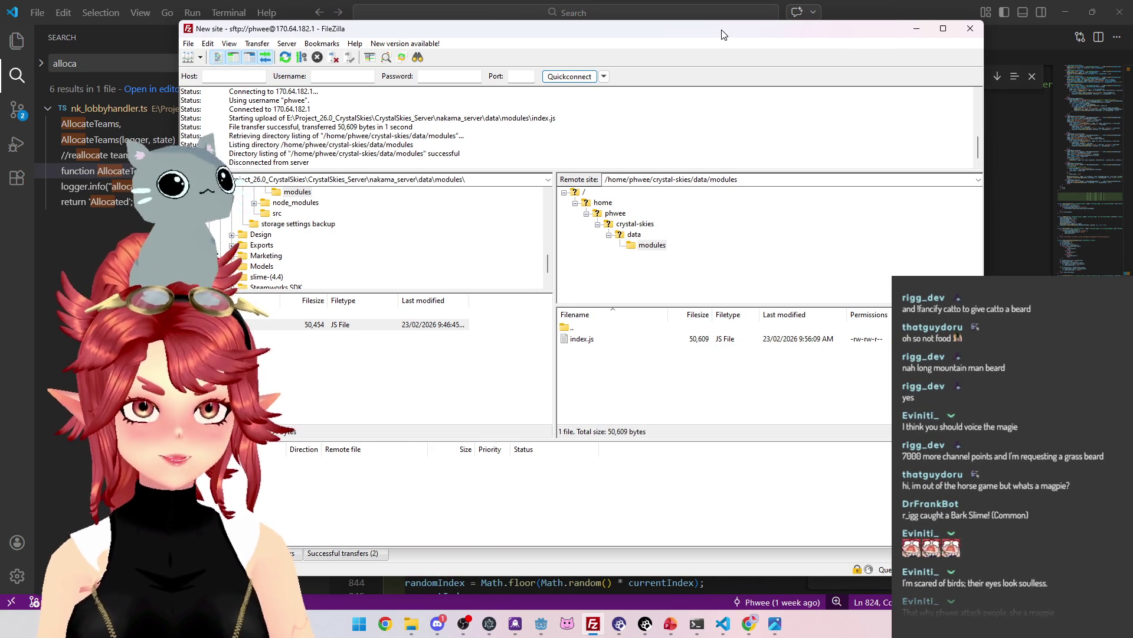
pyautogui.moveTo(697, 37); pyautogui.dragTo(691, 36)
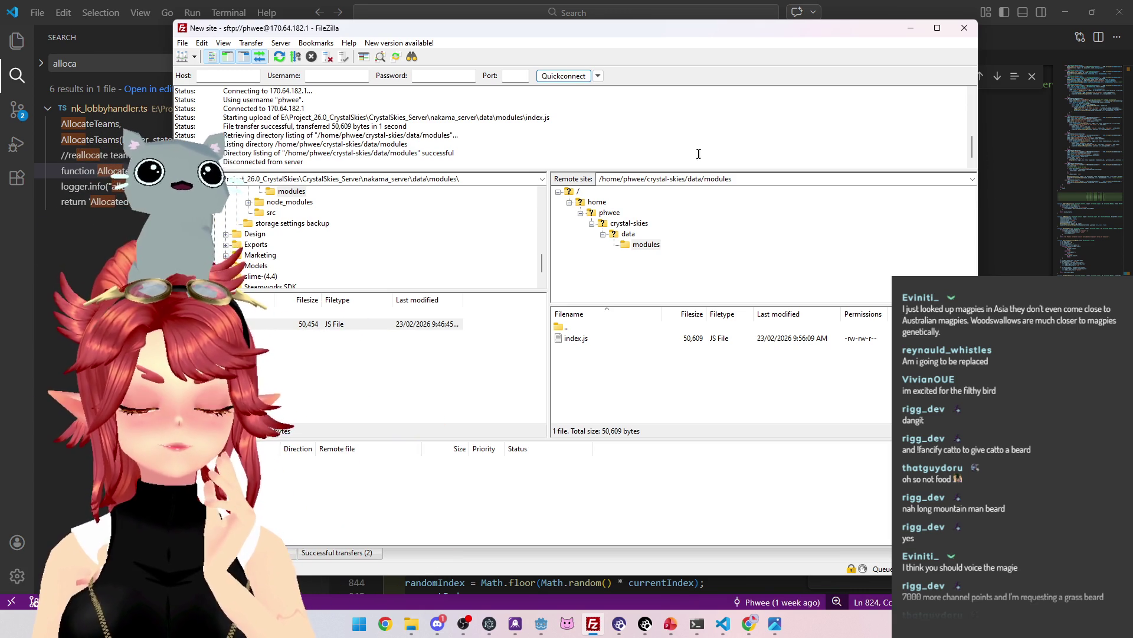
pyautogui.moveTo(718, 22); pyautogui.dragTo(725, 10)
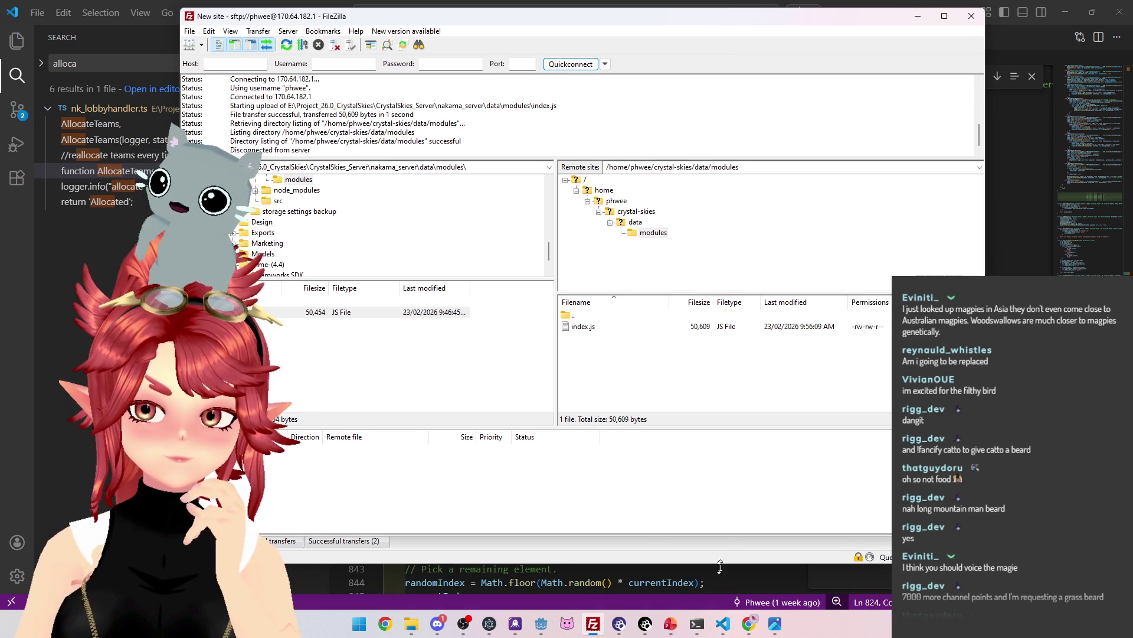
pyautogui.moveTo(697, 623)
pyautogui.click(632, 558)
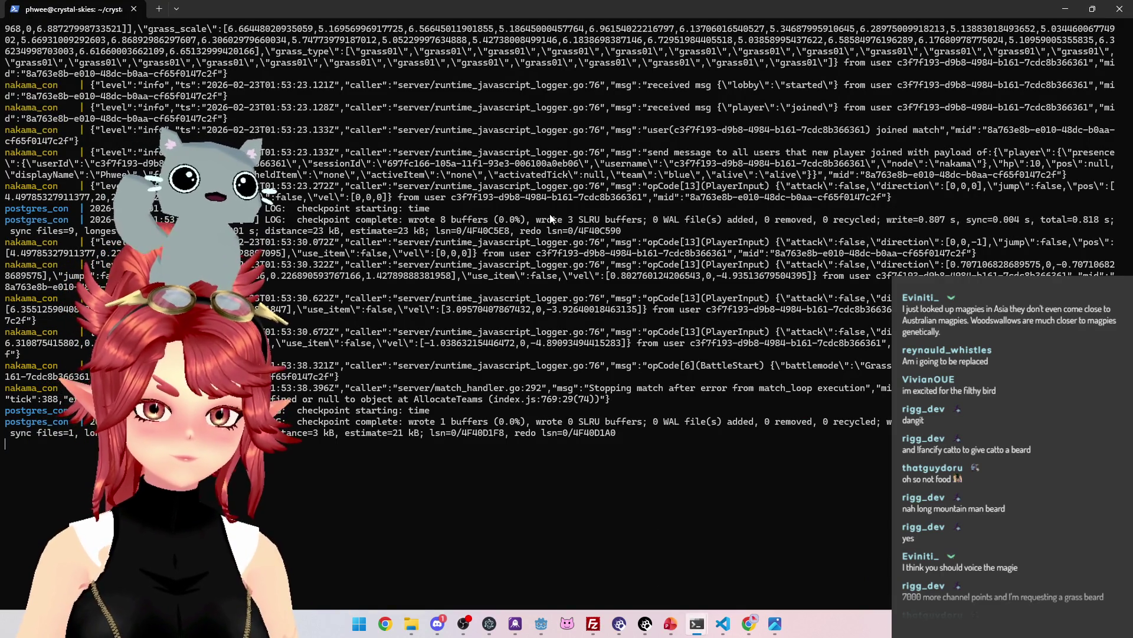
# - Stop the running Nakama server containers with Ctrl+C so they restart with the new module
pyautogui.hotkey('ctrl', 'c')
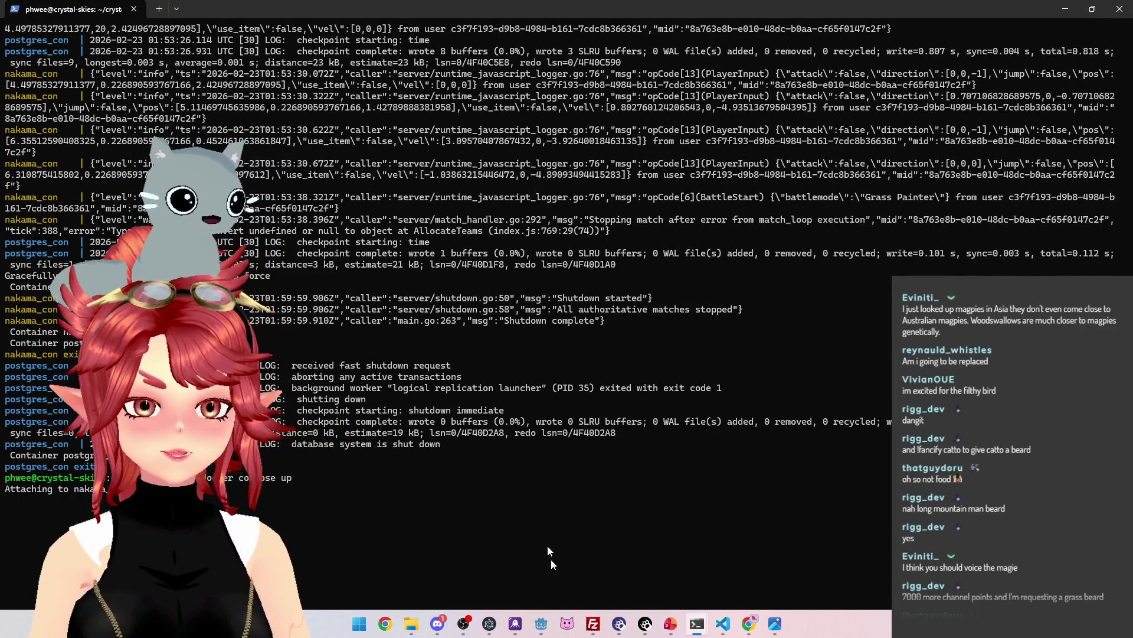
pyautogui.moveTo(543, 623)
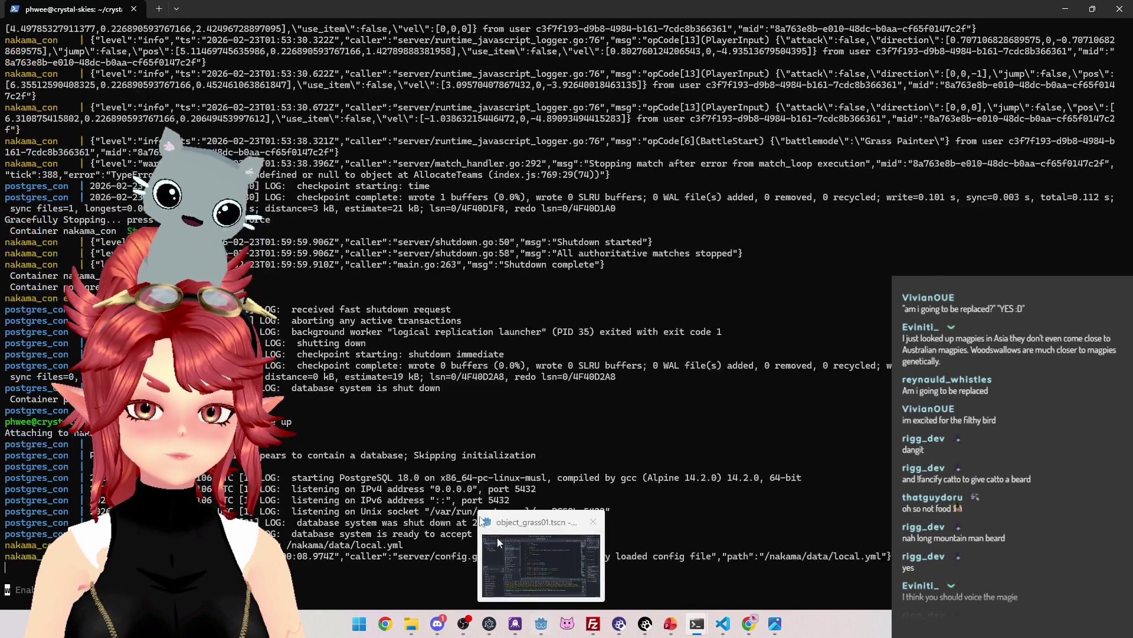
pyautogui.click(547, 629)
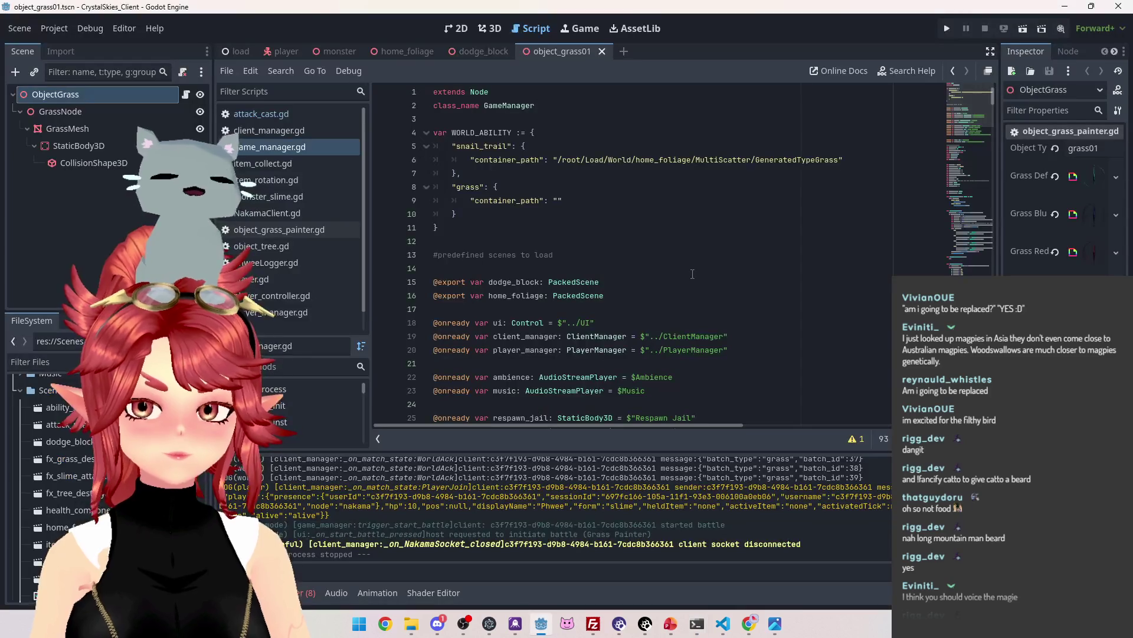
# - Launch the game and create a new lobby named 'asdd'
pyautogui.click(951, 27)
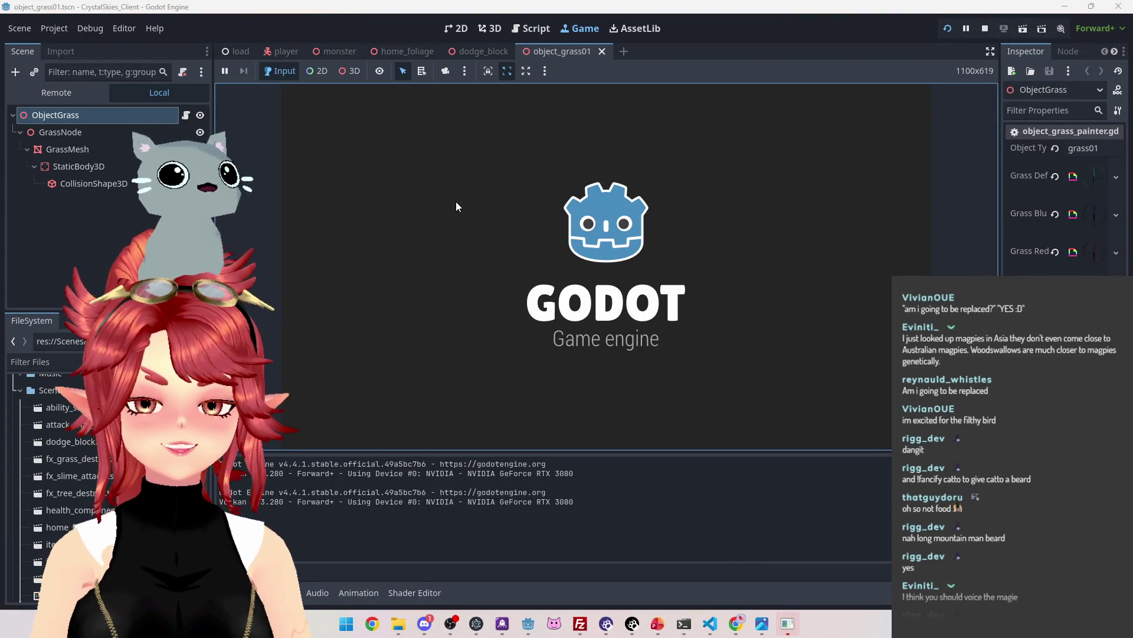
pyautogui.click(650, 307)
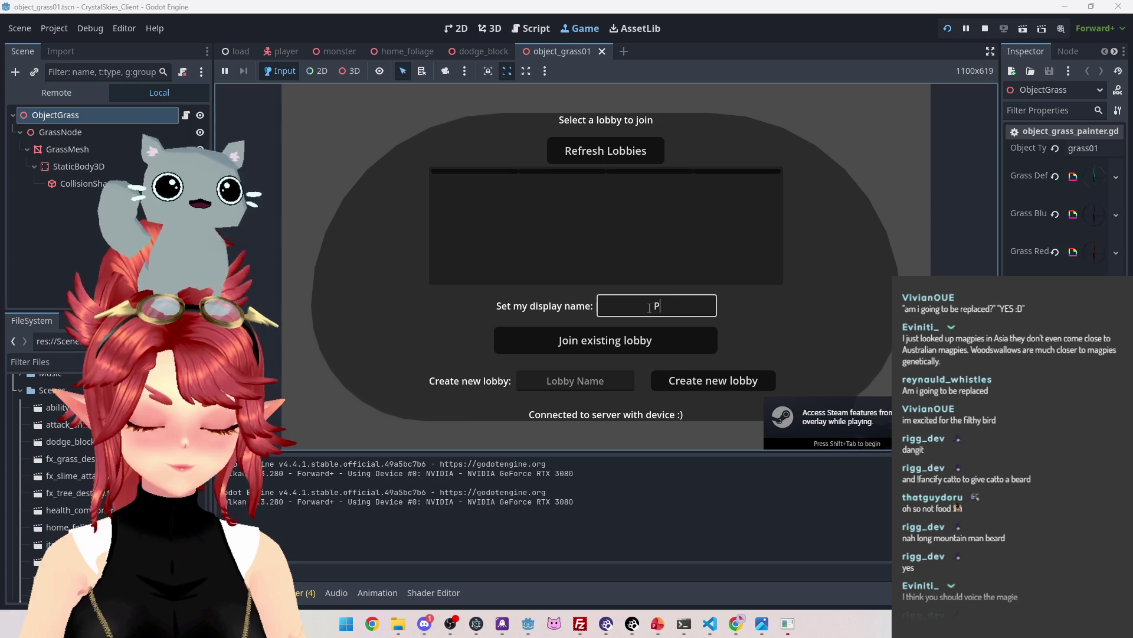
pyautogui.write('asdd')
pyautogui.click(719, 381)
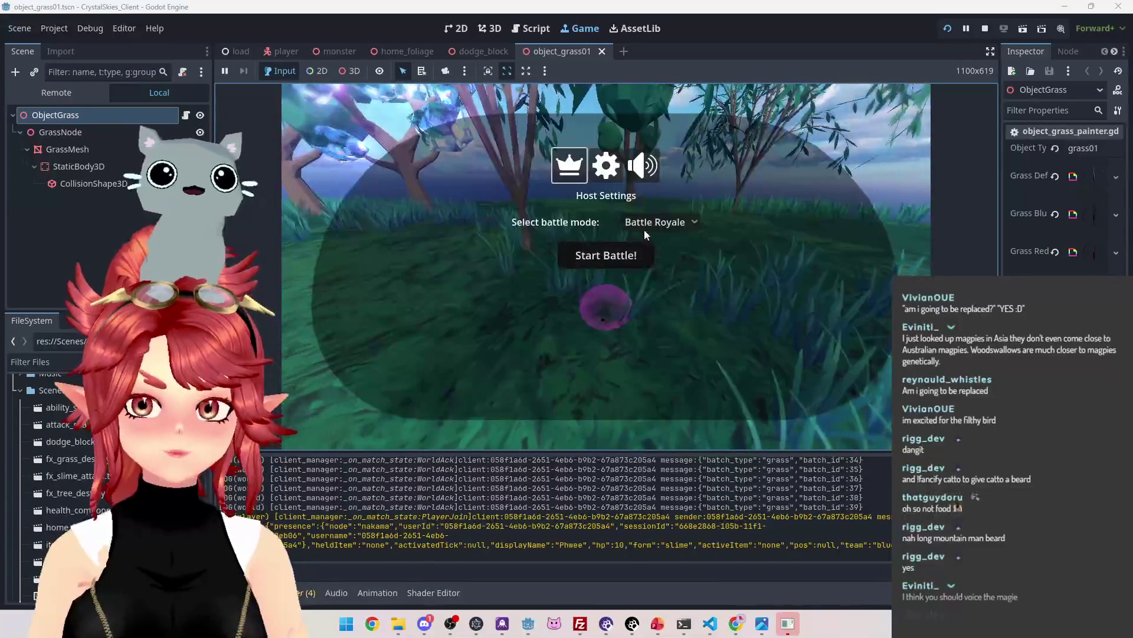
# - Choose the Grass Painter battle mode and start the battle
pyautogui.click(644, 232)
pyautogui.click(661, 270)
pyautogui.click(634, 262)
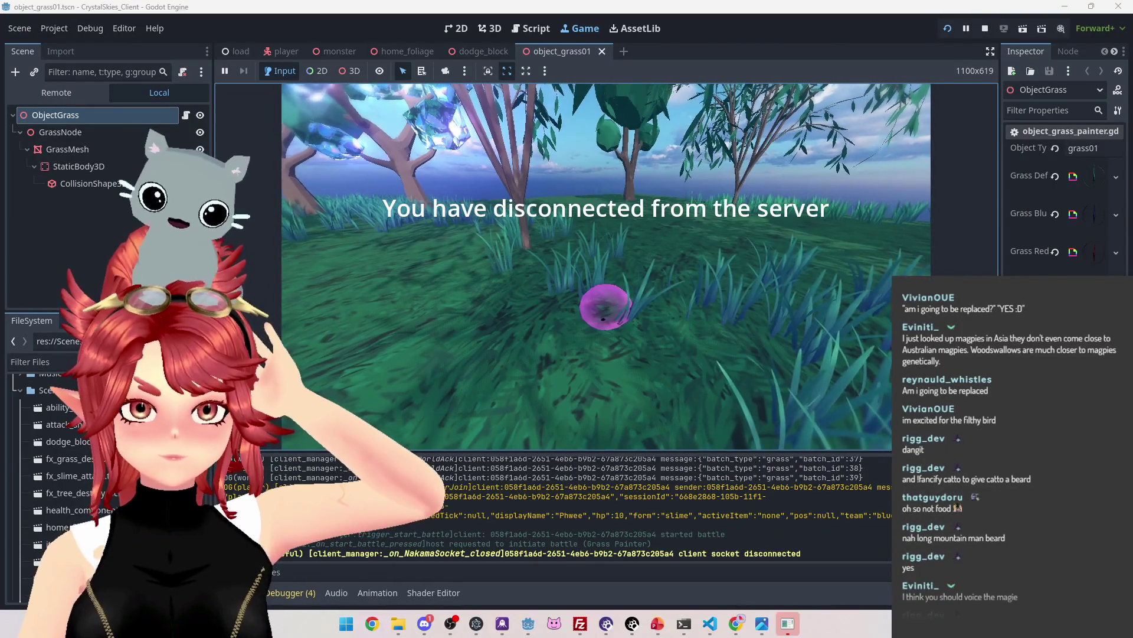
# - Select the rand_playerarray log message in the server terminal showing the displayName crash
pyautogui.moveTo(694, 621)
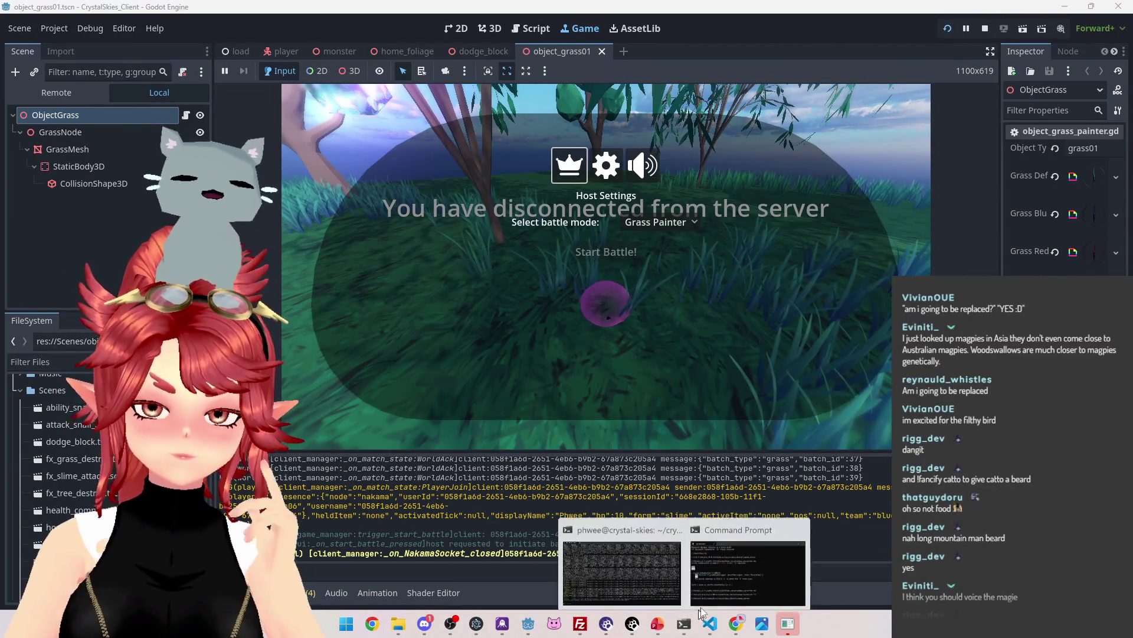
pyautogui.click(649, 576)
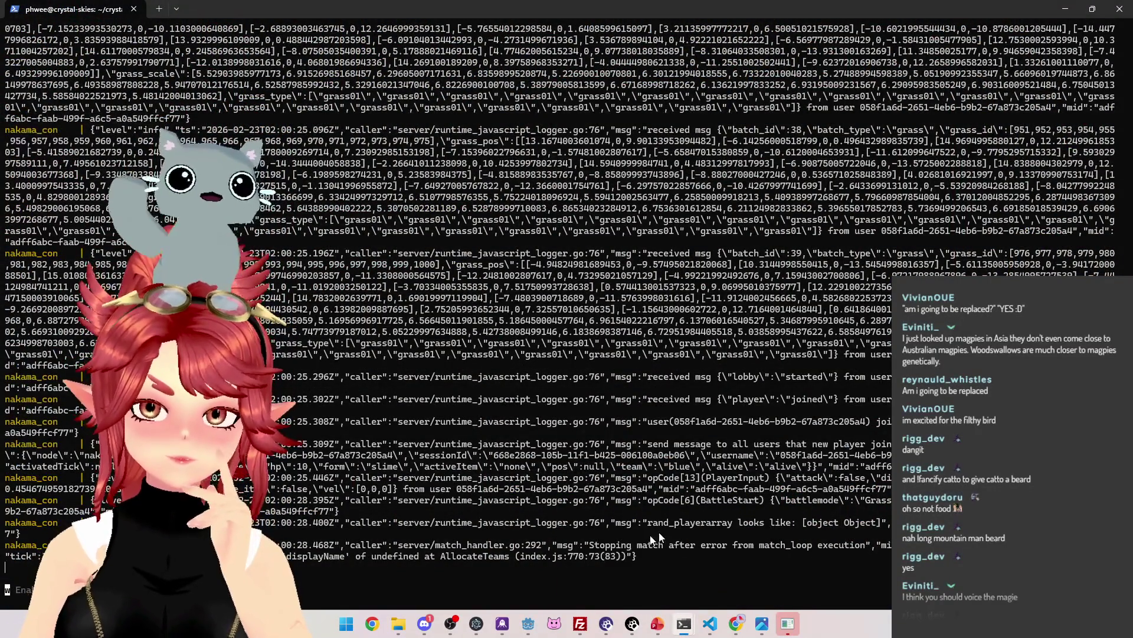
pyautogui.moveTo(782, 524); pyautogui.dragTo(684, 527)
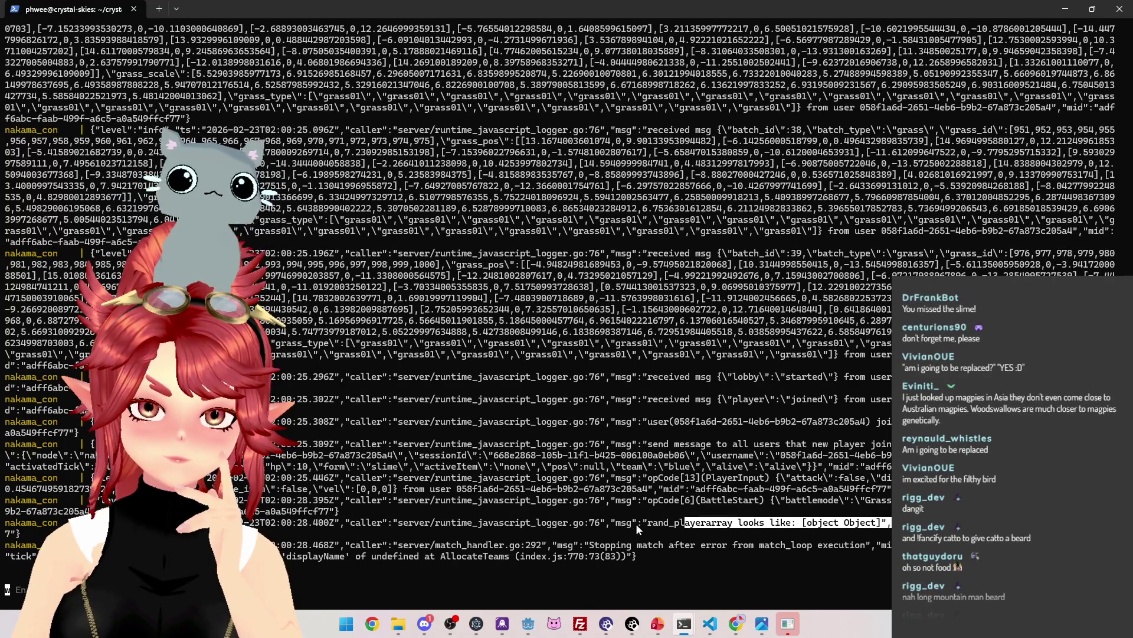
pyautogui.moveTo(639, 524)
pyautogui.mouseDown()
pyautogui.moveTo(856, 535)
pyautogui.moveTo(885, 524)
pyautogui.mouseUp()
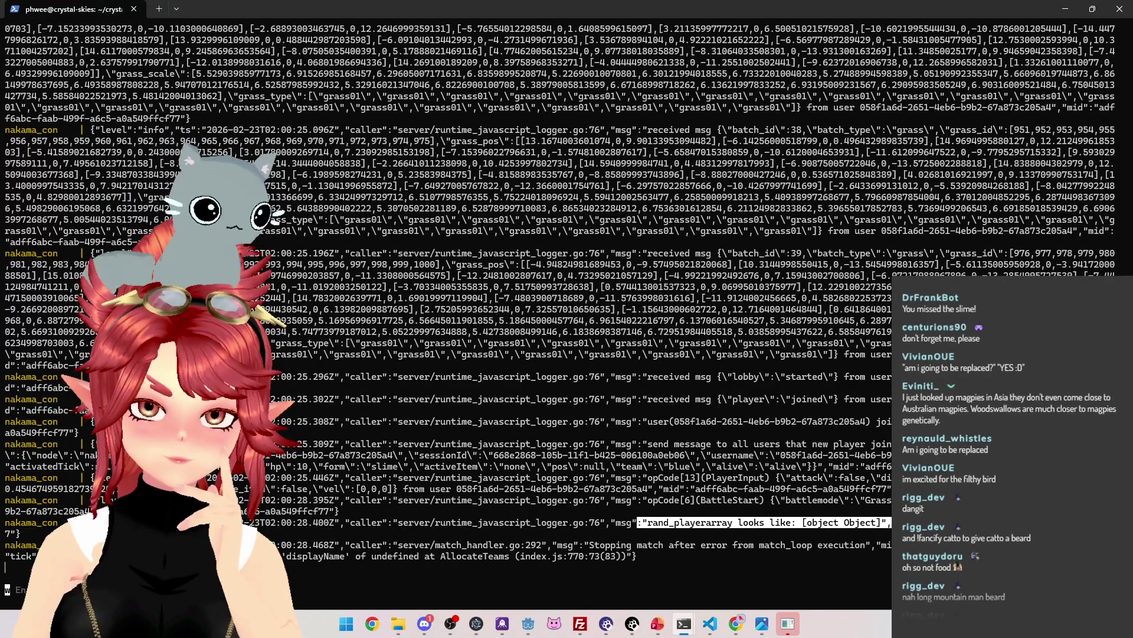
pyautogui.click(709, 623)
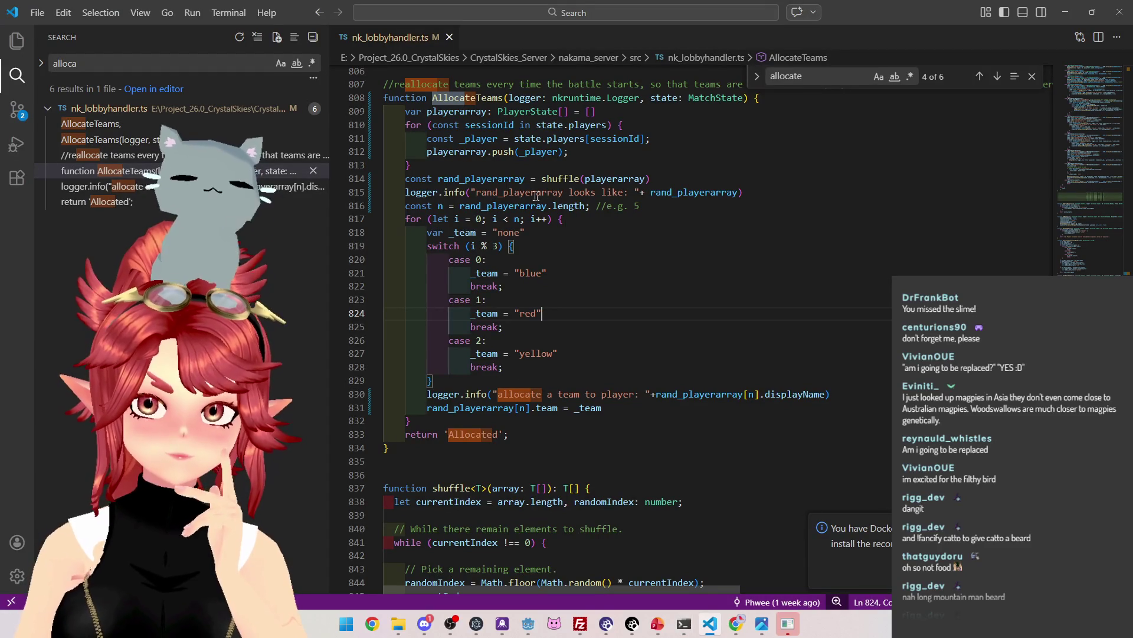
# - Compare the rand_playerarray log on line 815 and rand_playerarray[n] on line 830 with the server log
pyautogui.moveTo(468, 193); pyautogui.dragTo(738, 192)
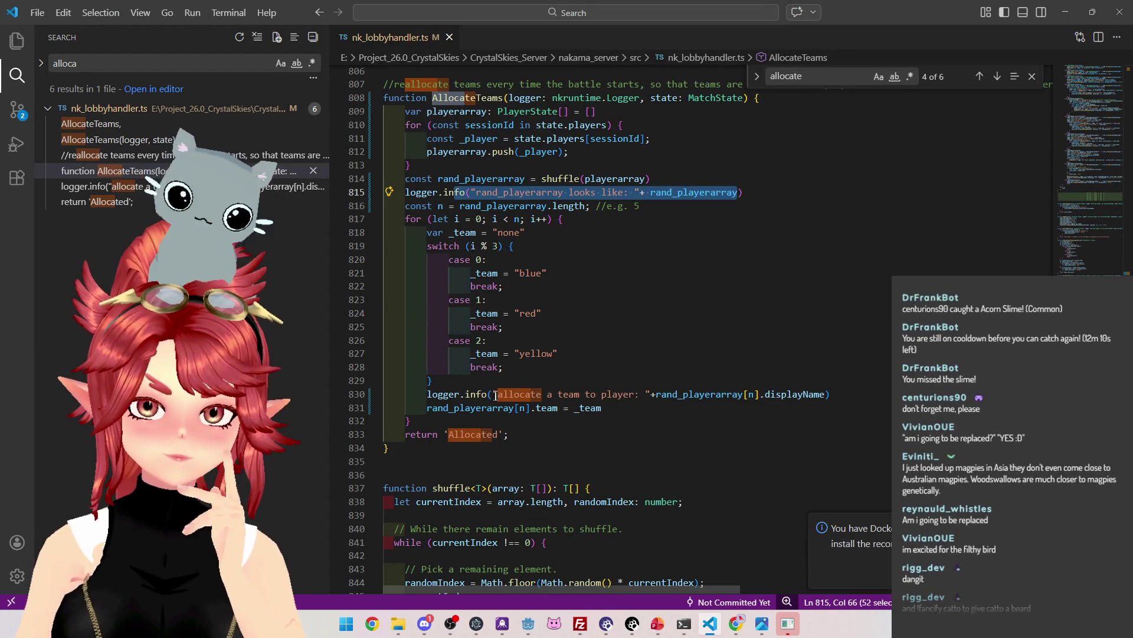
pyautogui.moveTo(486, 396)
pyautogui.moveTo(489, 394); pyautogui.dragTo(582, 394)
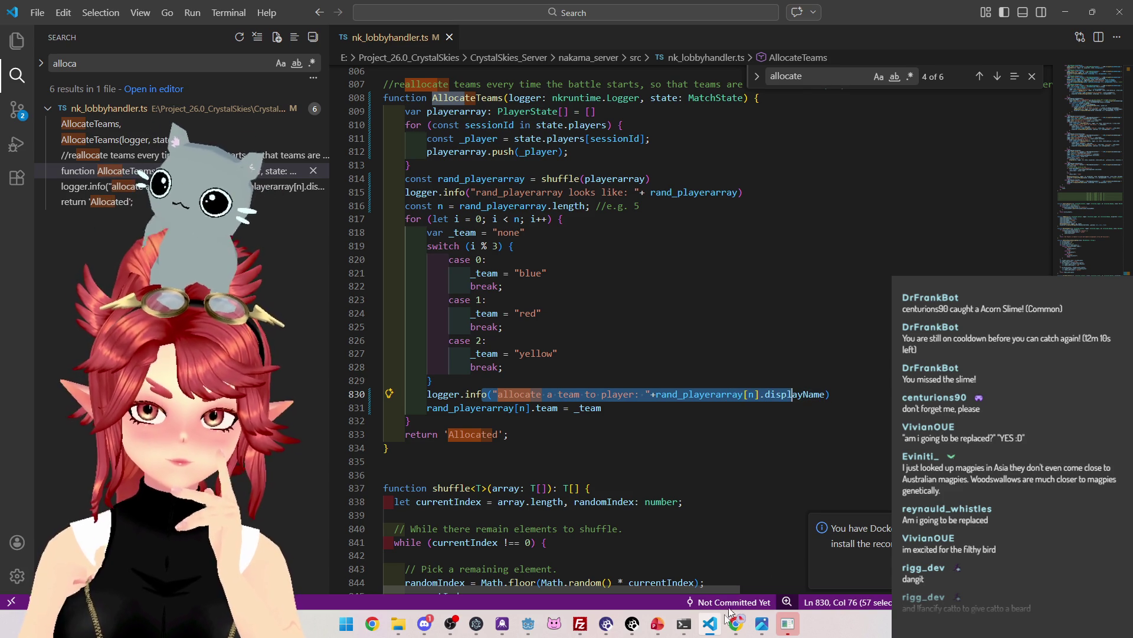
pyautogui.moveTo(683, 624)
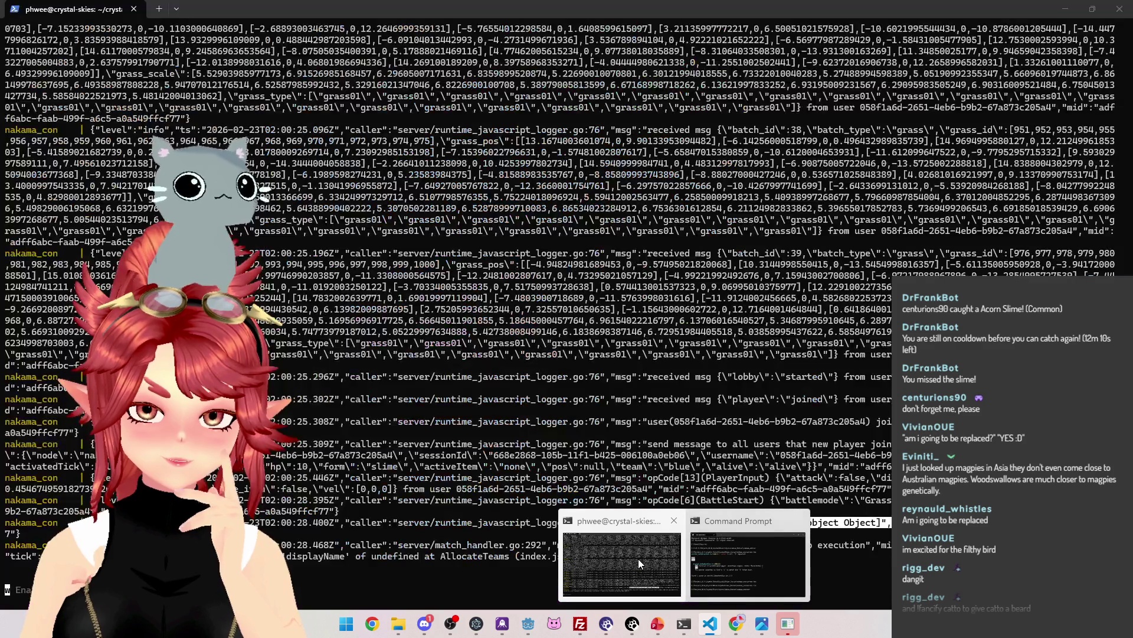
pyautogui.click(639, 558)
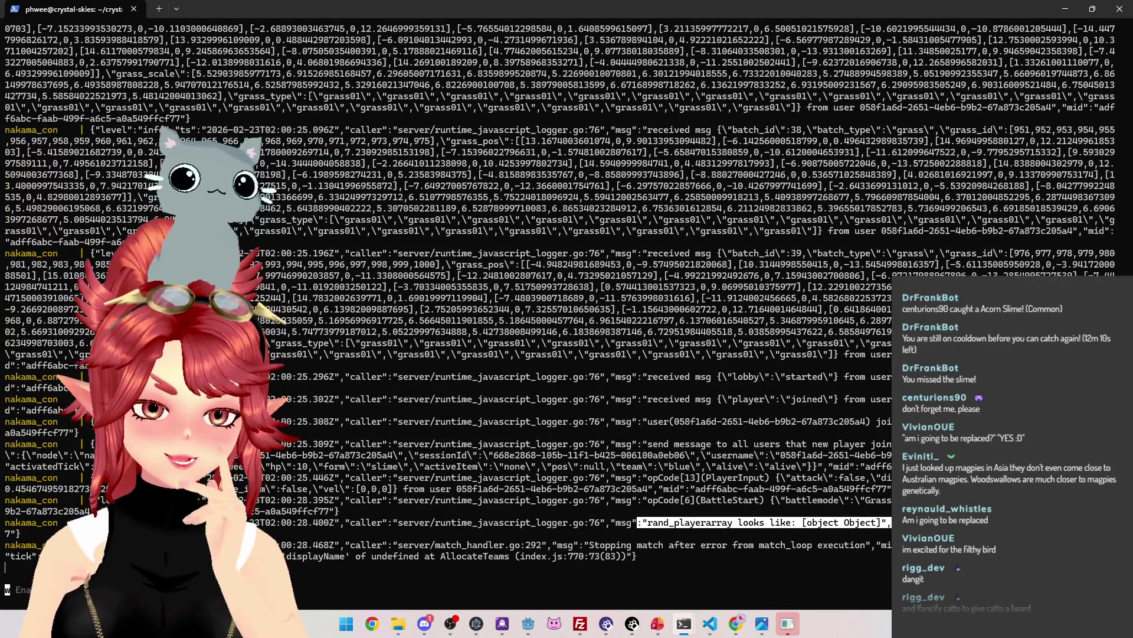
pyautogui.hotkey('ctrl', 'c')
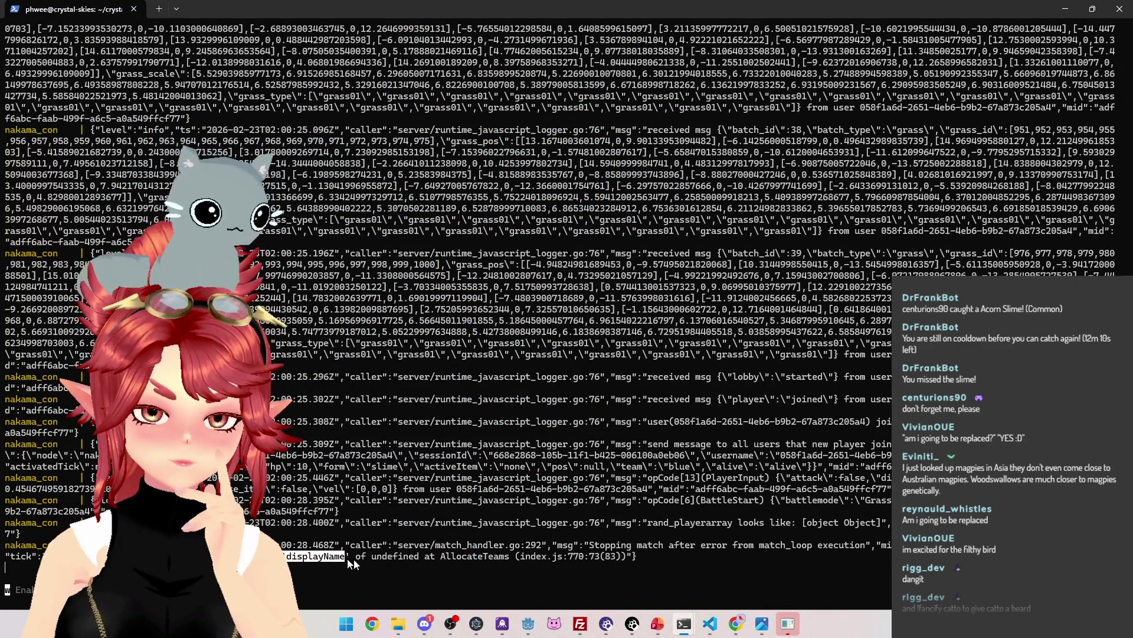
pyautogui.click(709, 623)
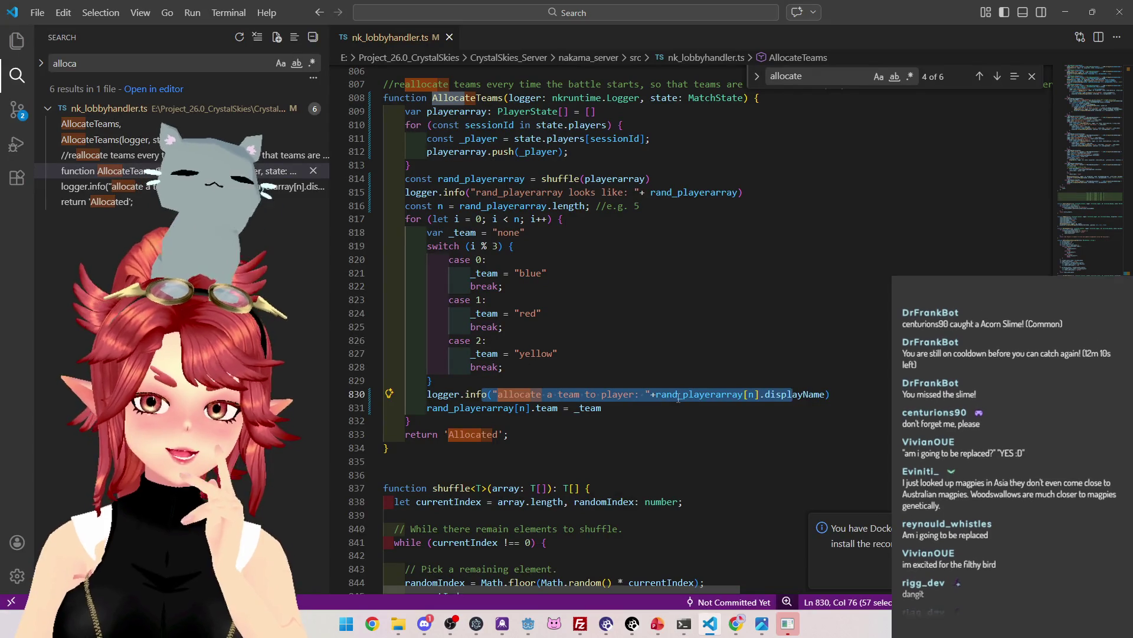
pyautogui.click(766, 394)
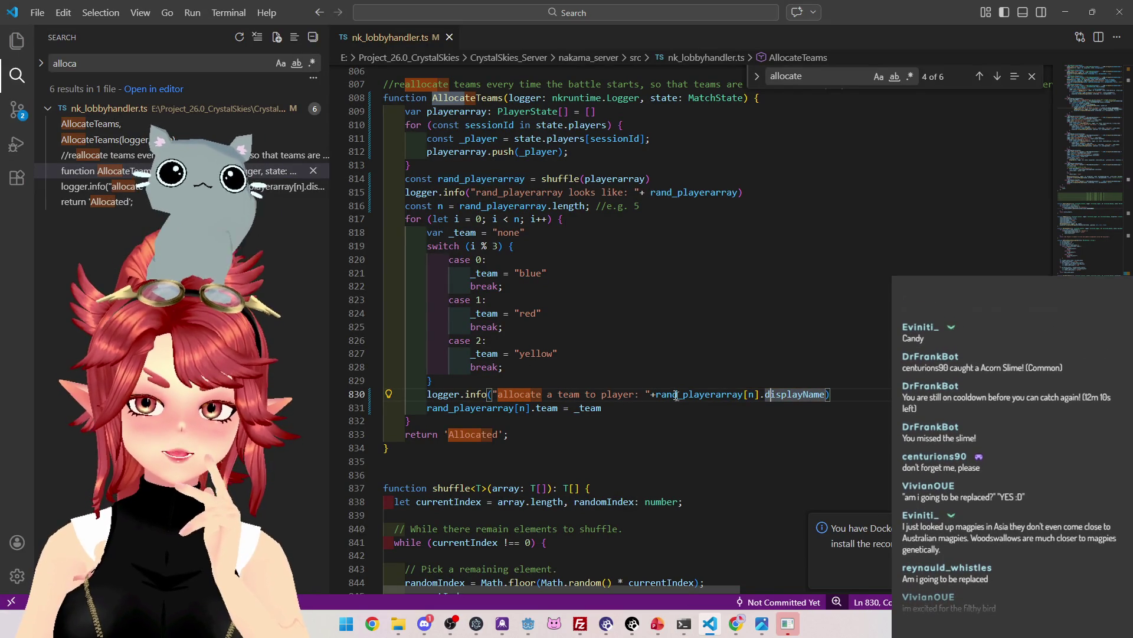
pyautogui.moveTo(656, 394); pyautogui.dragTo(760, 394)
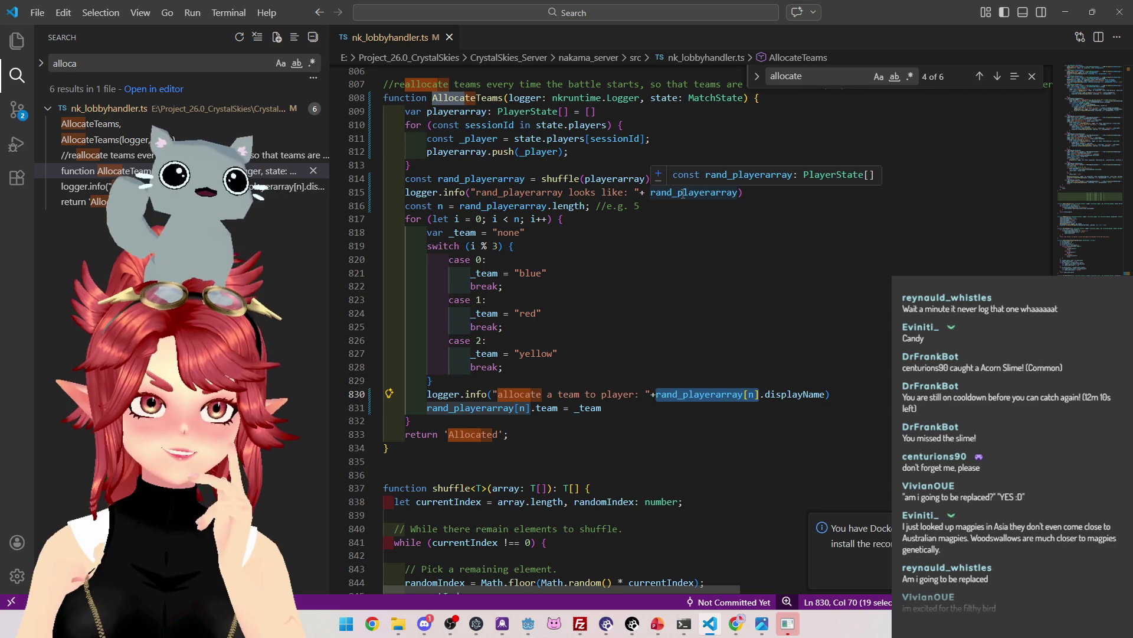
# - Wrap rand_playerarray on line 815 in JSON.stringify() and save nk_lobbyhandler.ts
pyautogui.click(684, 193)
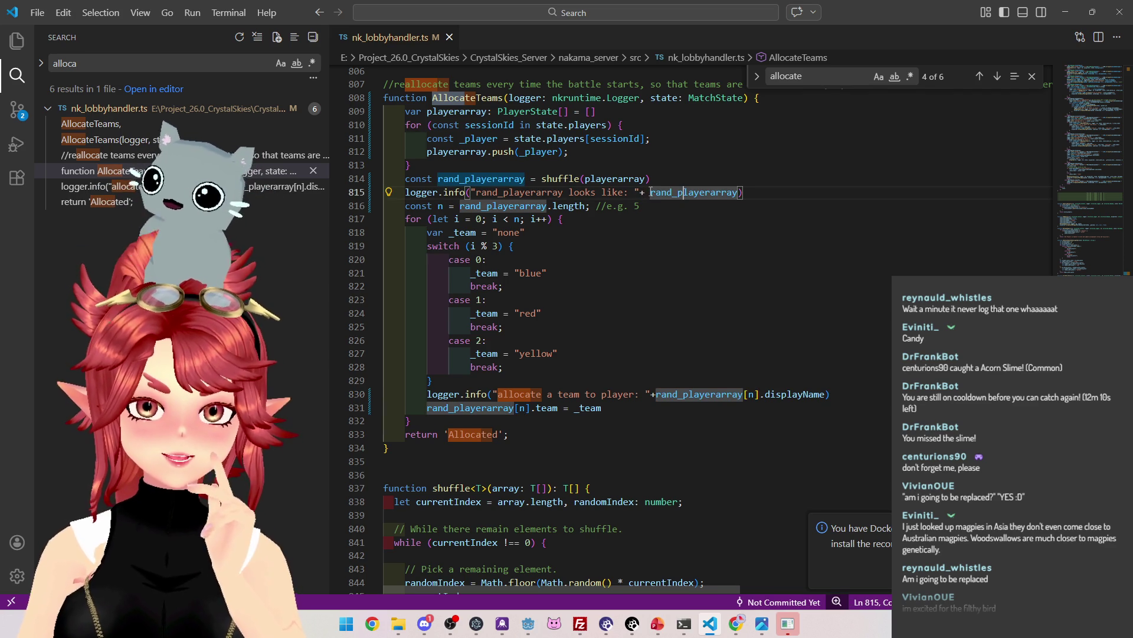
pyautogui.moveTo(651, 192); pyautogui.dragTo(719, 192)
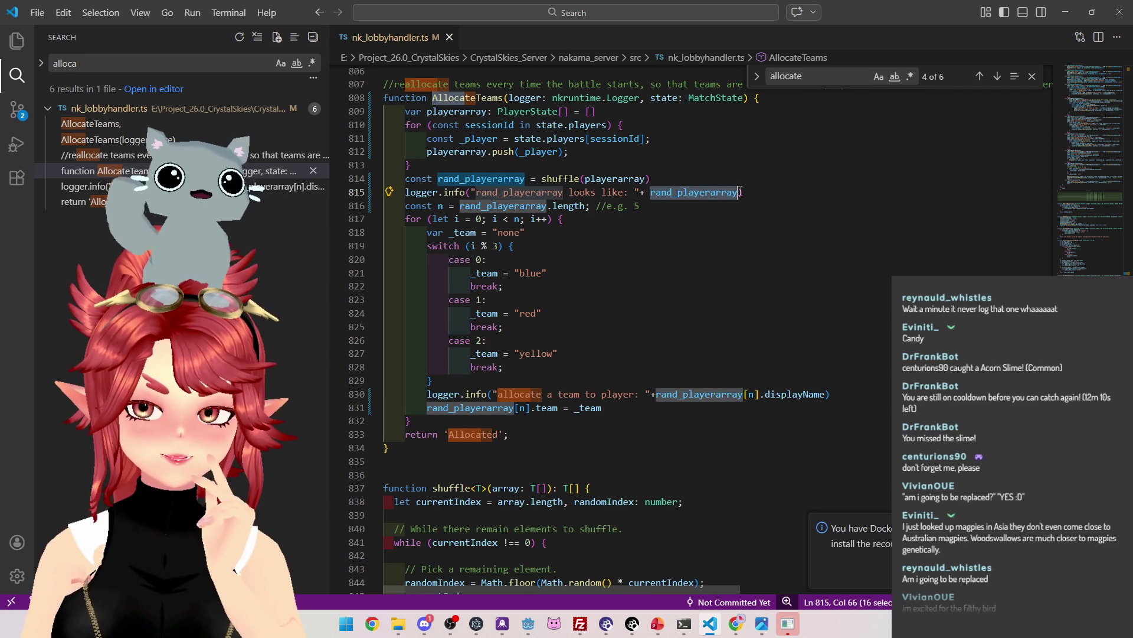
pyautogui.click(653, 195)
pyautogui.write('J')
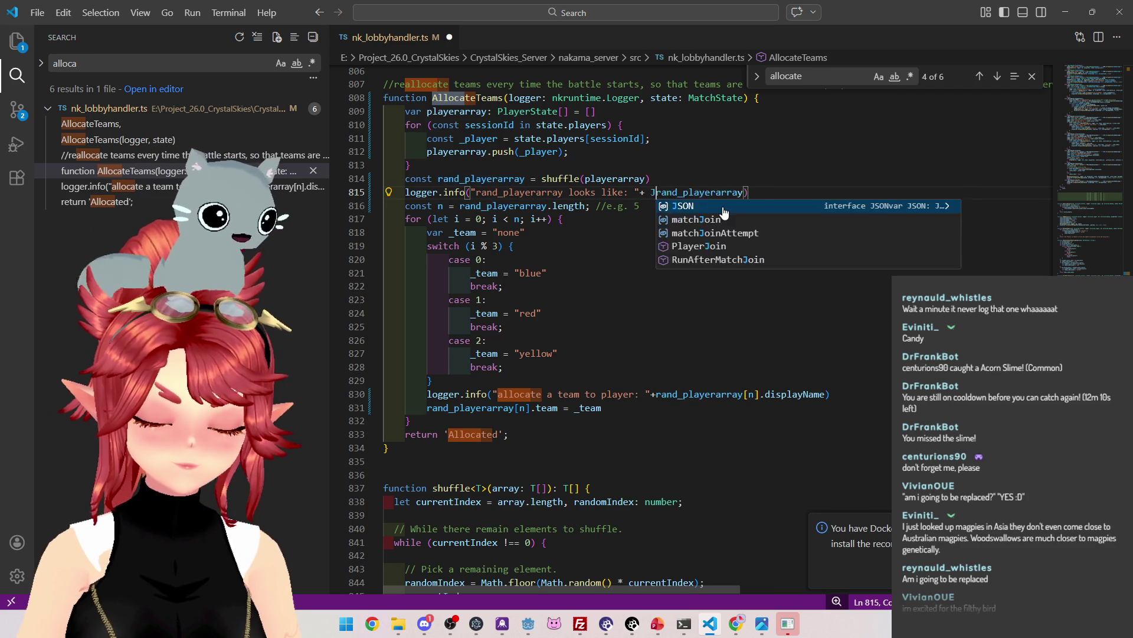
pyautogui.write('SON.str')
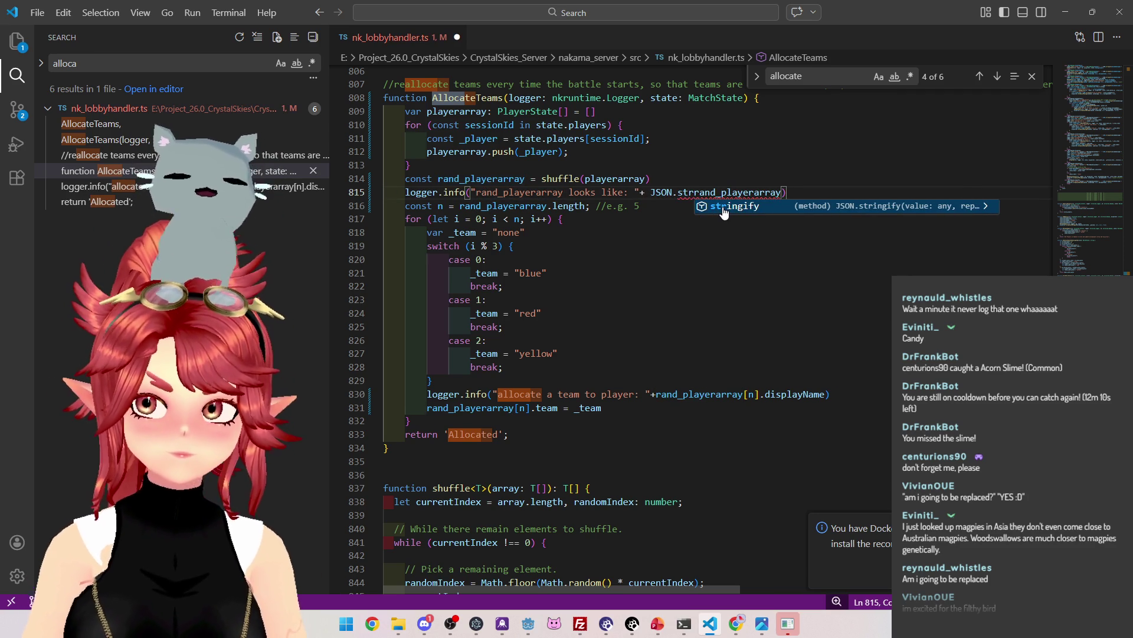
pyautogui.click(724, 211)
pyautogui.write('(')
pyautogui.press('End')
pyautogui.write(')')
pyautogui.click(686, 243)
pyautogui.hotkey('ctrl', 's')
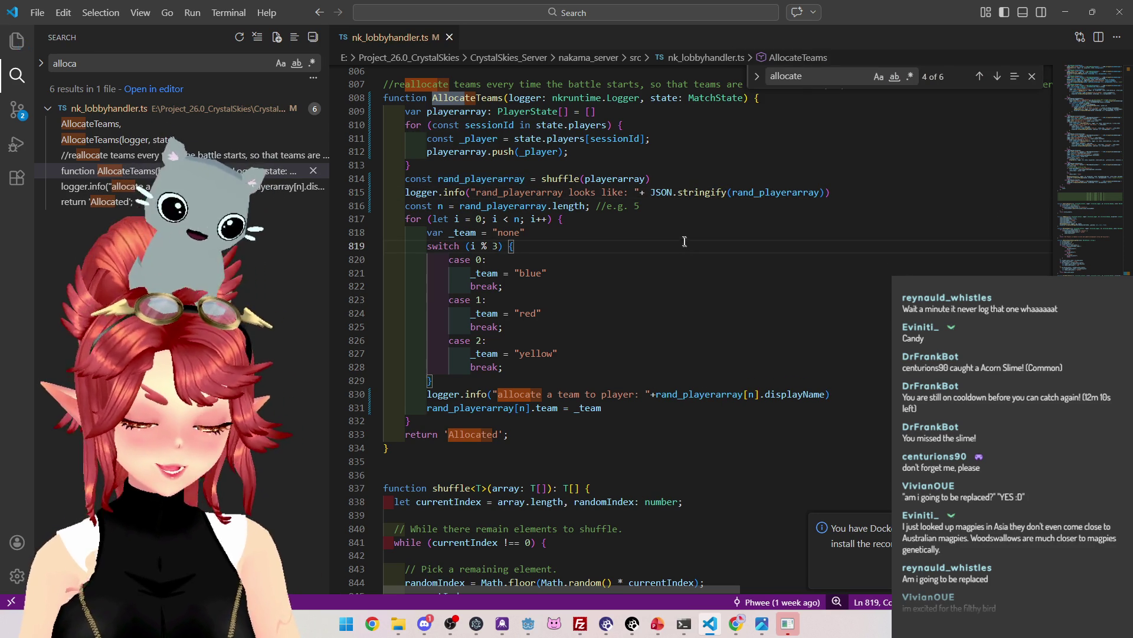
# - Stop the running game in Godot and return to the lobby handler code
pyautogui.click(606, 624)
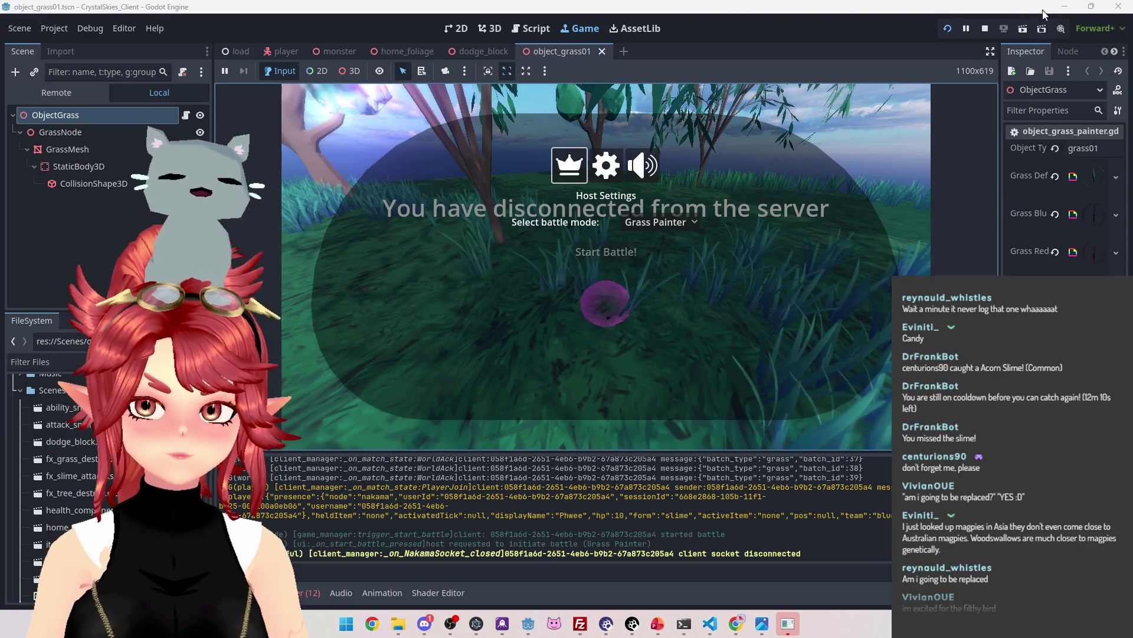
pyautogui.click(983, 29)
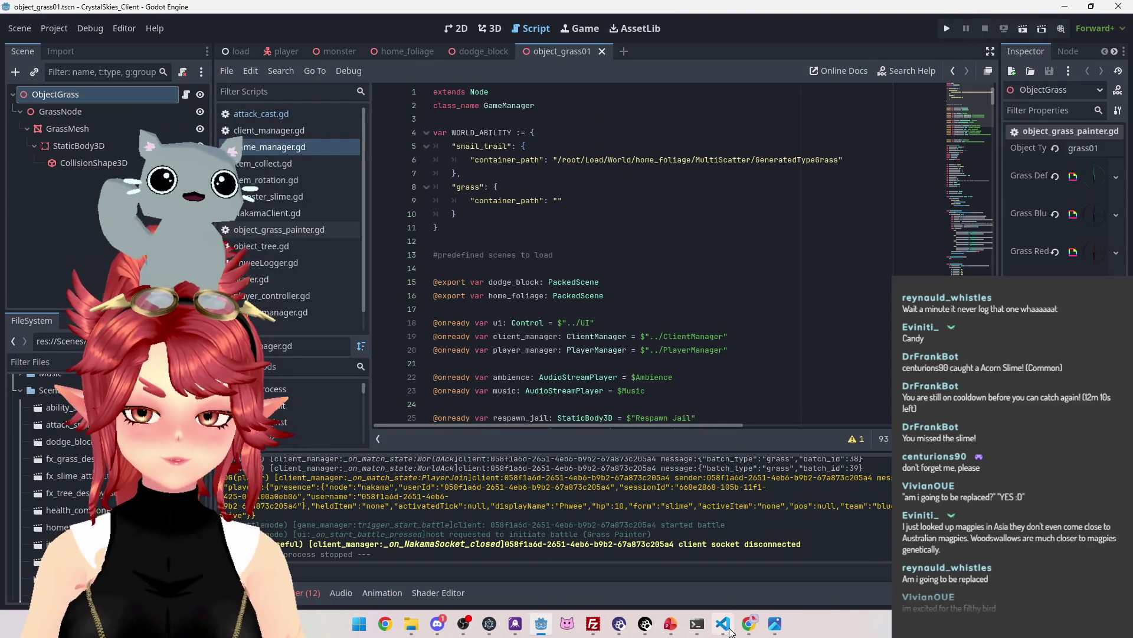
pyautogui.click(730, 631)
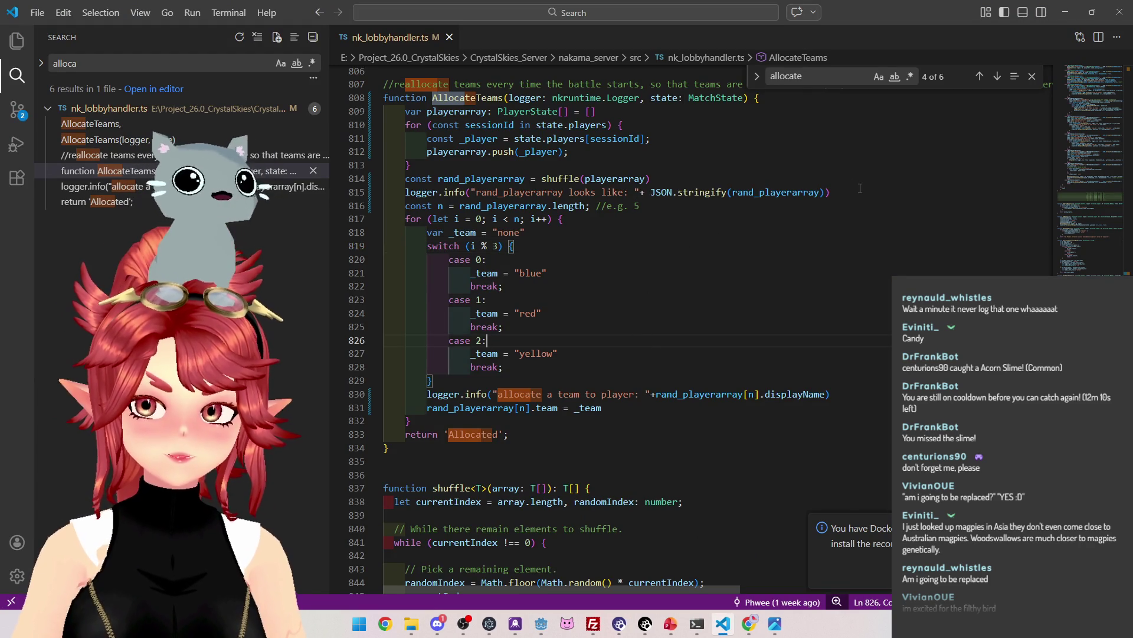
pyautogui.moveTo(473, 139)
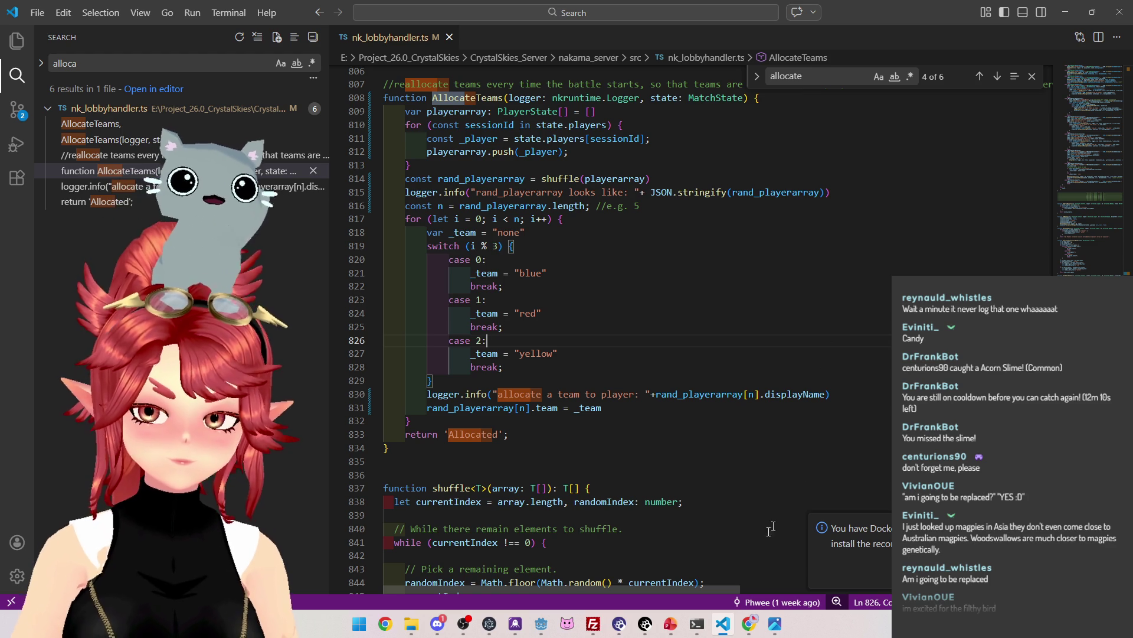
# - Delete the server's old index.js and upload the new 50,625-byte index.js into the modules folder
pyautogui.moveTo(698, 623)
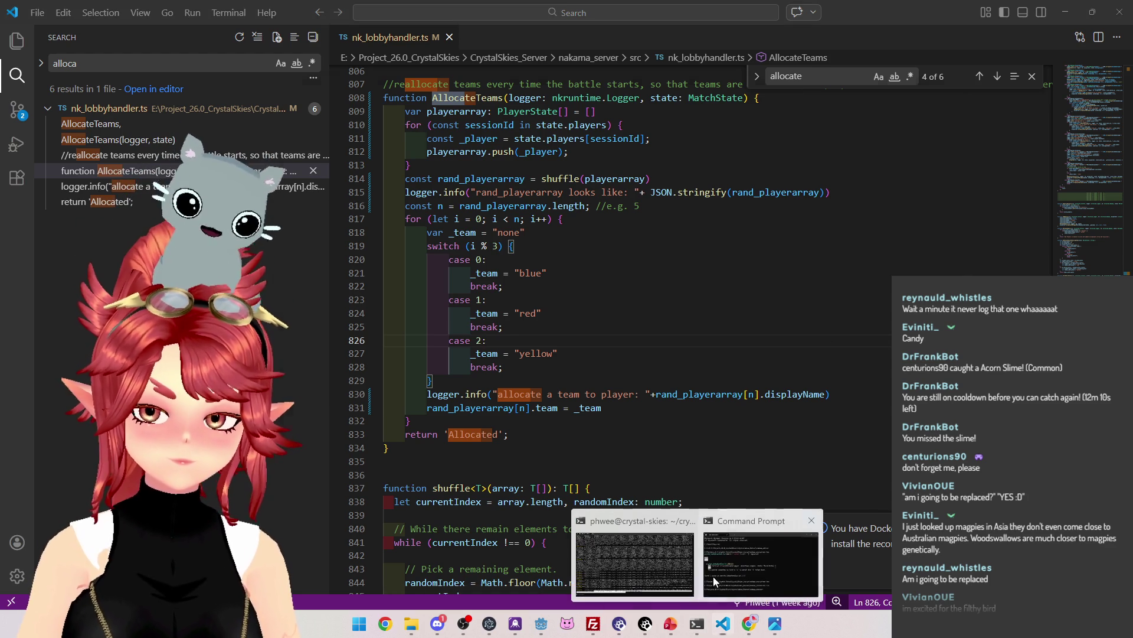
pyautogui.click(714, 578)
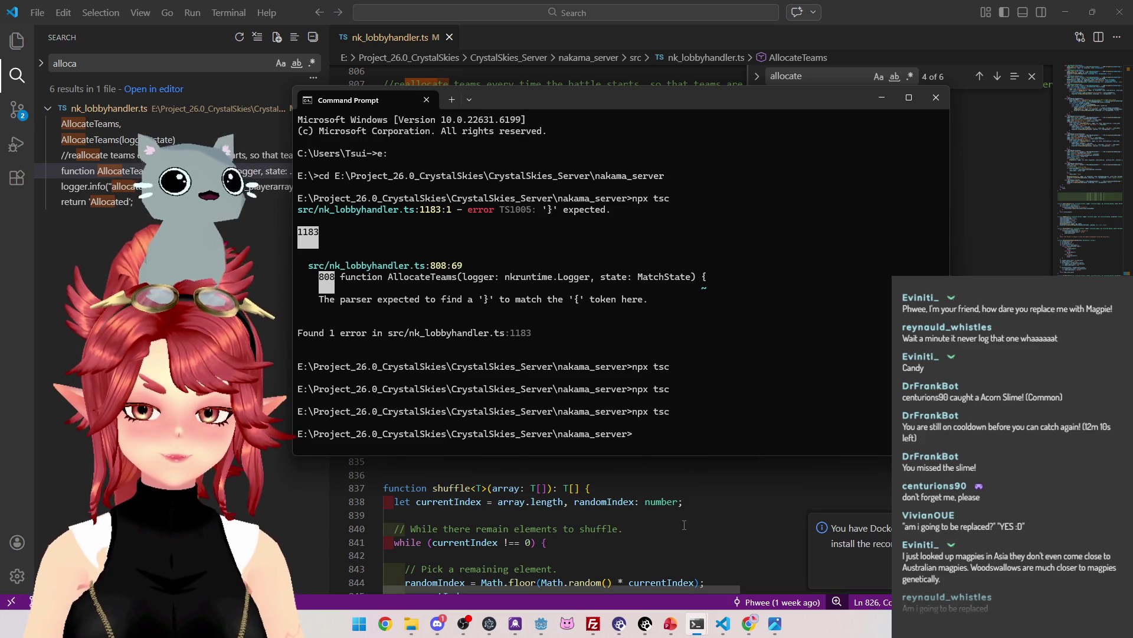
pyautogui.click(593, 623)
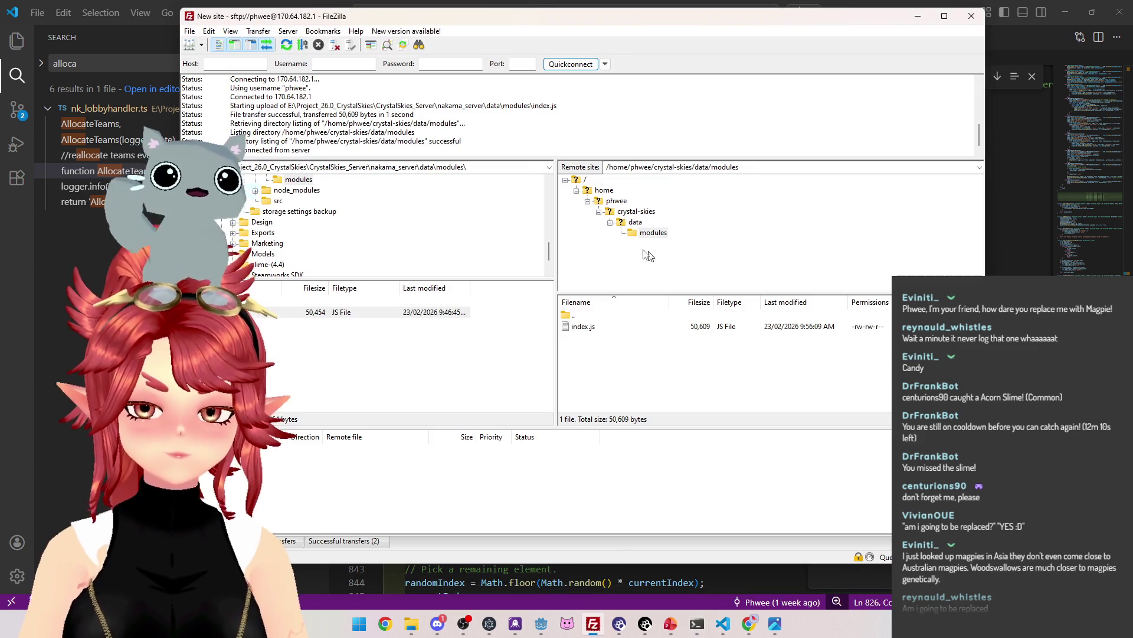
pyautogui.click(625, 327)
pyautogui.press('Delete')
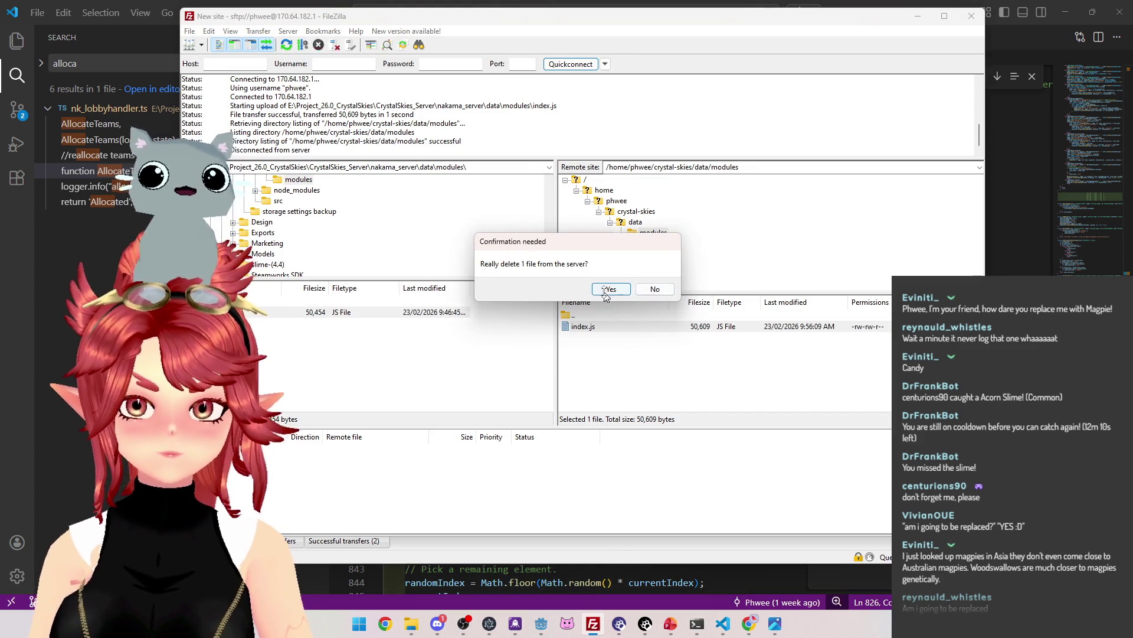
pyautogui.click(609, 286)
pyautogui.moveTo(266, 311); pyautogui.dragTo(678, 363)
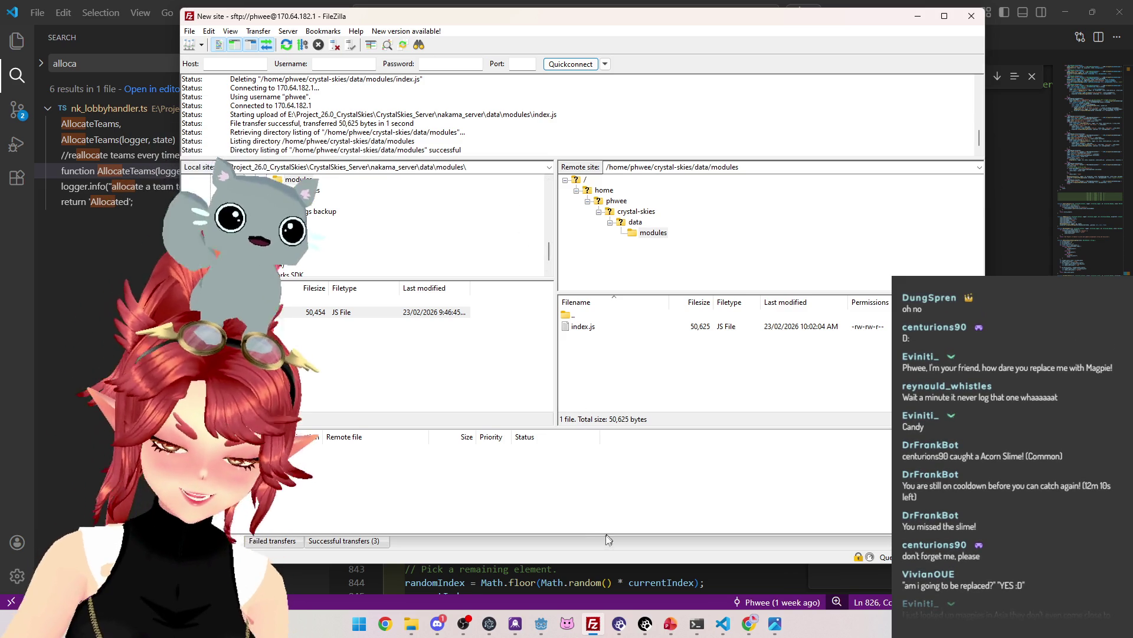
pyautogui.moveTo(698, 630)
pyautogui.click(638, 570)
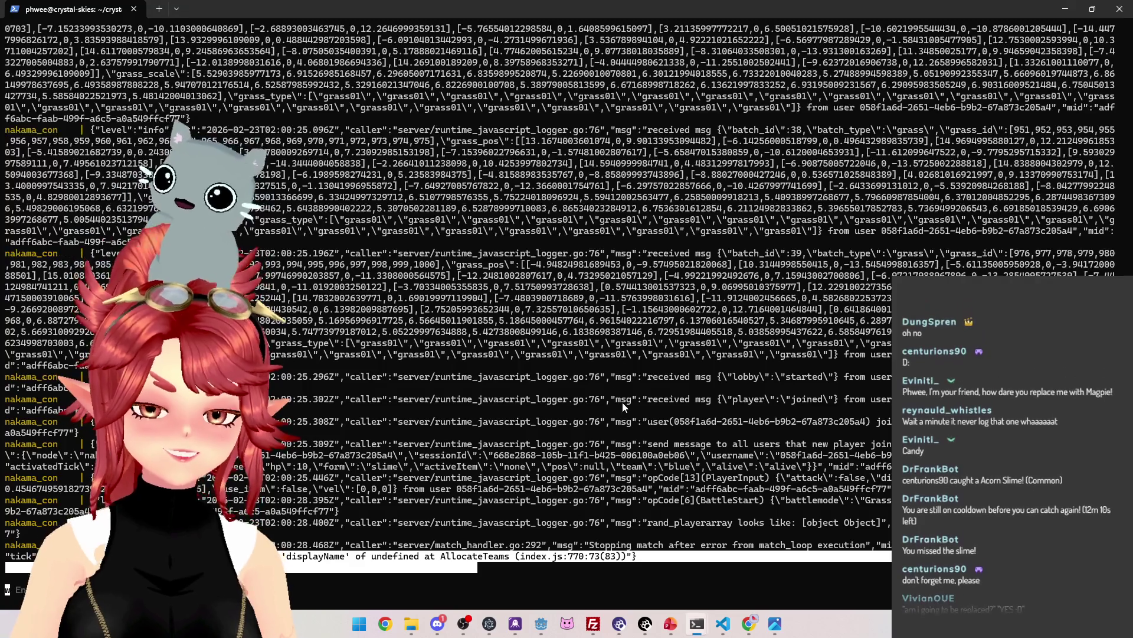
# - Stop the server containers with Ctrl+C and rerun docker compose to restart them
pyautogui.hotkey('ctrl', 'c')
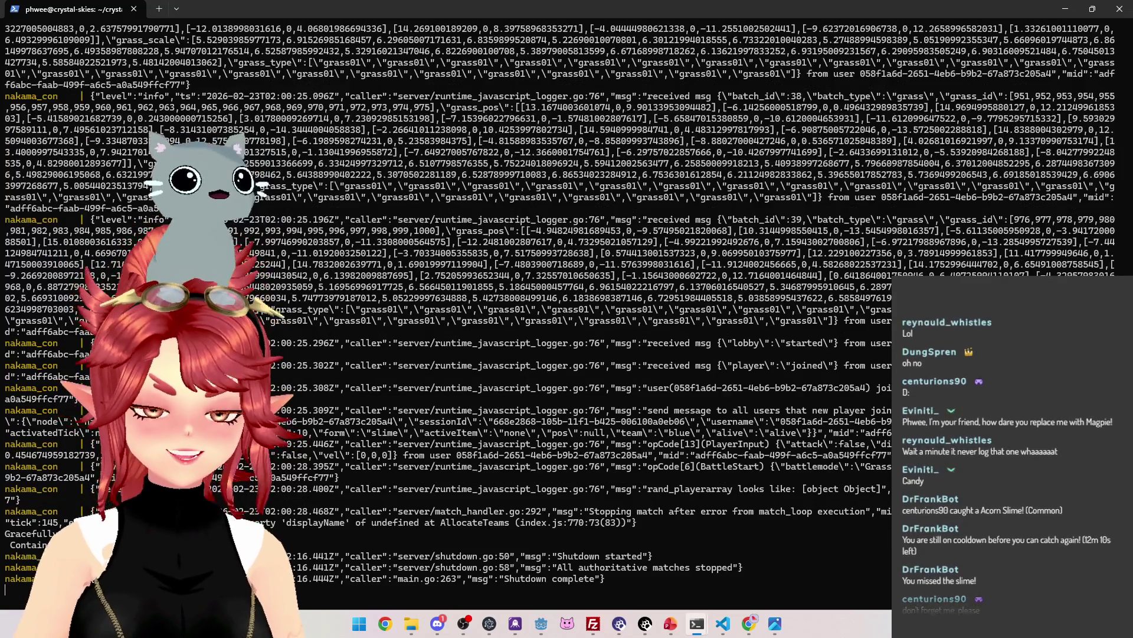
pyautogui.press('Up')
pyautogui.press('Return')
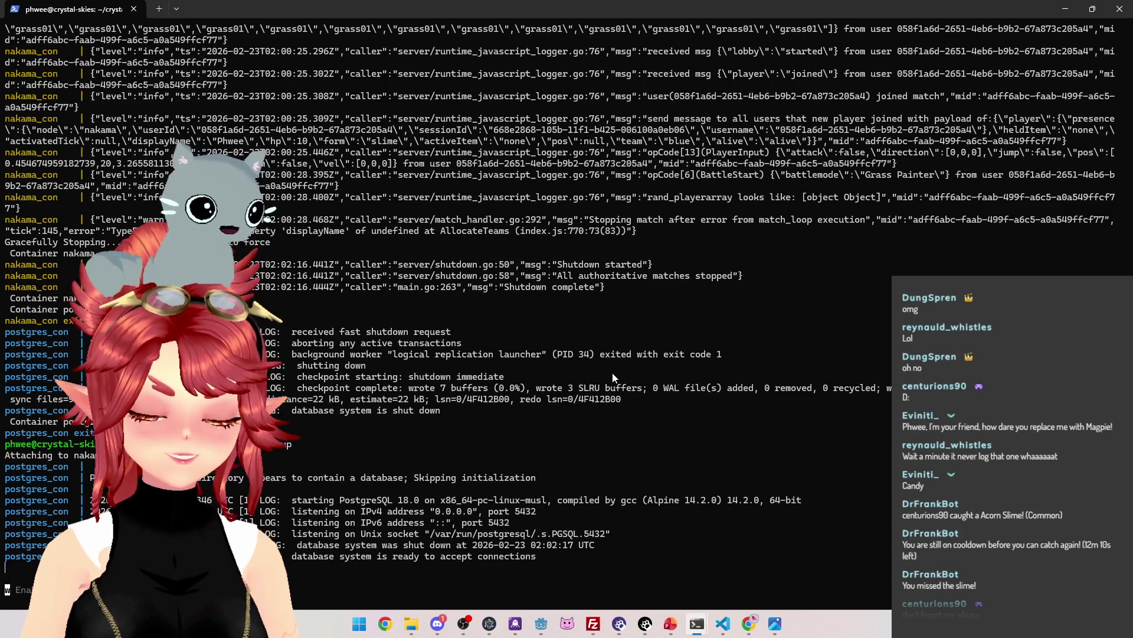
# - Launch the game project from the Godot editor
pyautogui.moveTo(593, 624)
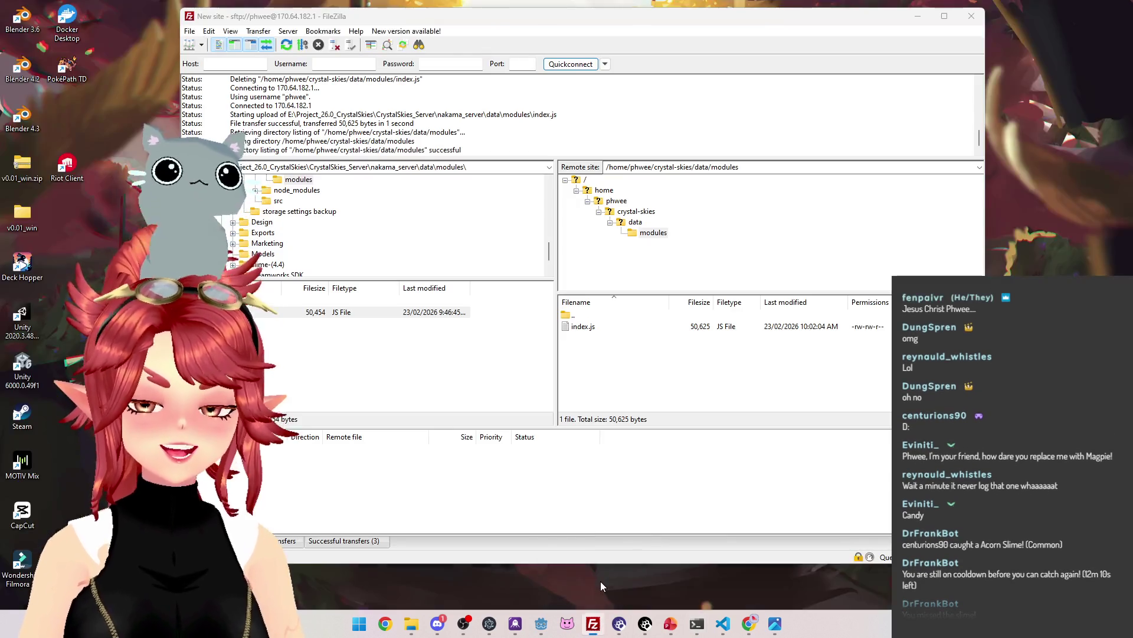
pyautogui.click(600, 581)
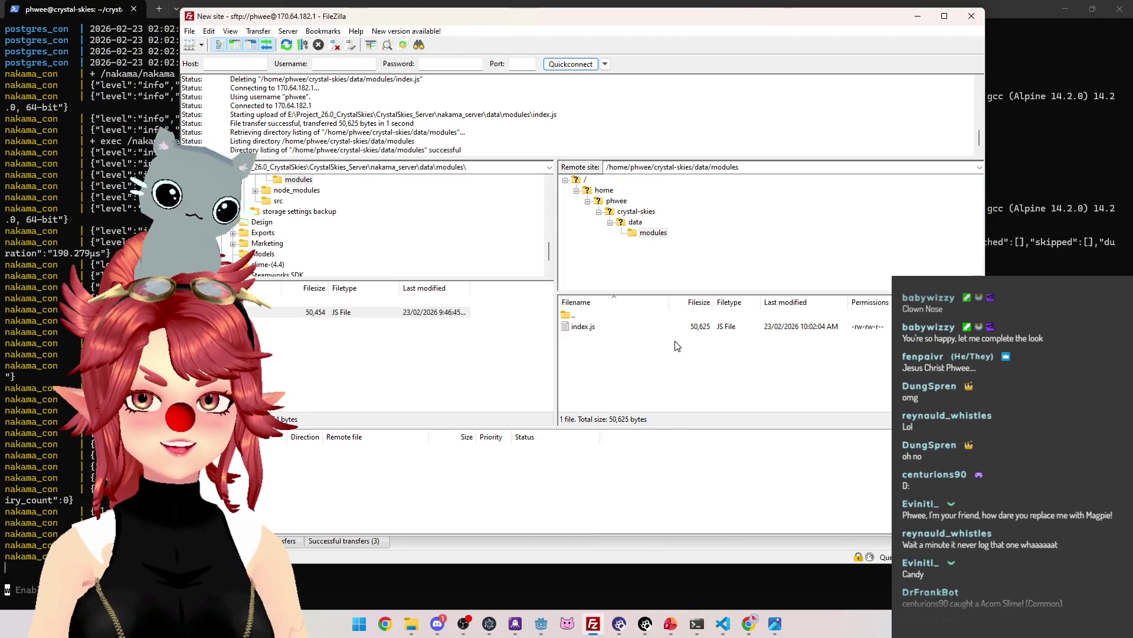
pyautogui.moveTo(542, 631)
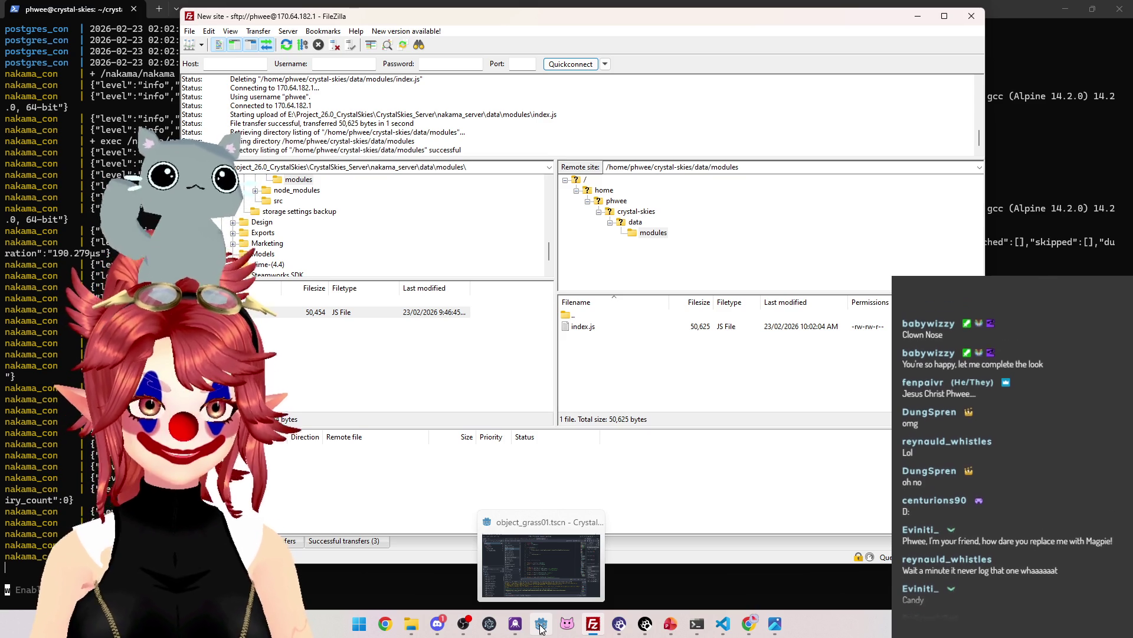
pyautogui.click(542, 627)
pyautogui.click(947, 28)
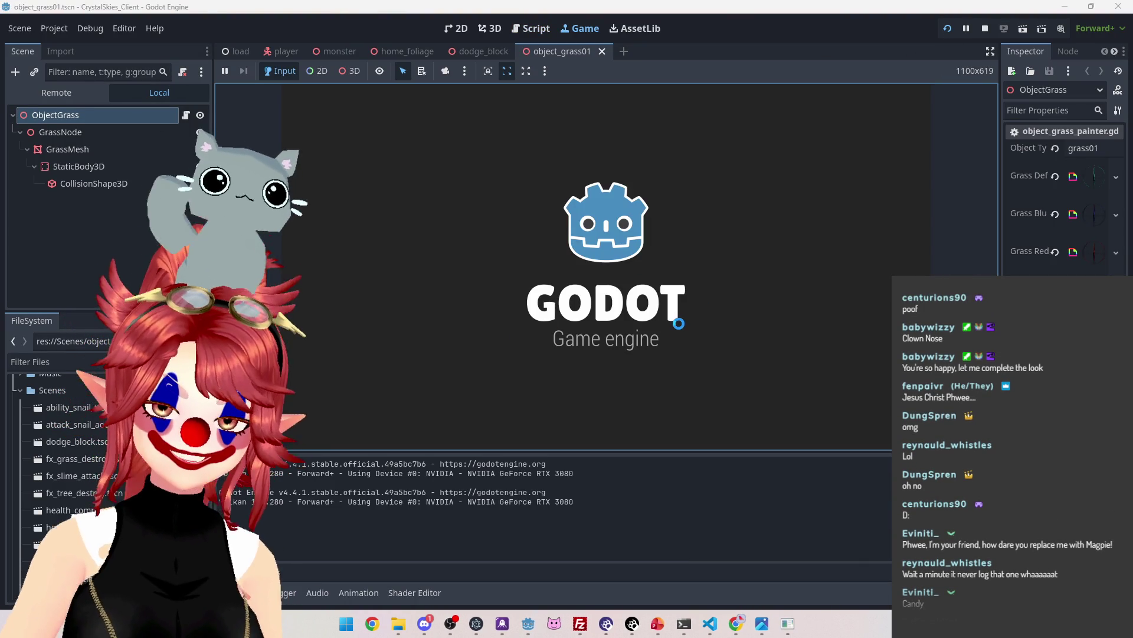
# - Focus the Display Name field in the game lobby
pyautogui.click(681, 304)
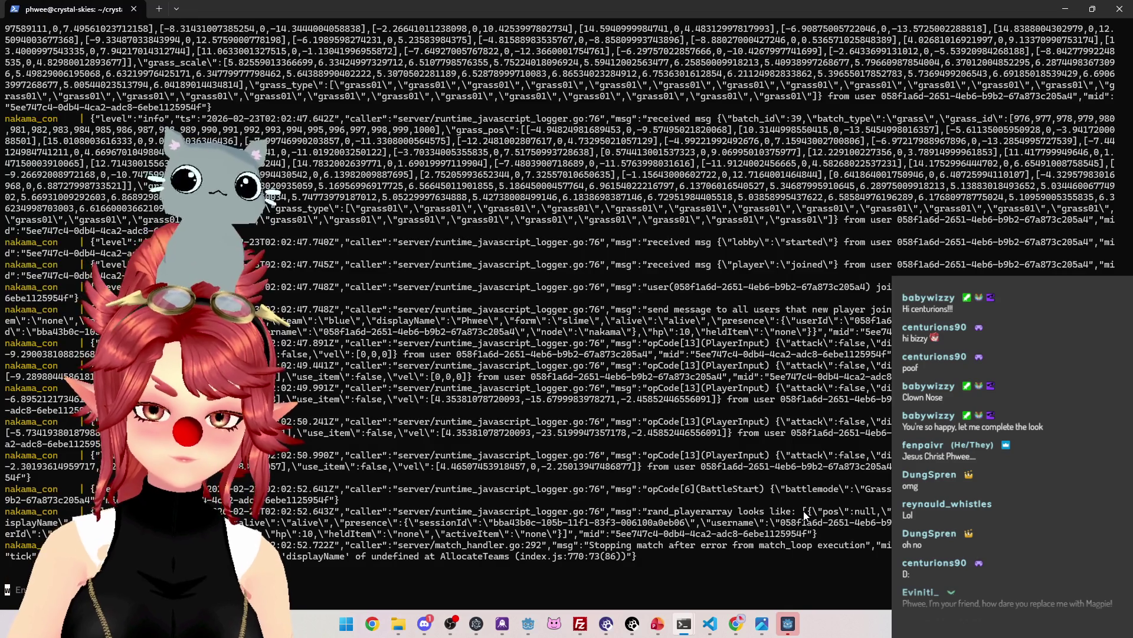
# - Select the logged rand_playerarray JSON in the server log, then stop the game in Godot
pyautogui.moveTo(824, 509)
pyautogui.mouseDown()
pyautogui.moveTo(892, 511)
pyautogui.moveTo(386, 535)
pyautogui.moveTo(356, 523)
pyautogui.moveTo(760, 528)
pyautogui.moveTo(354, 546)
pyautogui.moveTo(814, 526)
pyautogui.moveTo(824, 536)
pyautogui.mouseUp()
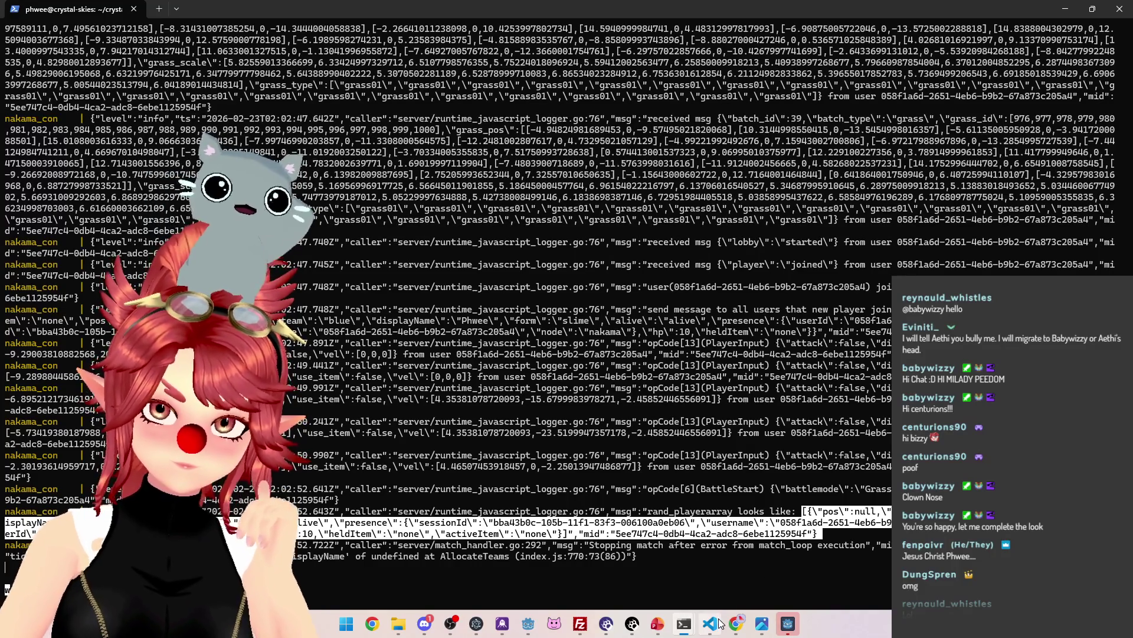
pyautogui.moveTo(717, 623)
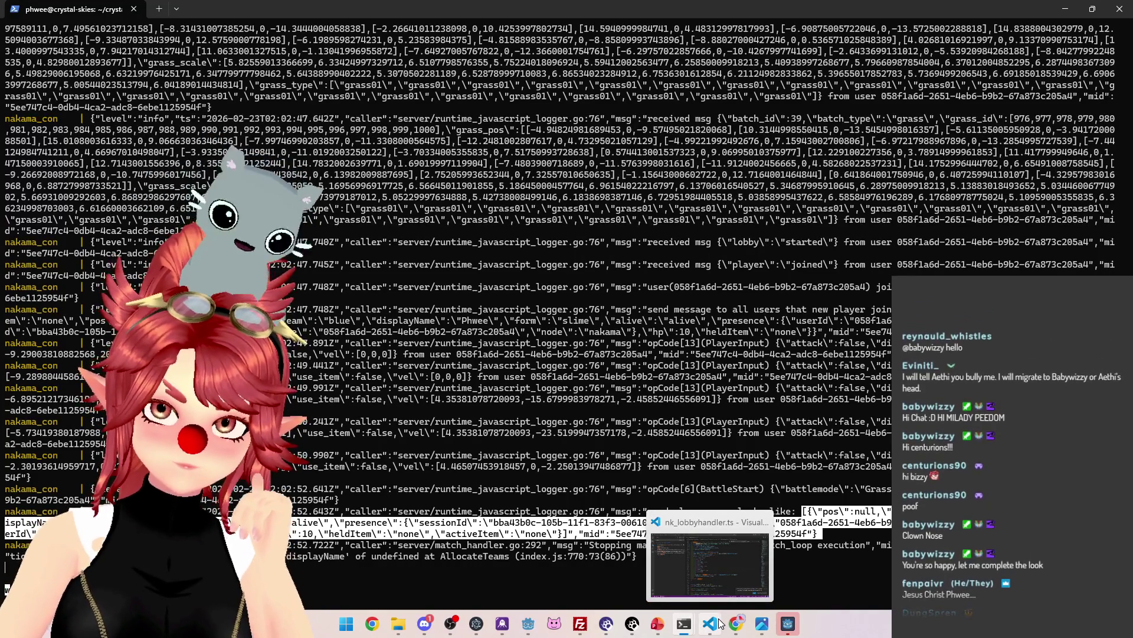
pyautogui.click(528, 623)
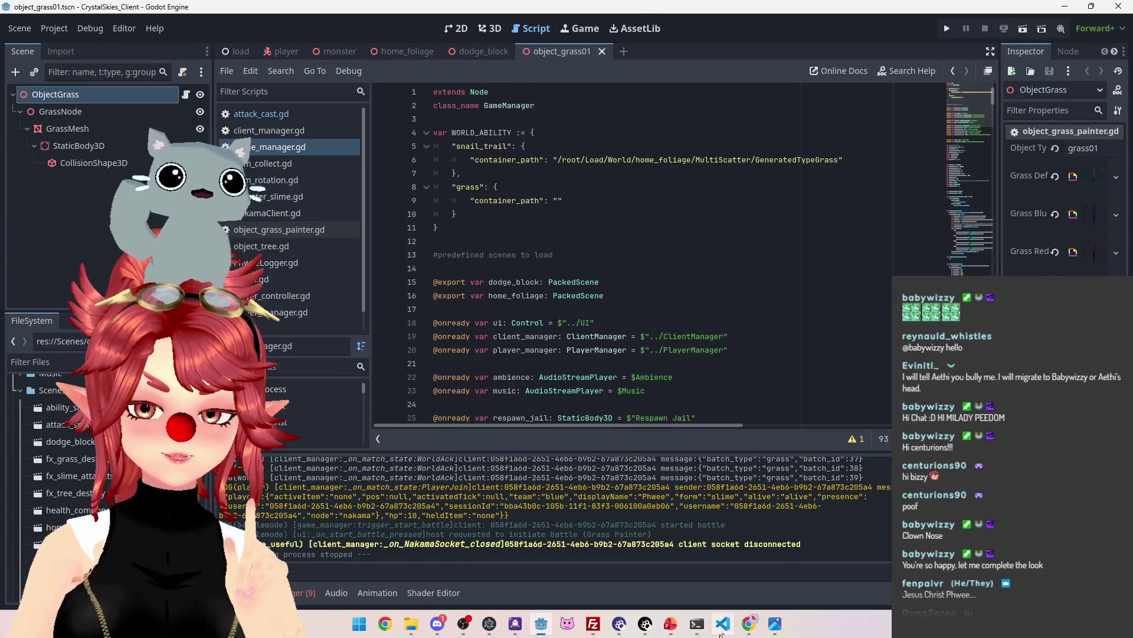
# - Inspect rand_playerarray and rand_playerarray.length on lines 815-816 of AllocateTeams
pyautogui.click(722, 623)
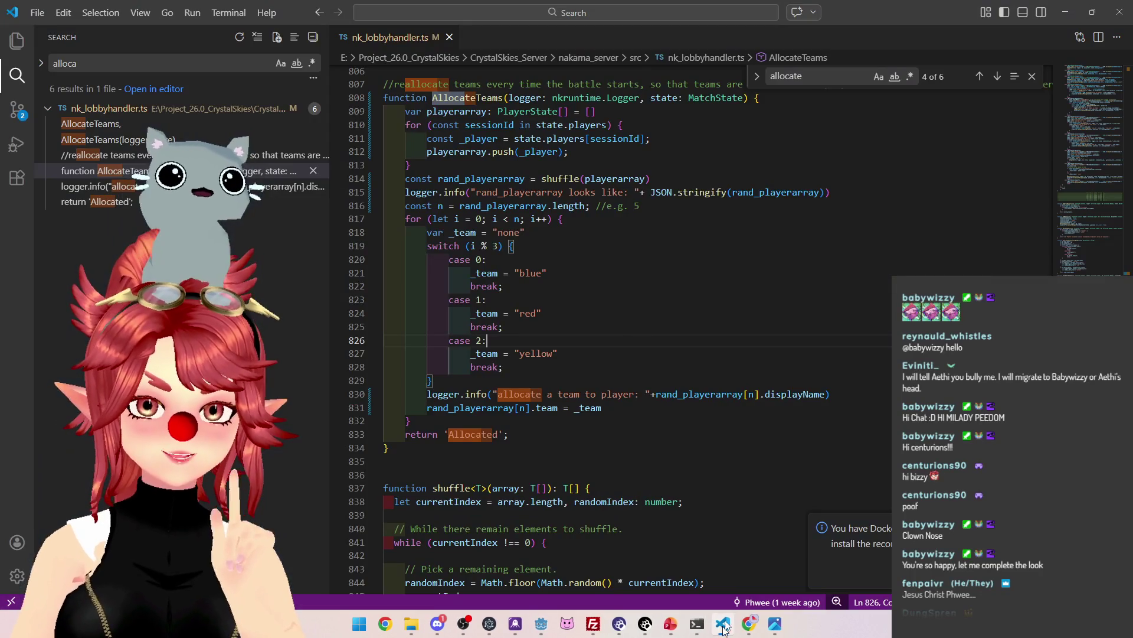
pyautogui.doubleClick(534, 193)
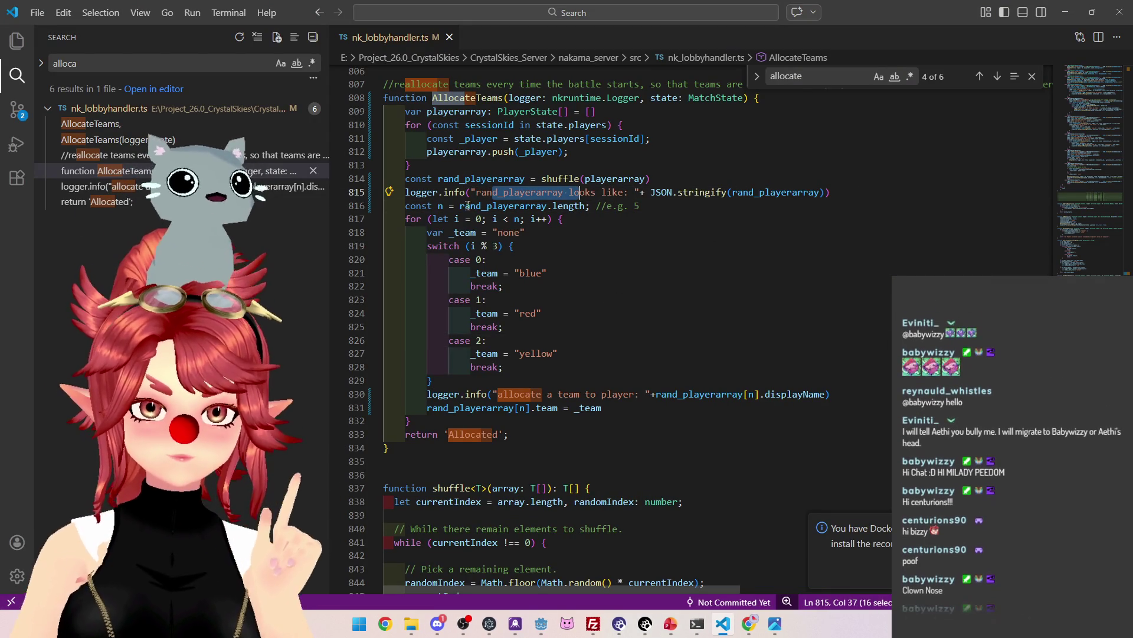
pyautogui.moveTo(460, 206); pyautogui.dragTo(653, 203)
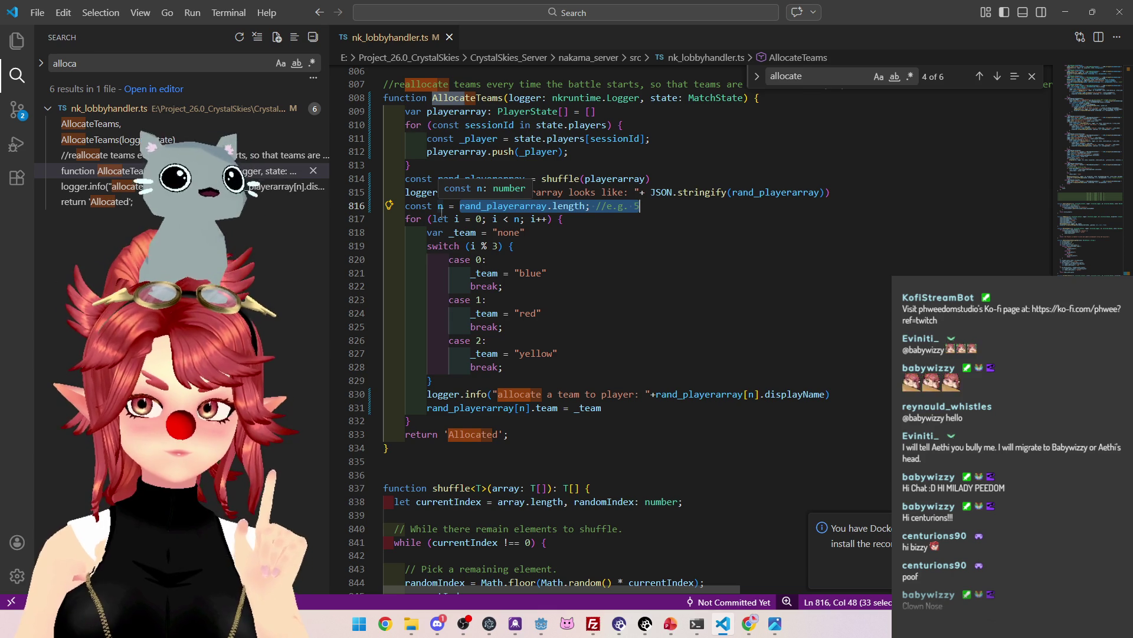
pyautogui.click(686, 206)
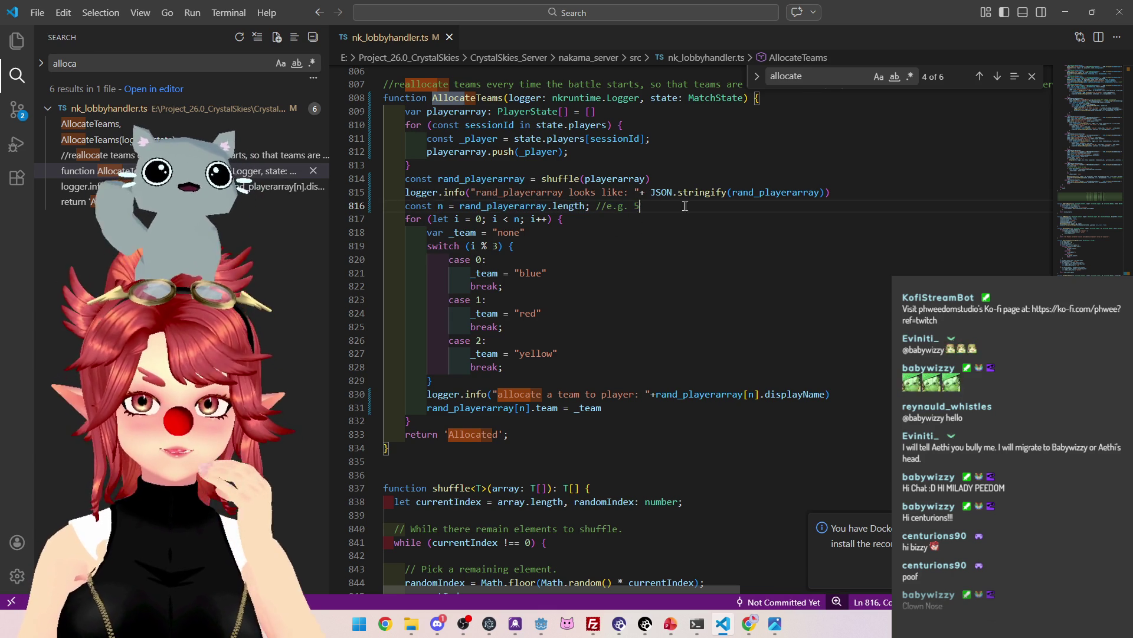
pyautogui.moveTo(461, 206); pyautogui.dragTo(587, 206)
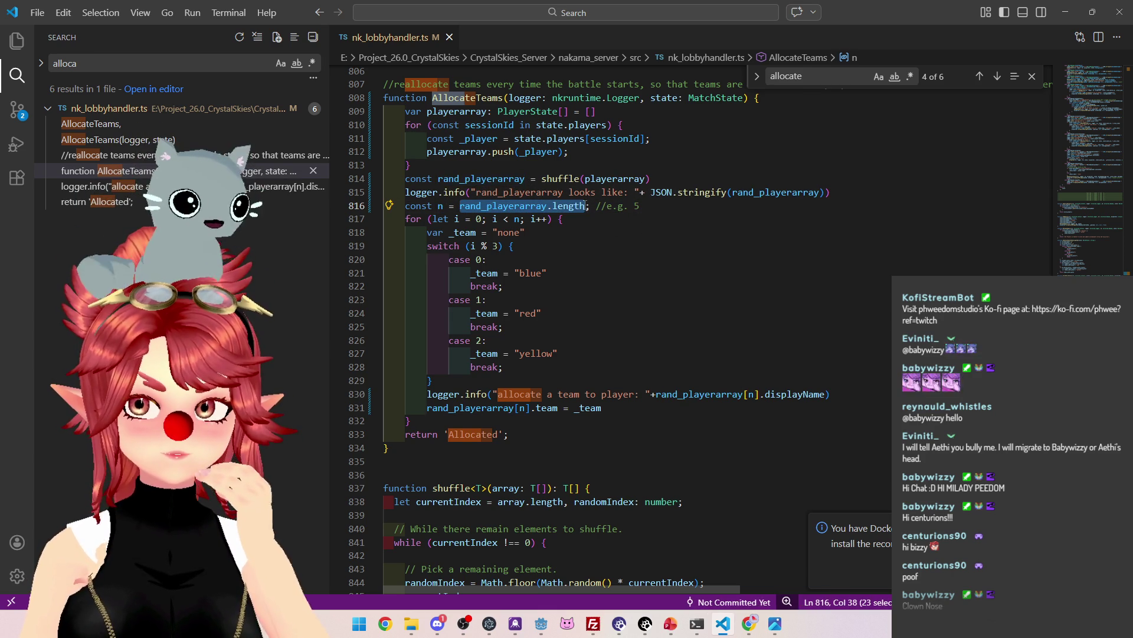
pyautogui.click(647, 208)
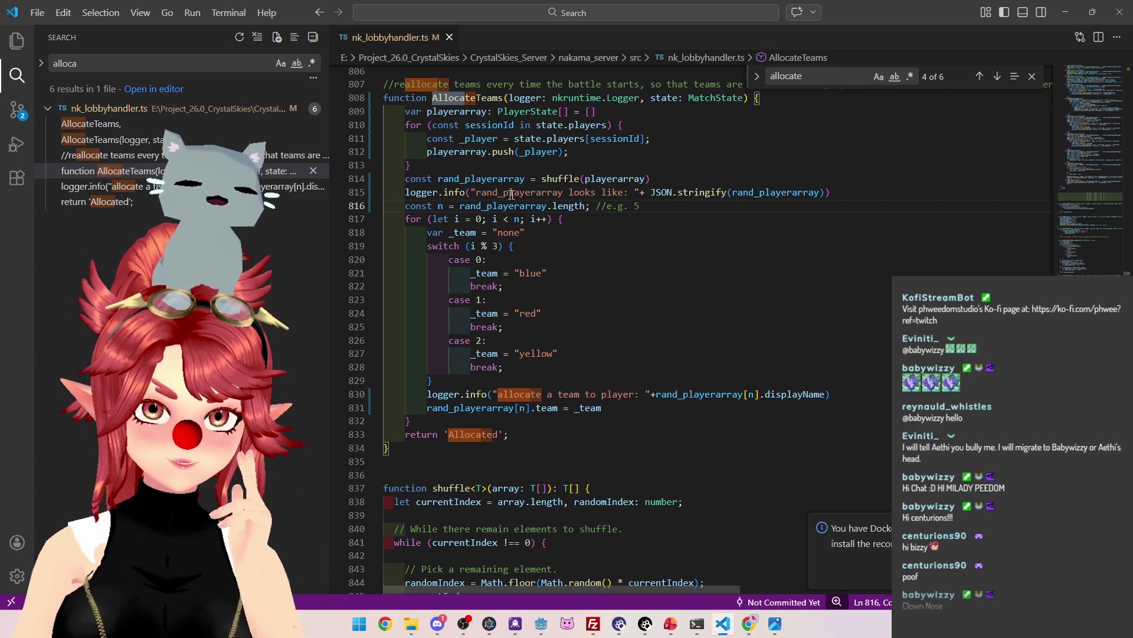
# - Extend the log with +" and contains "+n+" elements" and move it below const n
pyautogui.click(827, 196)
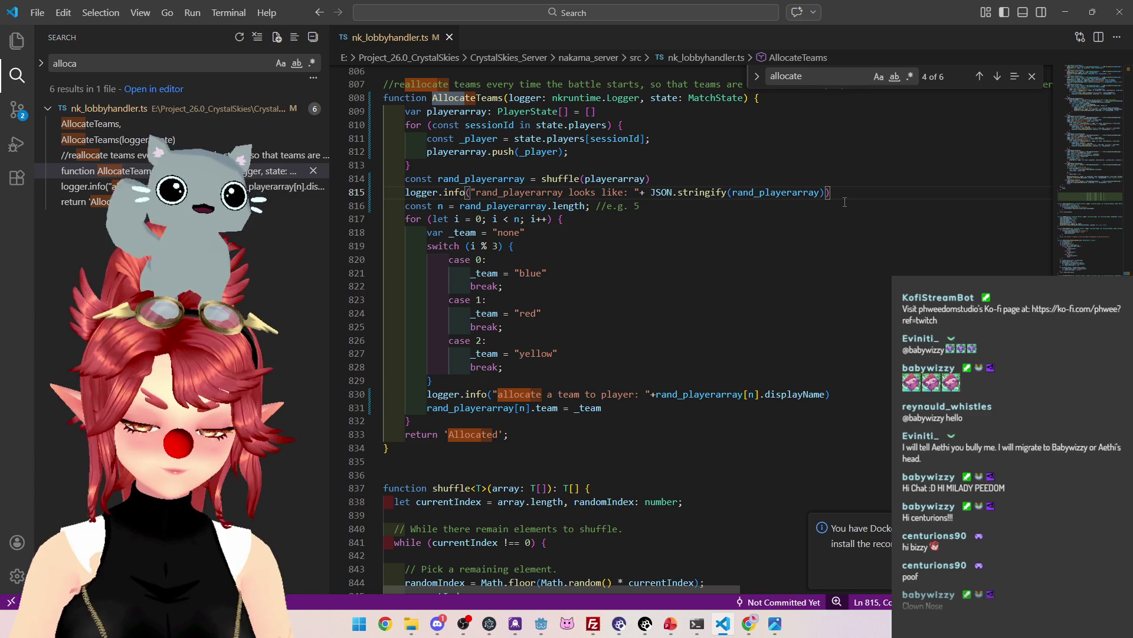
pyautogui.write('+"')
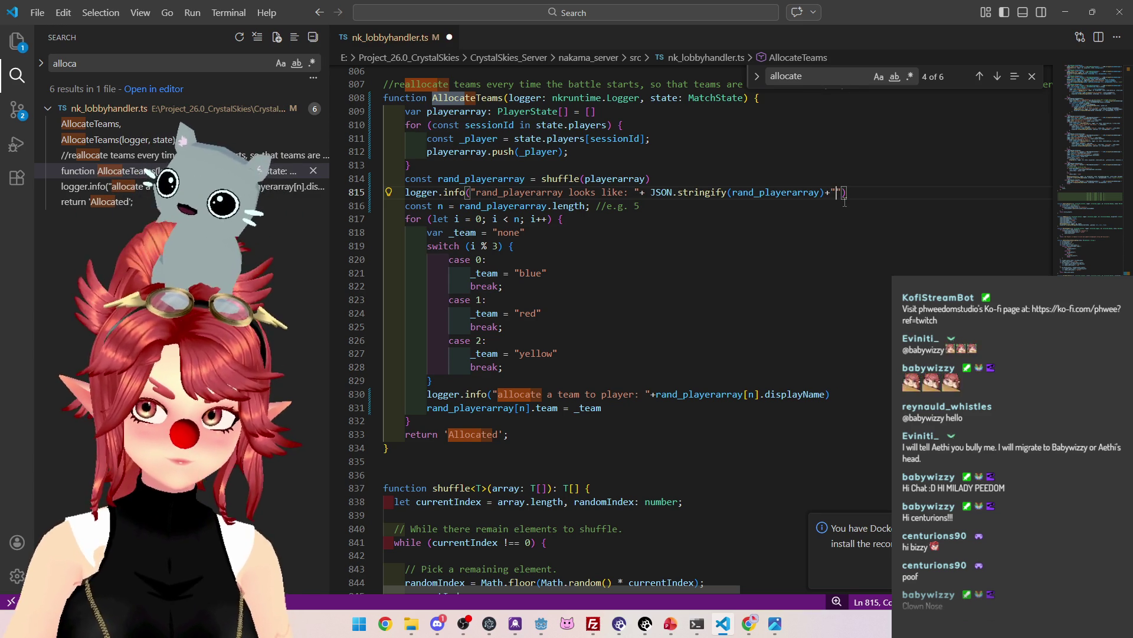
pyautogui.write('and contains')
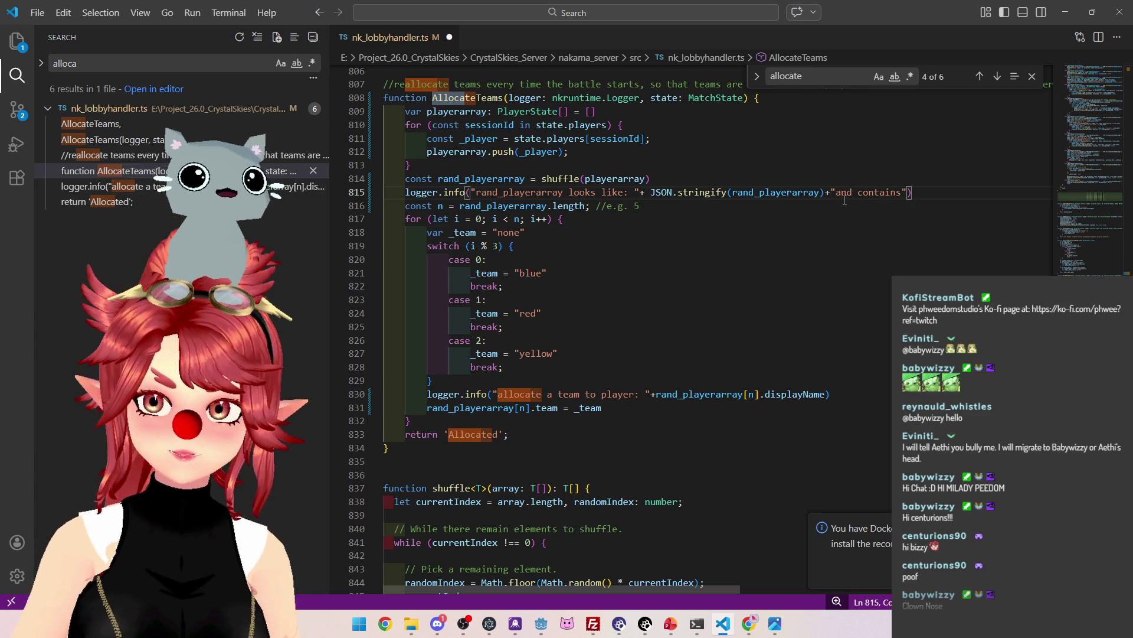
pyautogui.click(838, 196)
pyautogui.click(908, 194)
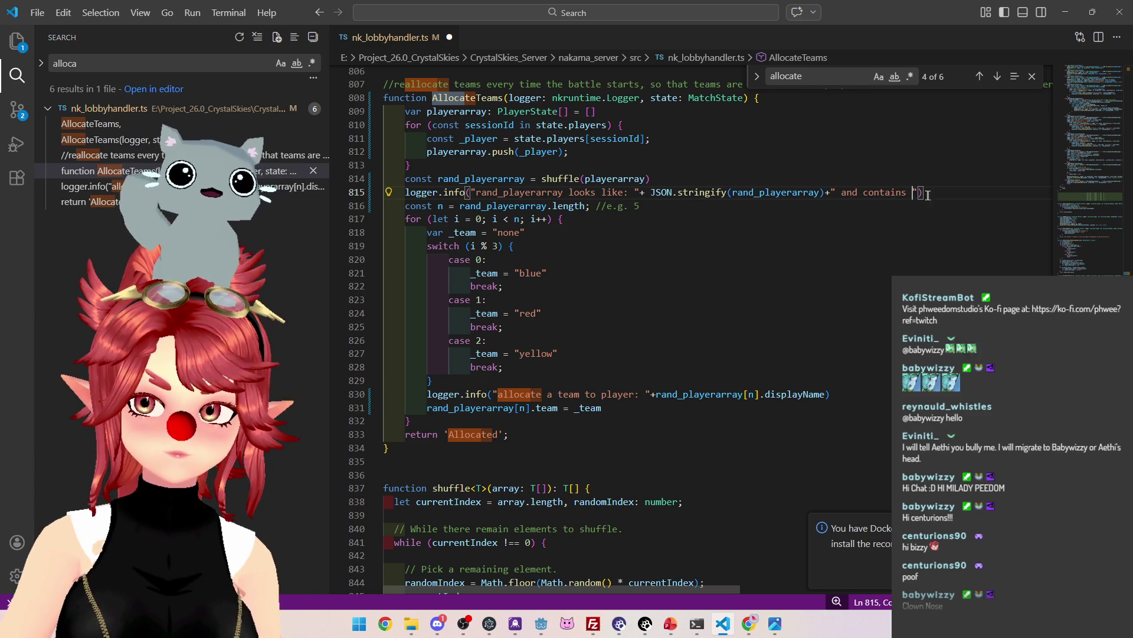
pyautogui.hotkey('alt', 'Down')
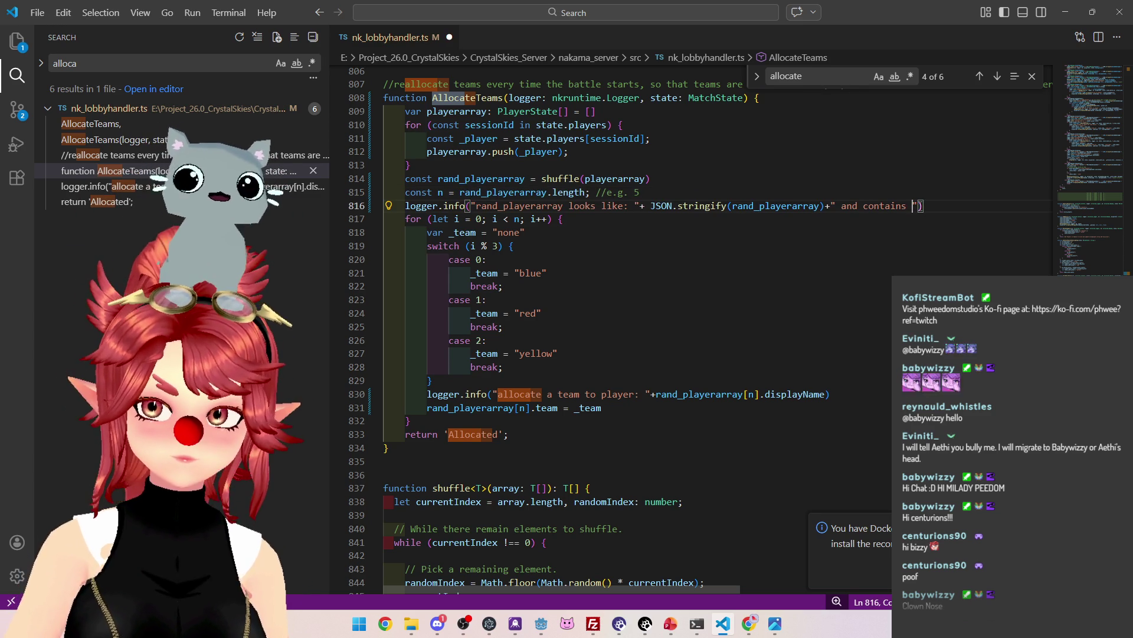
pyautogui.write('+n')
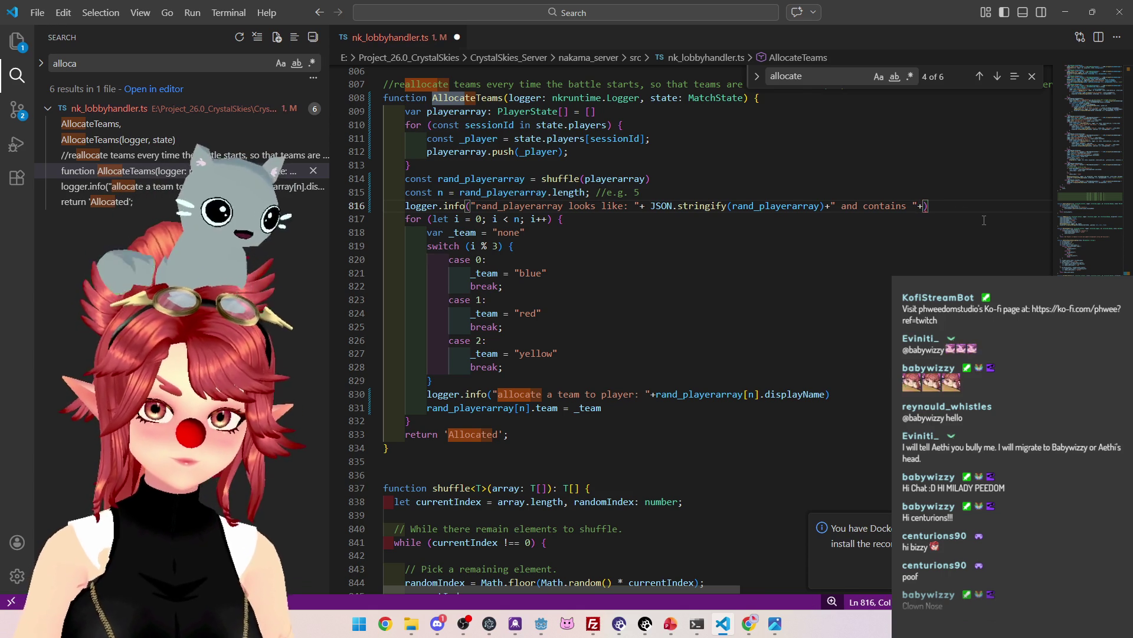
pyautogui.write('+"')
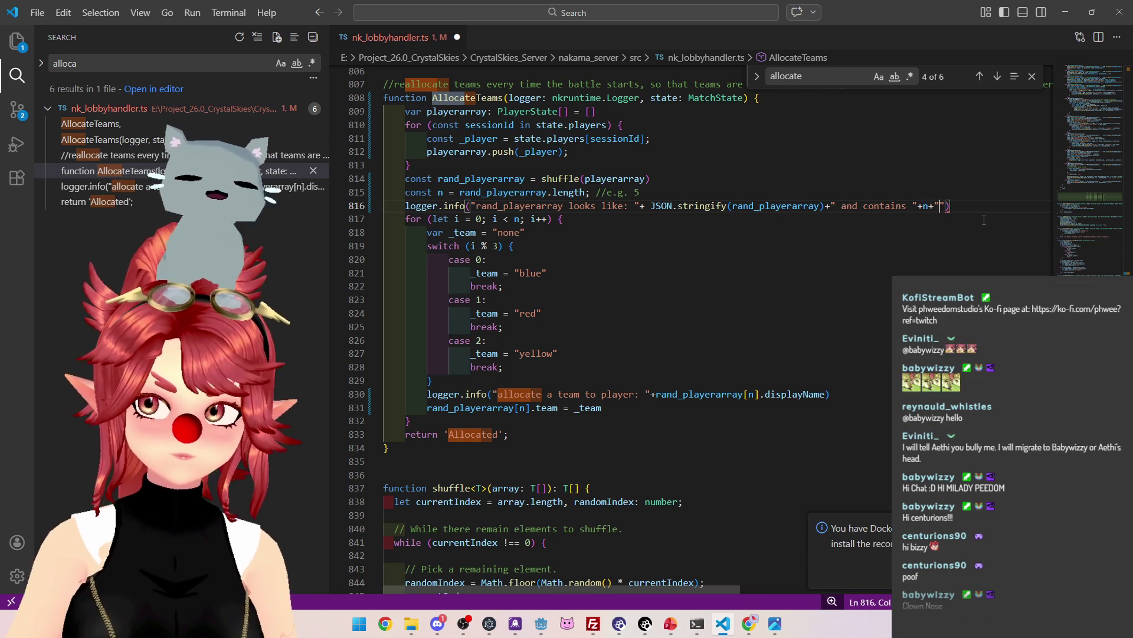
pyautogui.write('elements')
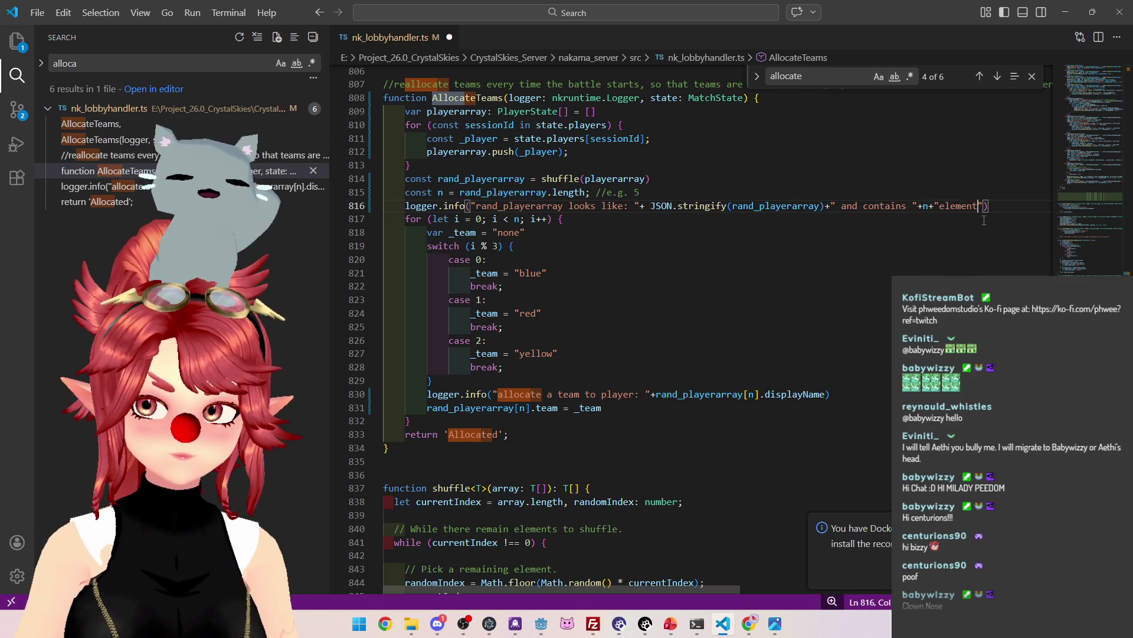
pyautogui.click(943, 205)
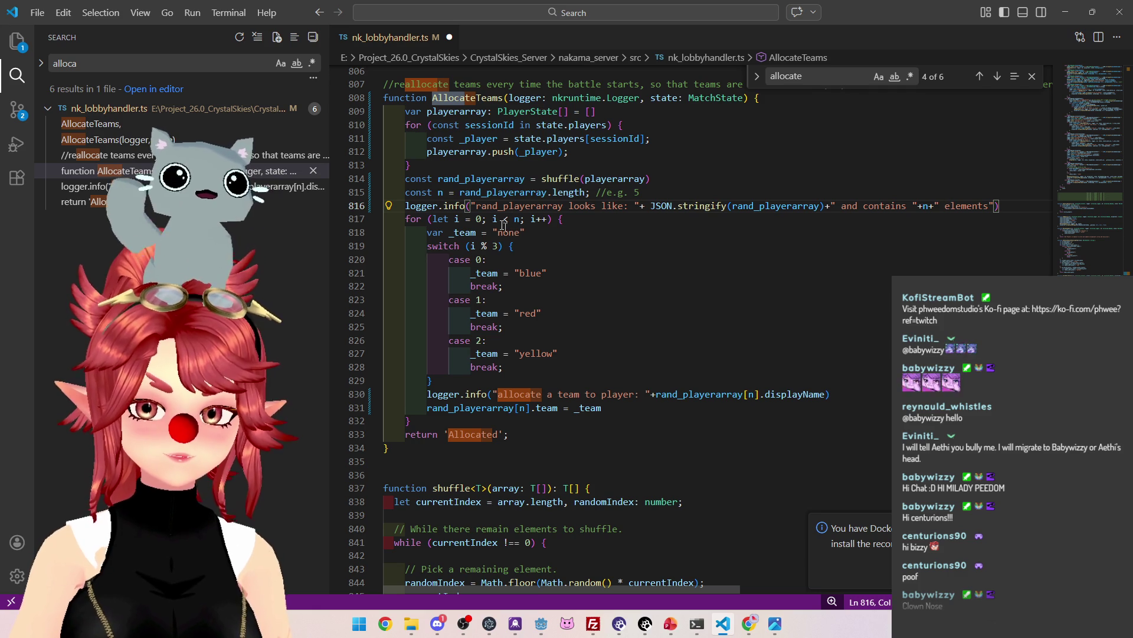
pyautogui.moveTo(458, 215)
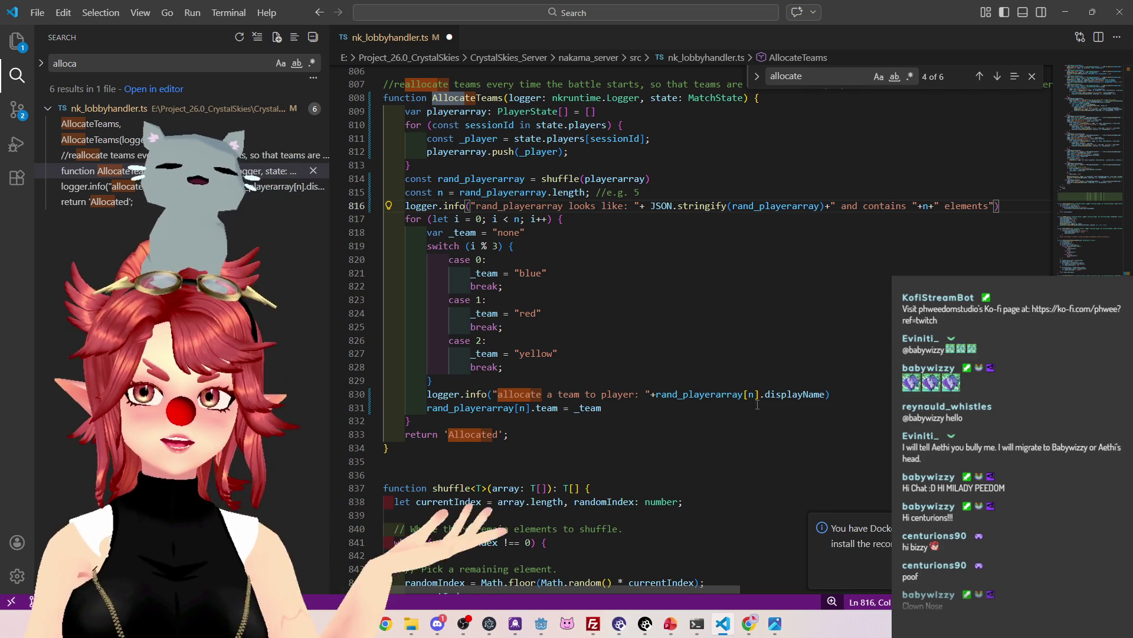
pyautogui.click(697, 623)
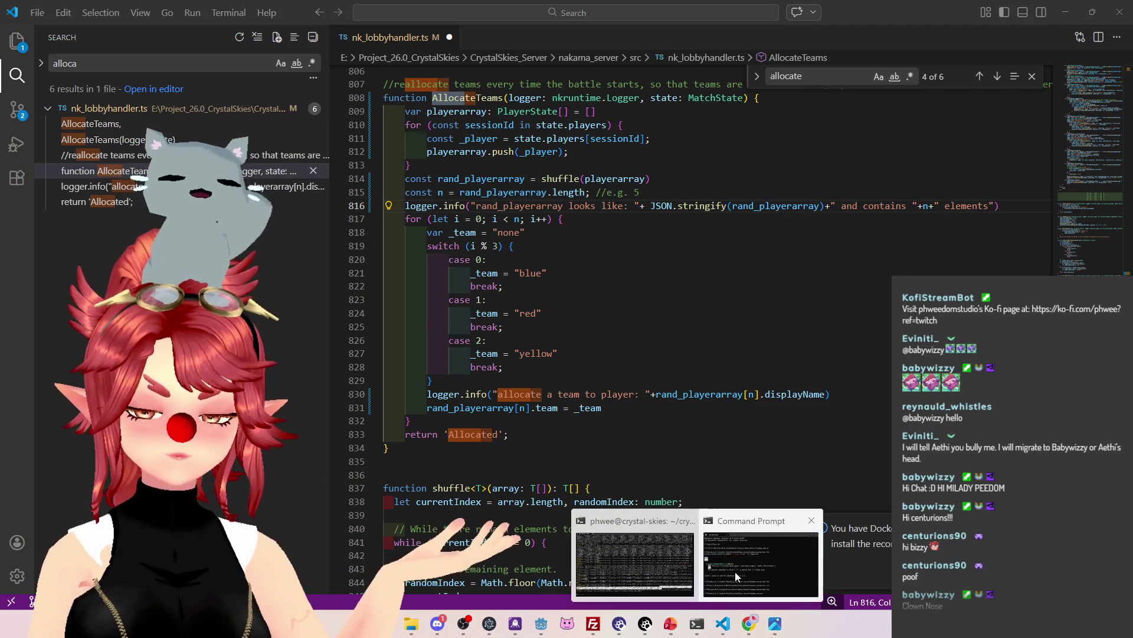
pyautogui.click(685, 570)
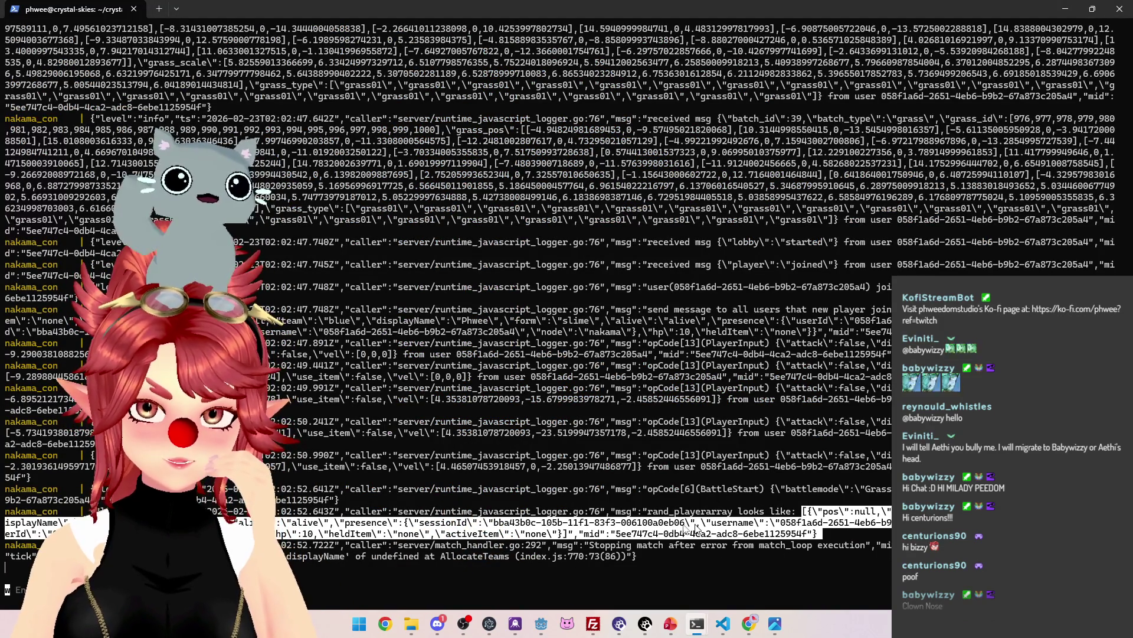
pyautogui.moveTo(569, 535)
pyautogui.mouseDown()
pyautogui.moveTo(813, 511)
pyautogui.moveTo(802, 511)
pyautogui.mouseUp()
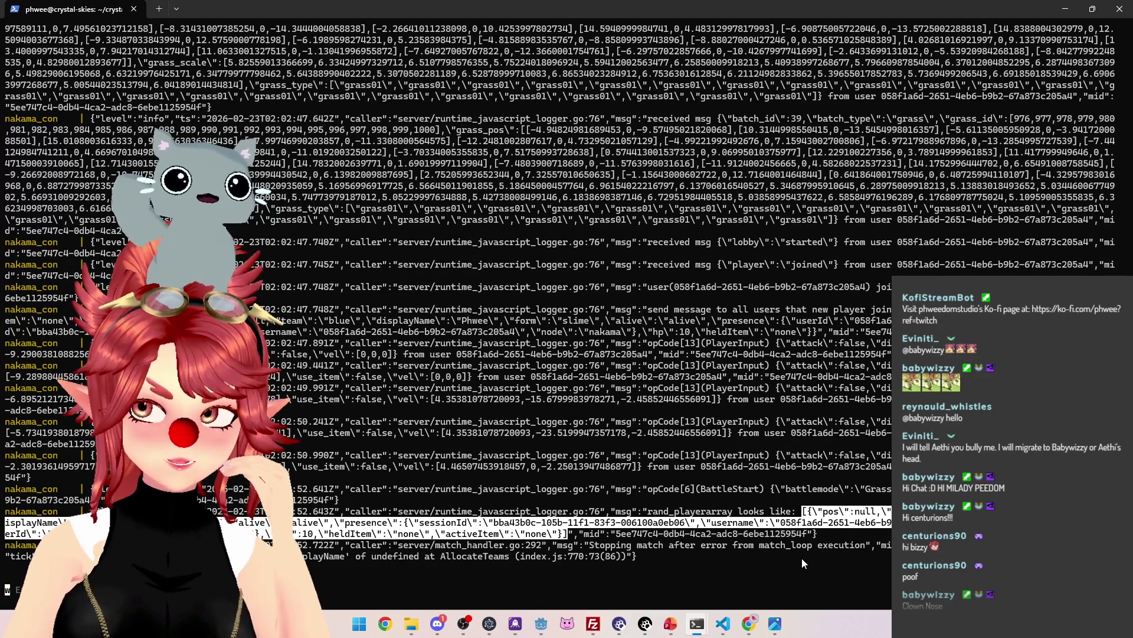
pyautogui.click(724, 624)
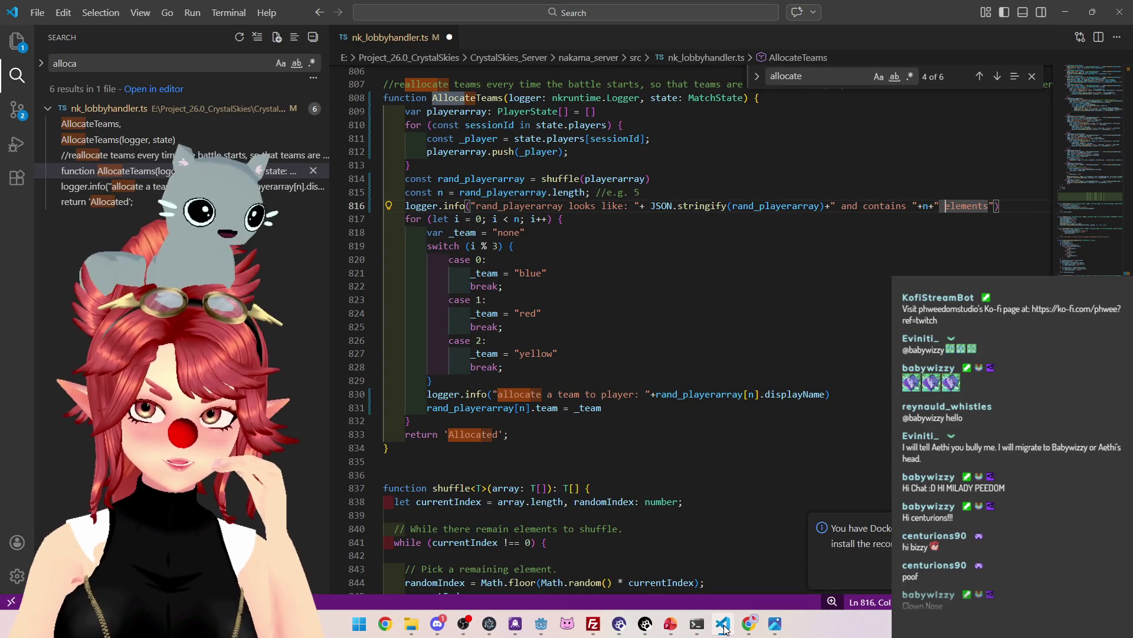
pyautogui.moveTo(697, 625)
pyautogui.click(661, 580)
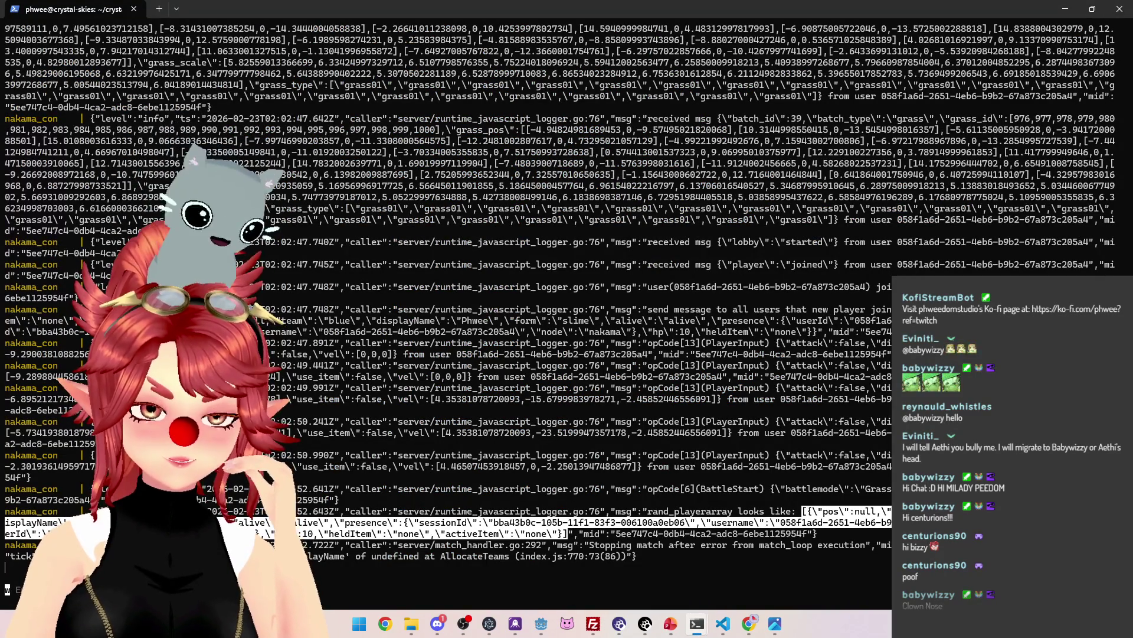
pyautogui.click(723, 624)
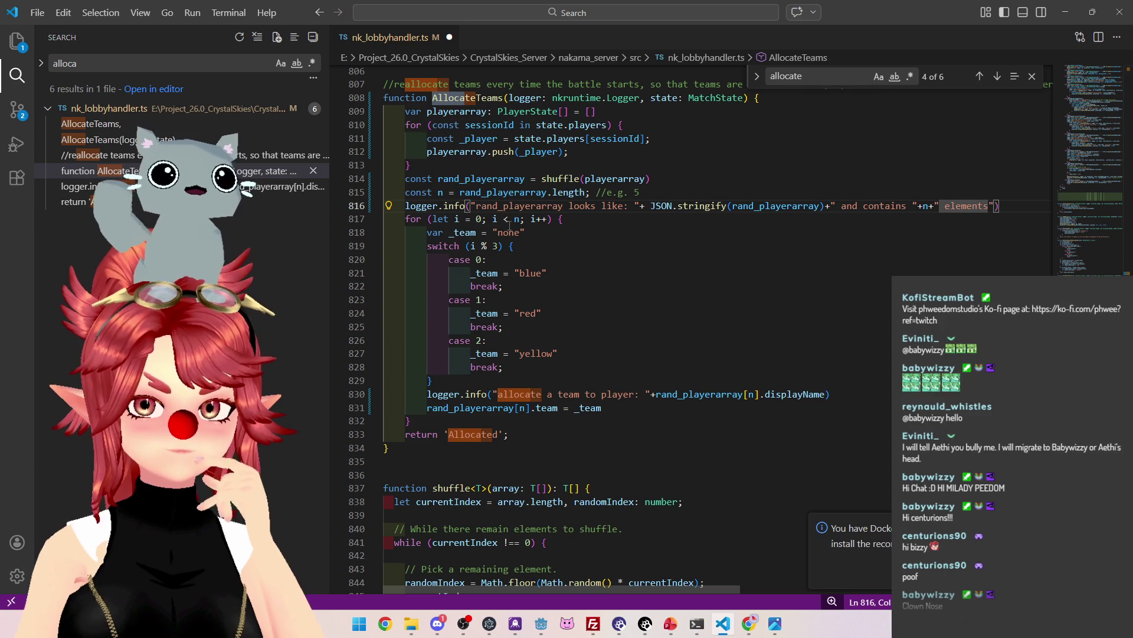
pyautogui.click(587, 224)
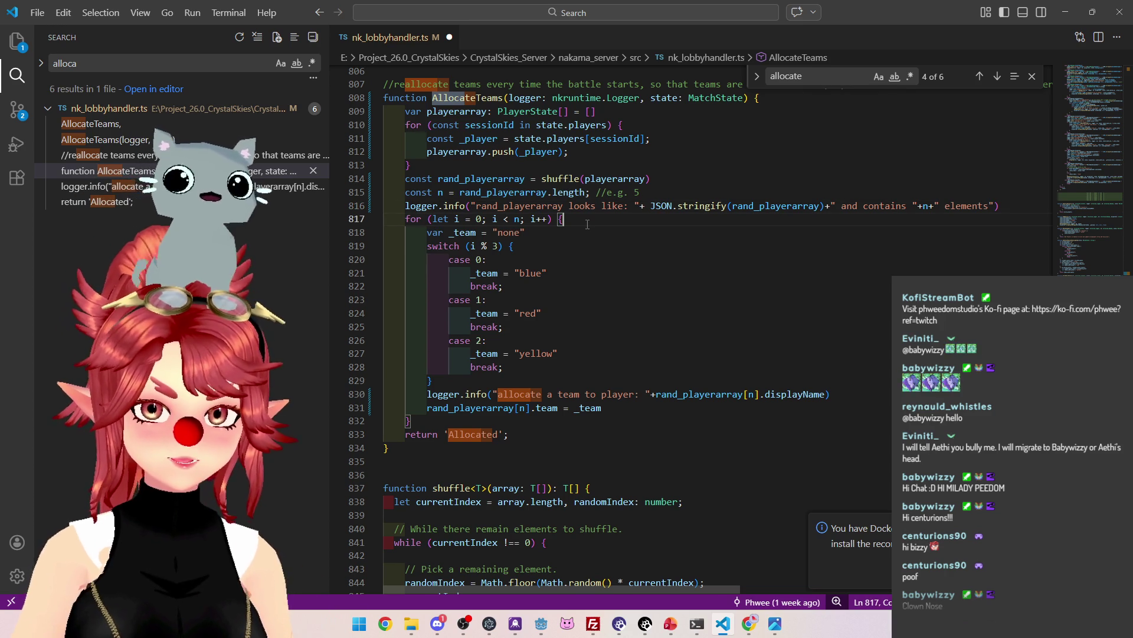
# - Add logger.info("inside player loop i is: "+i) as the loop's first line and save nk_lobbyhandler.ts
pyautogui.press('Return')
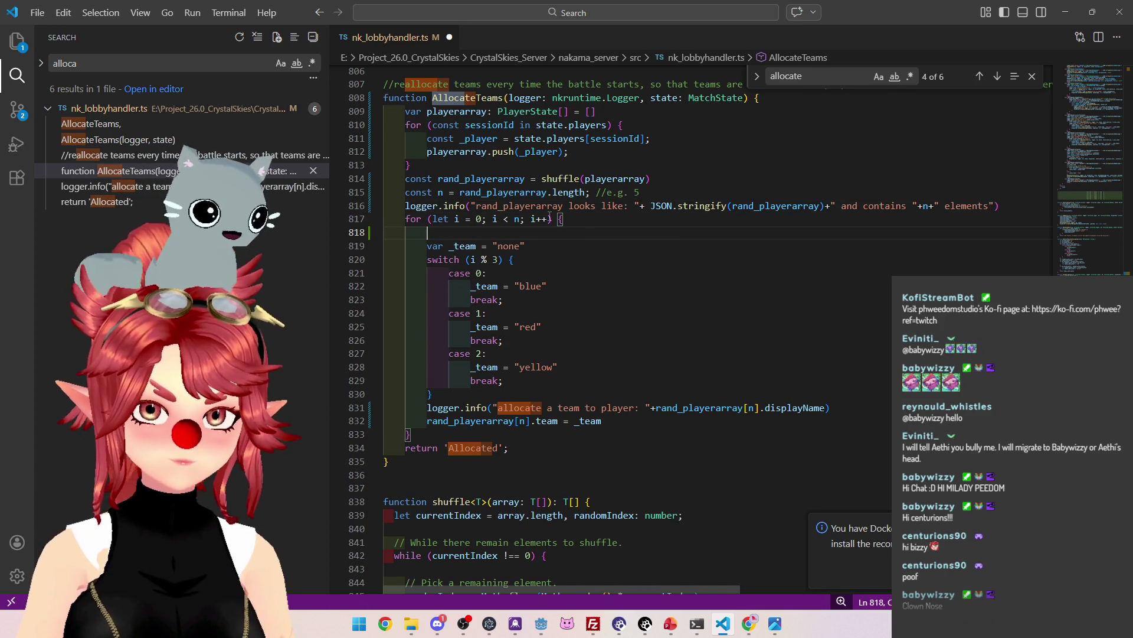
pyautogui.moveTo(406, 206); pyautogui.dragTo(492, 206)
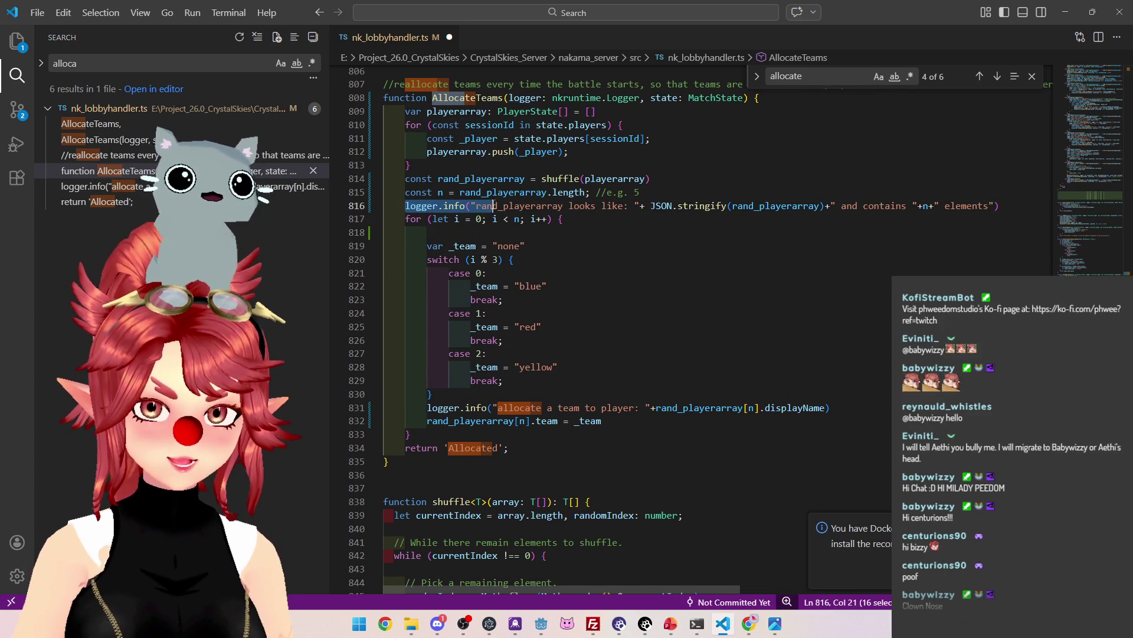
pyautogui.hotkey('ctrl', 'c')
pyautogui.click(488, 232)
pyautogui.hotkey('ctrl', 'v')
pyautogui.press('BackSpace')
pyautogui.press('BackSpace')
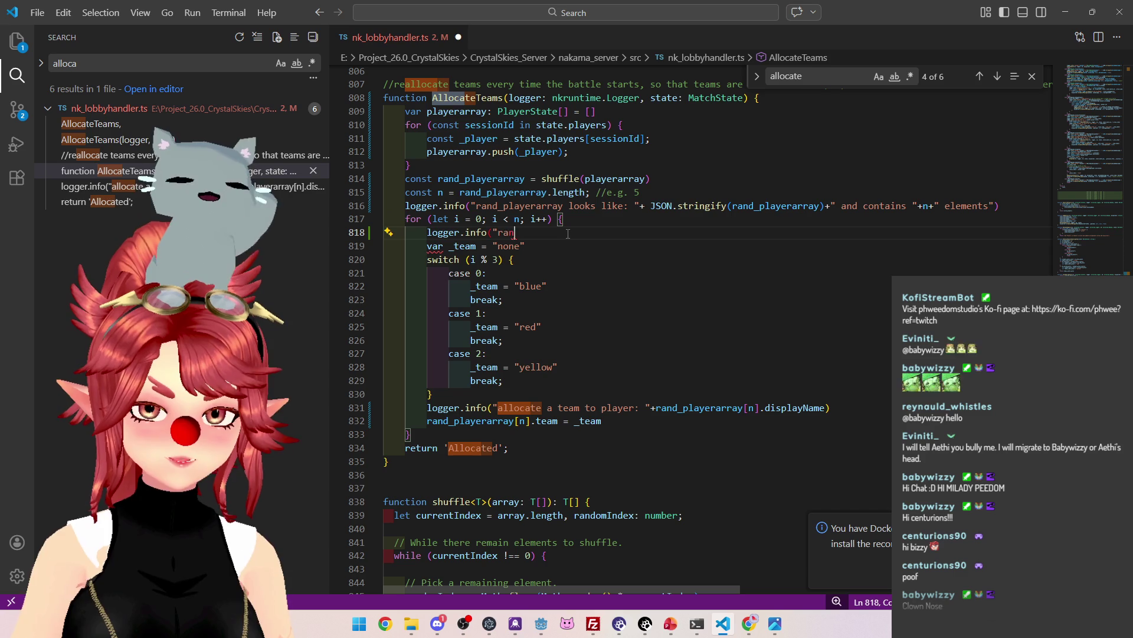
pyautogui.press('BackSpace')
pyautogui.write('inside')
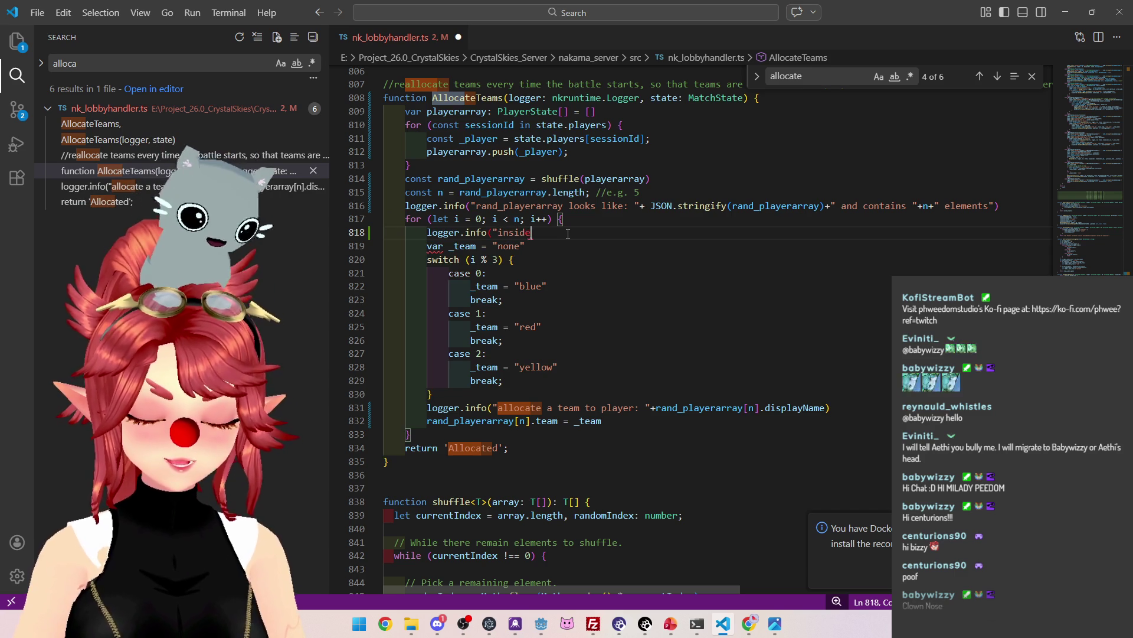
pyautogui.write(' player loo')
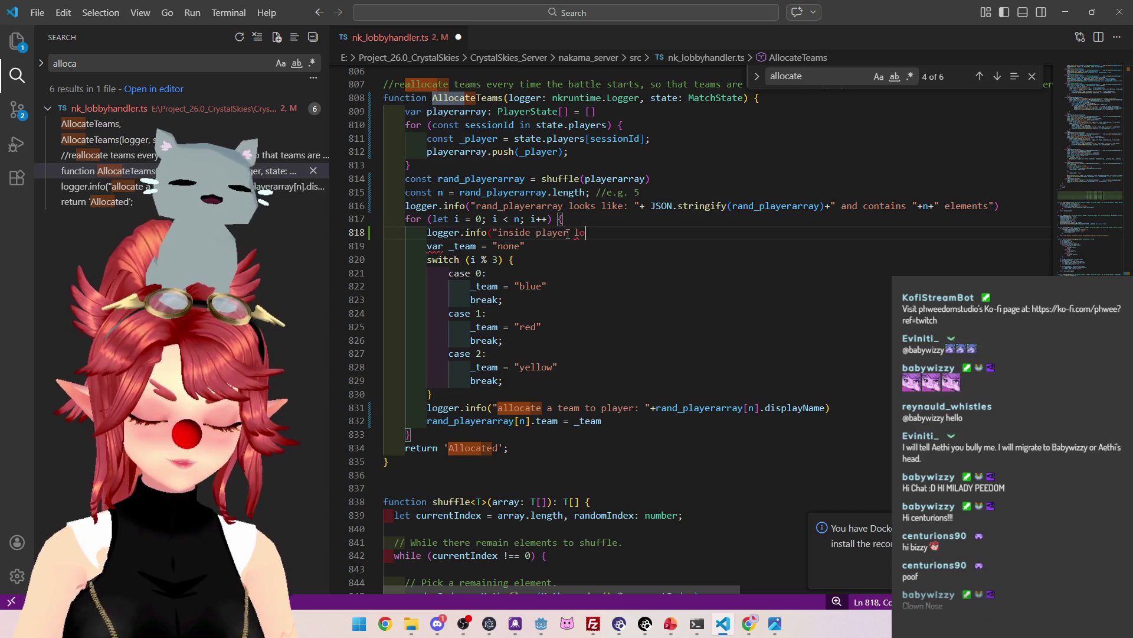
pyautogui.write('p i is: ')
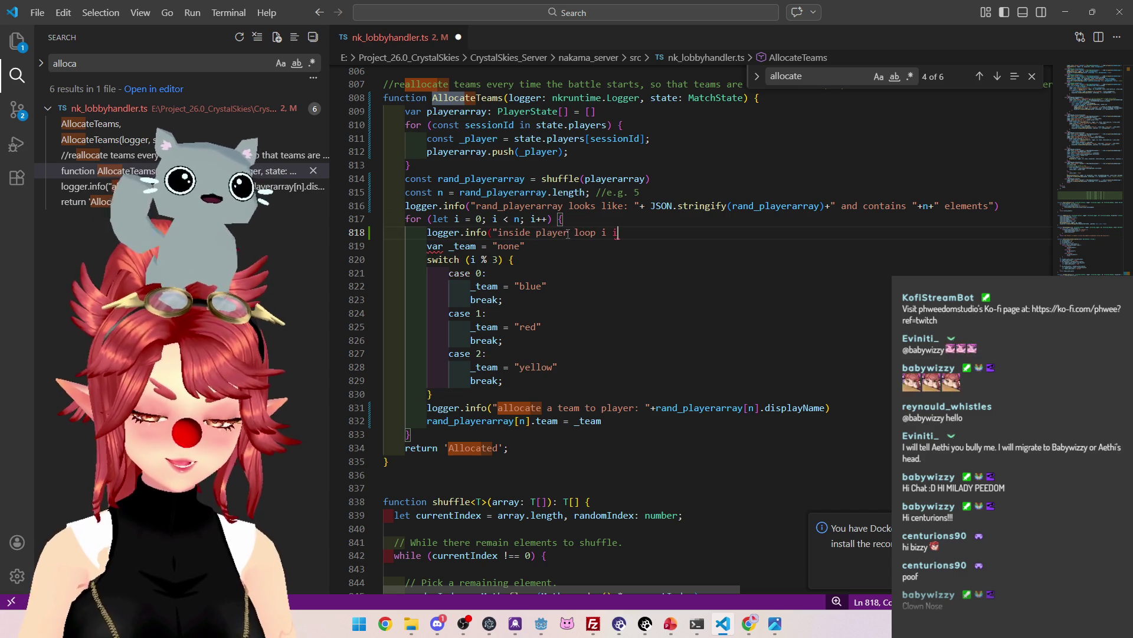
pyautogui.write('"+')
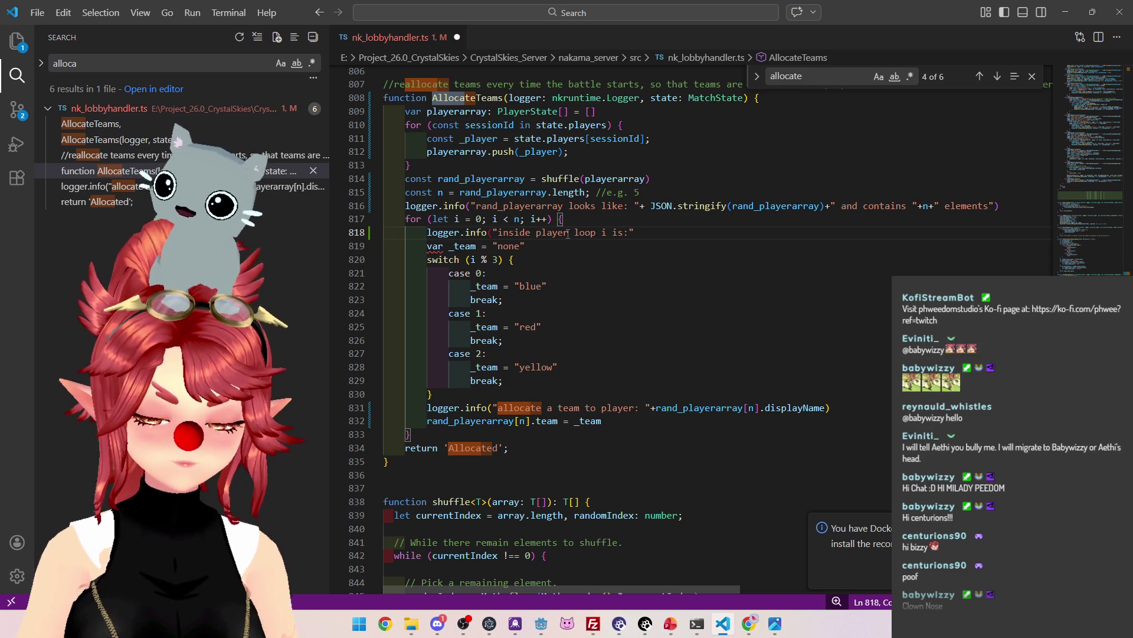
pyautogui.write('i)')
pyautogui.press('Left')
pyautogui.press('Left')
pyautogui.press('Left')
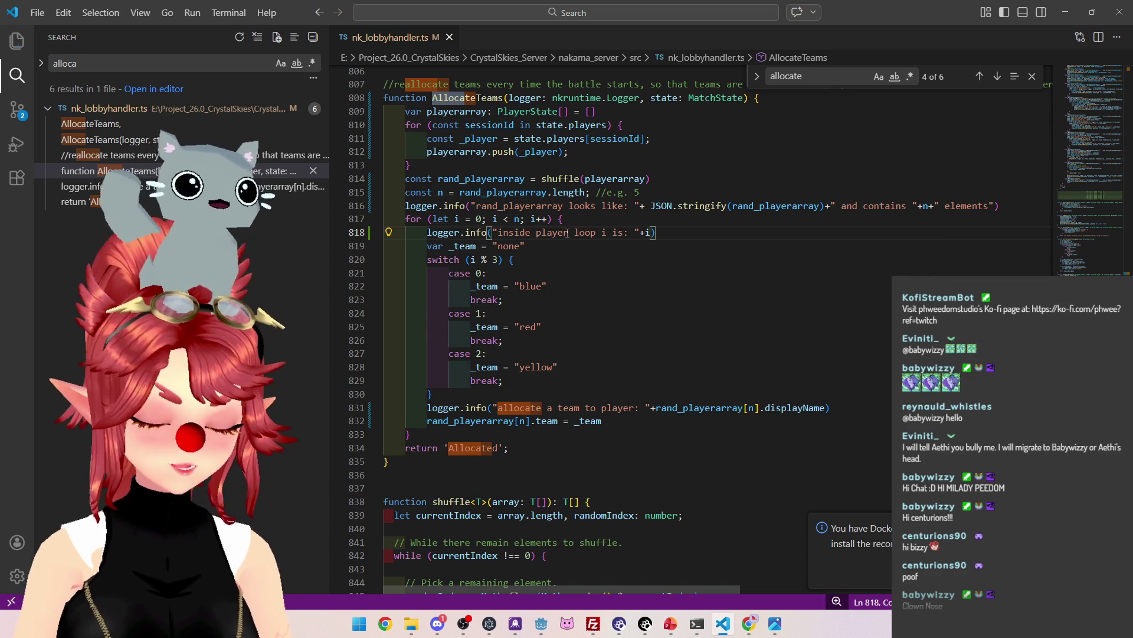
pyautogui.hotkey('ctrl', 's')
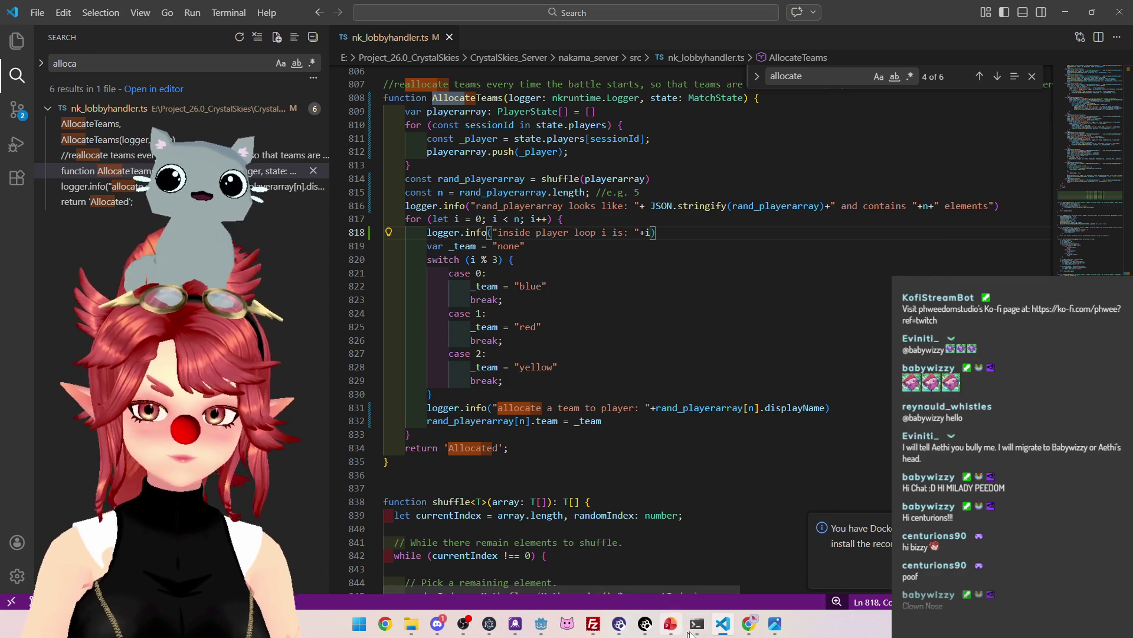
pyautogui.moveTo(702, 621)
pyautogui.click(745, 579)
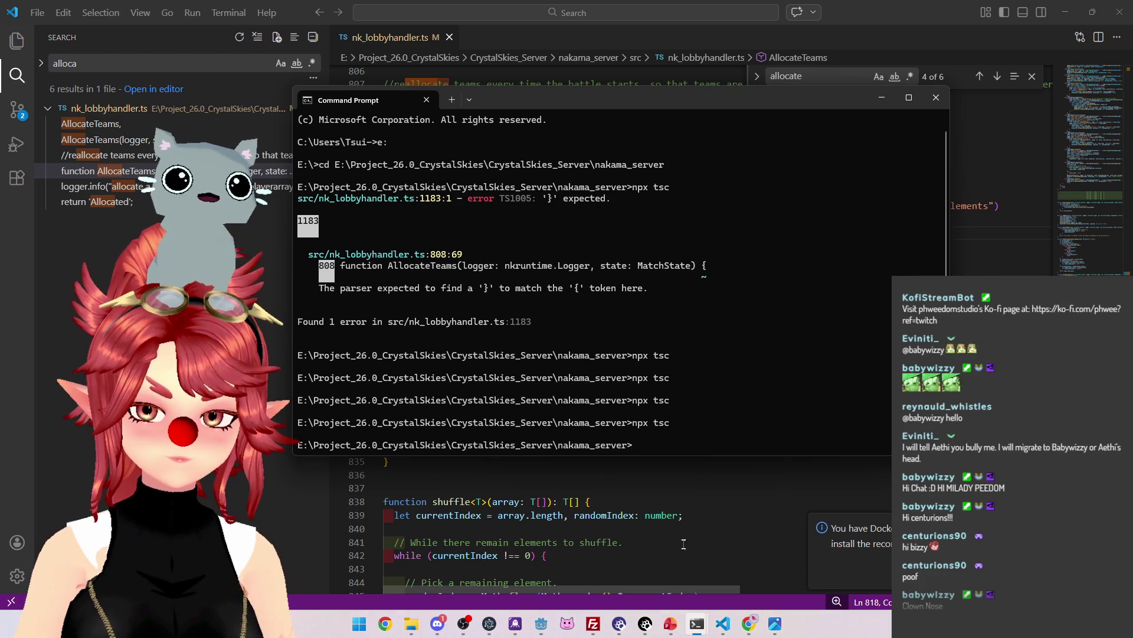
# - Replace the server's index.js with the new 50,716-byte build in FileZilla
pyautogui.click(594, 623)
pyautogui.click(592, 329)
pyautogui.press('Delete')
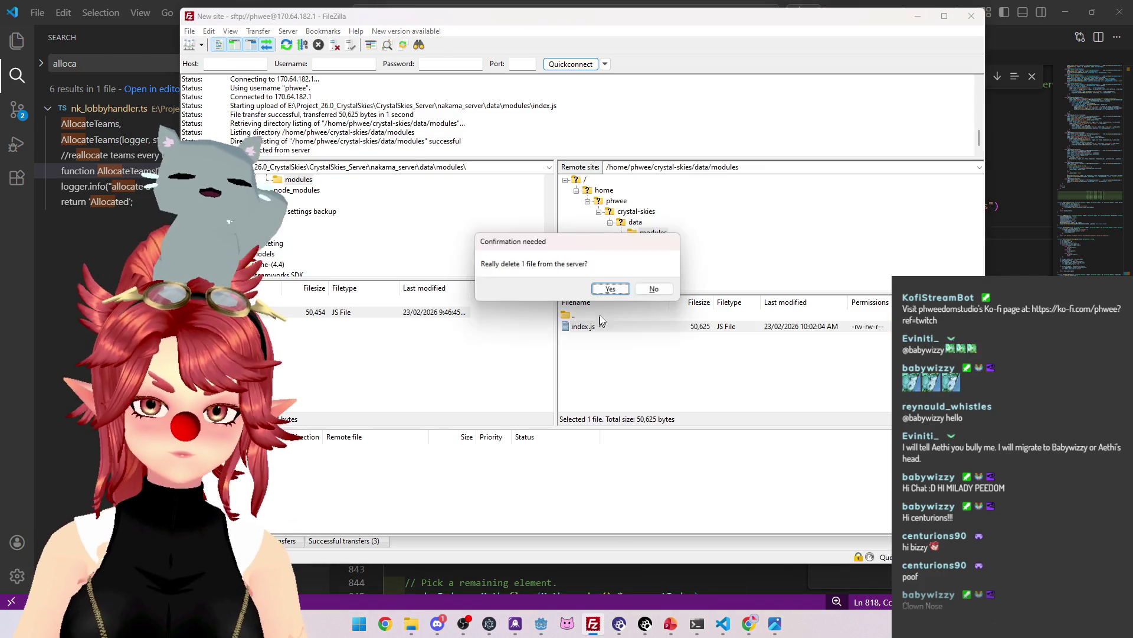
pyautogui.press('Return')
pyautogui.moveTo(693, 360); pyautogui.dragTo(695, 365)
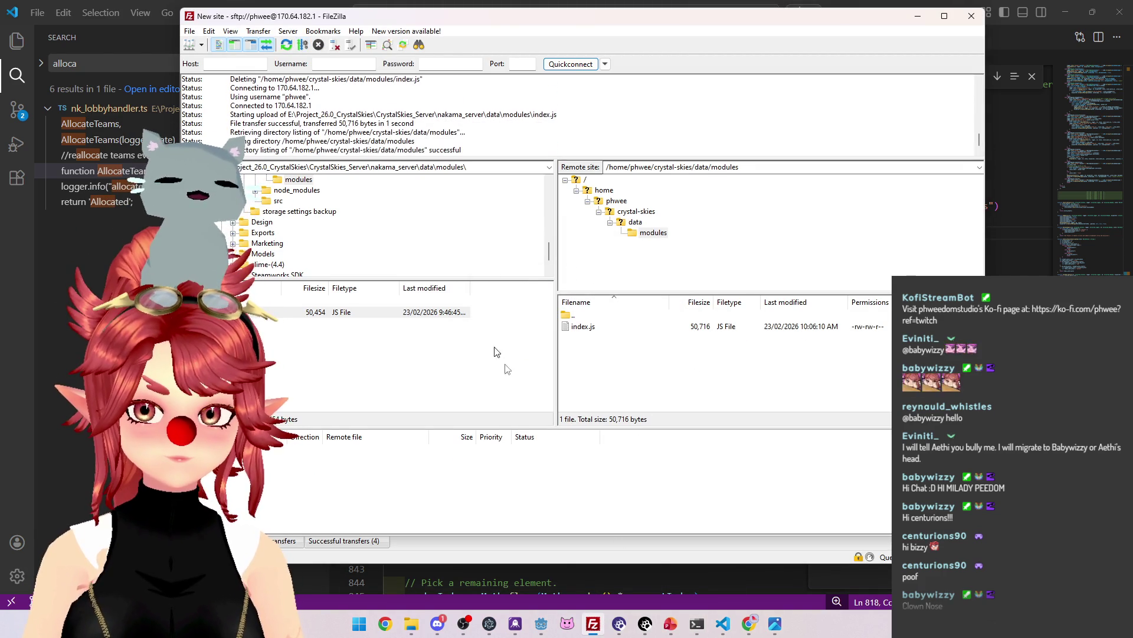
# - Rerun docker compose up in the SSH terminal to restart the server containers
pyautogui.moveTo(515, 624)
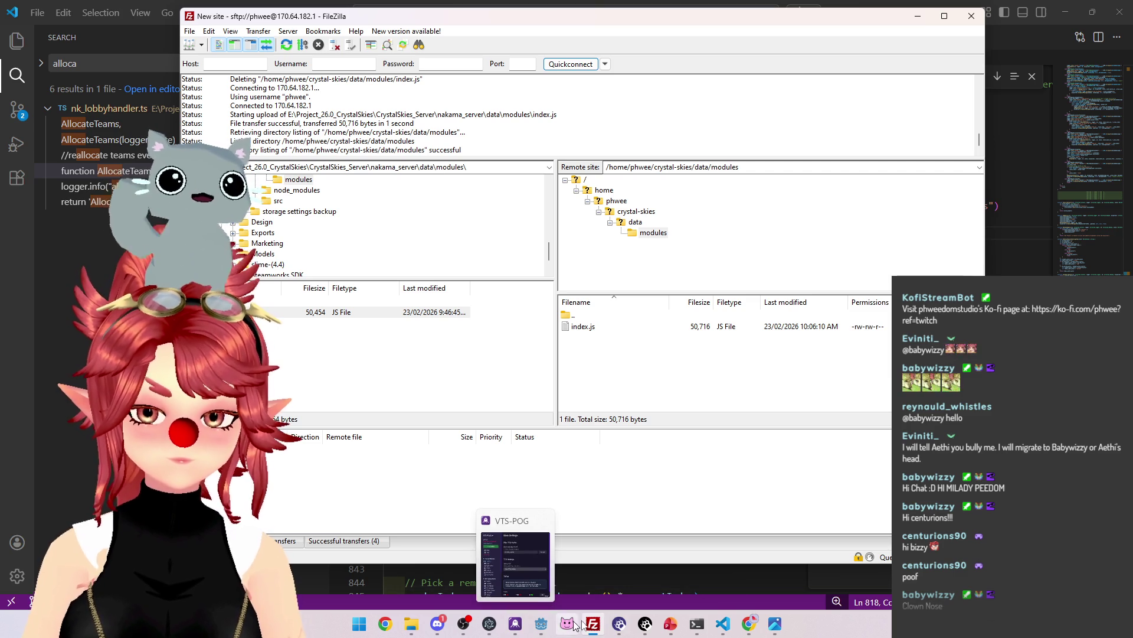
pyautogui.click(626, 567)
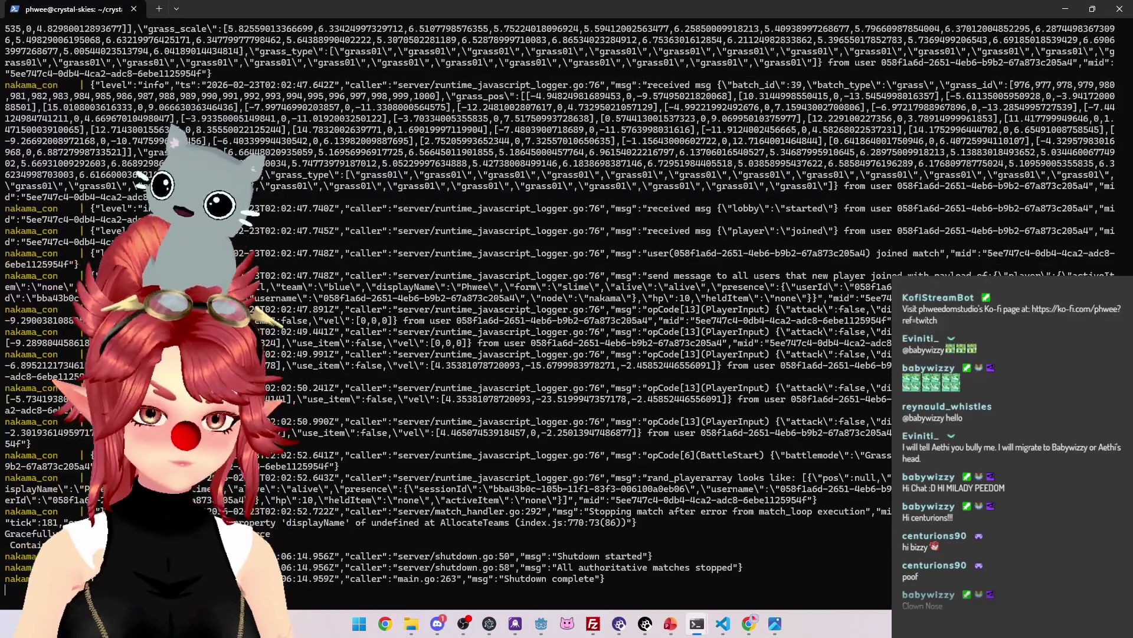
pyautogui.press('Up')
pyautogui.press('Return')
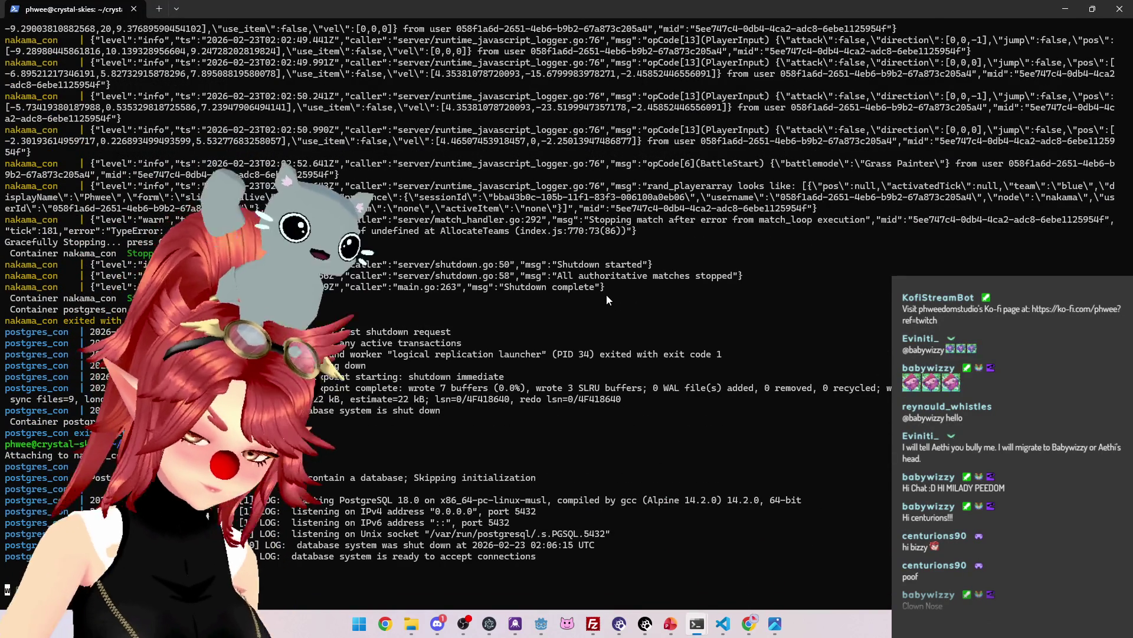
pyautogui.moveTo(539, 627)
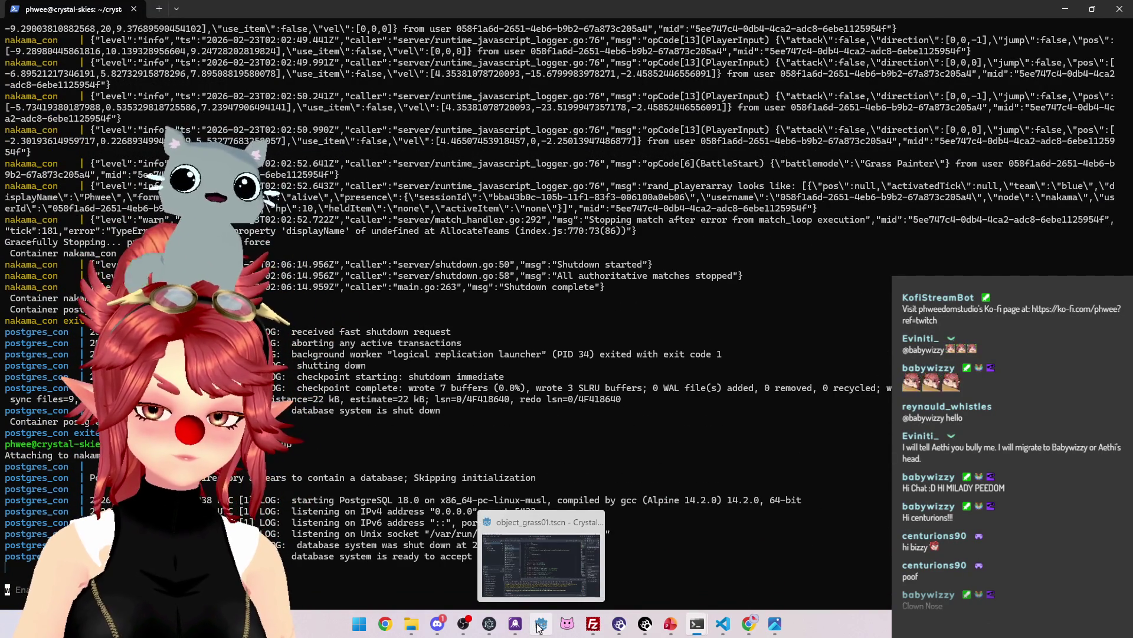
pyautogui.click(539, 627)
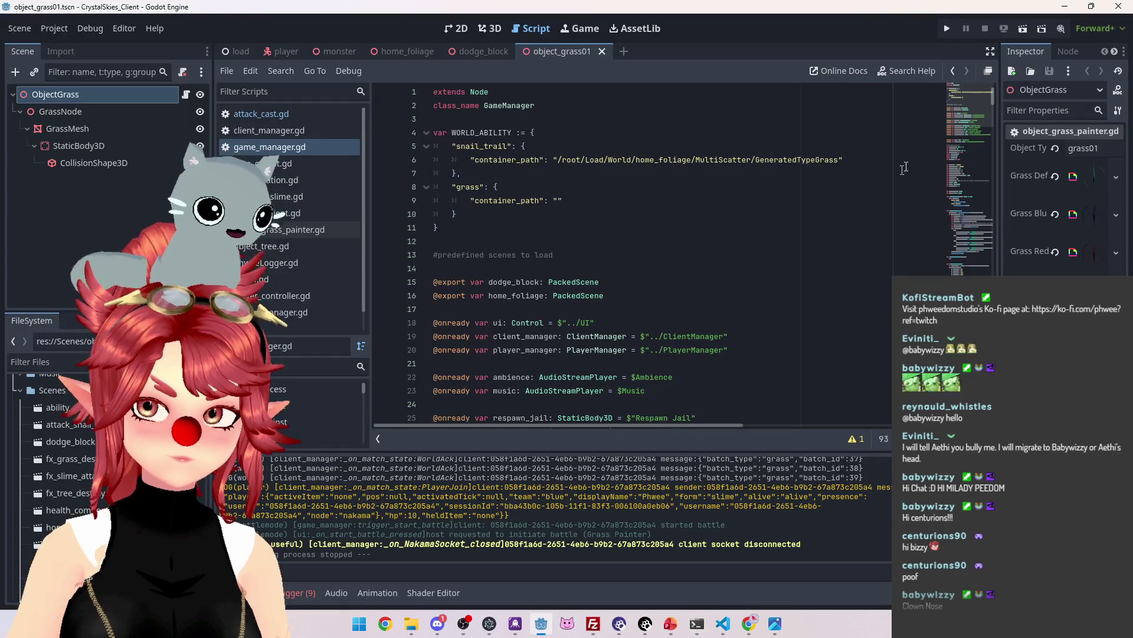
# - Run the game, enter a display name and lobby name asddd, and create a new lobby
pyautogui.click(947, 30)
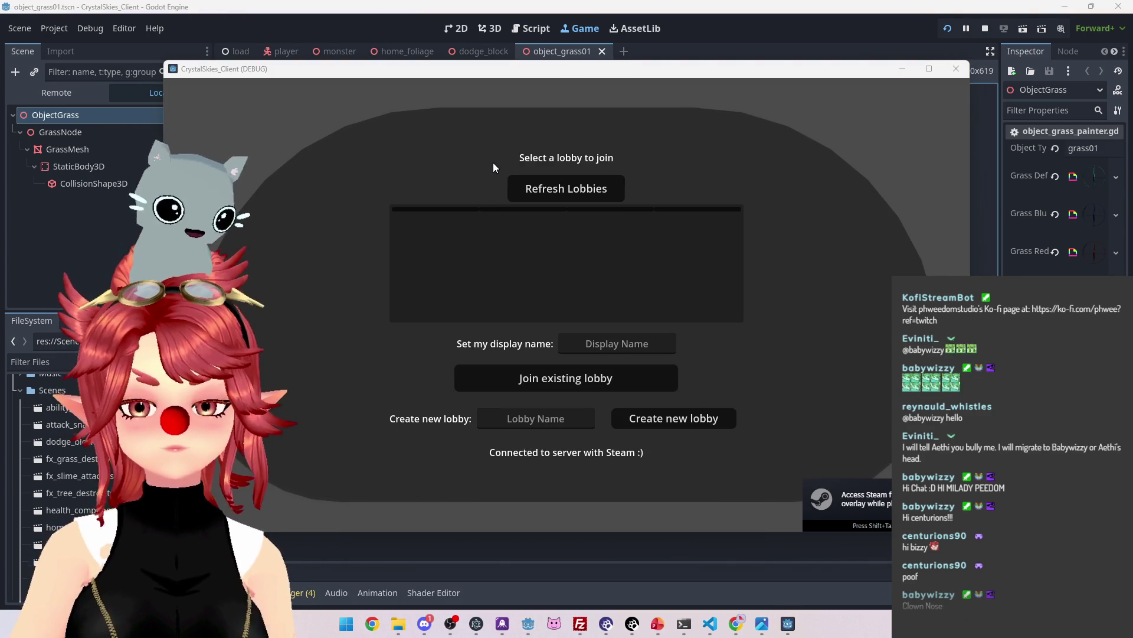
pyautogui.click(625, 341)
pyautogui.write('Phwee')
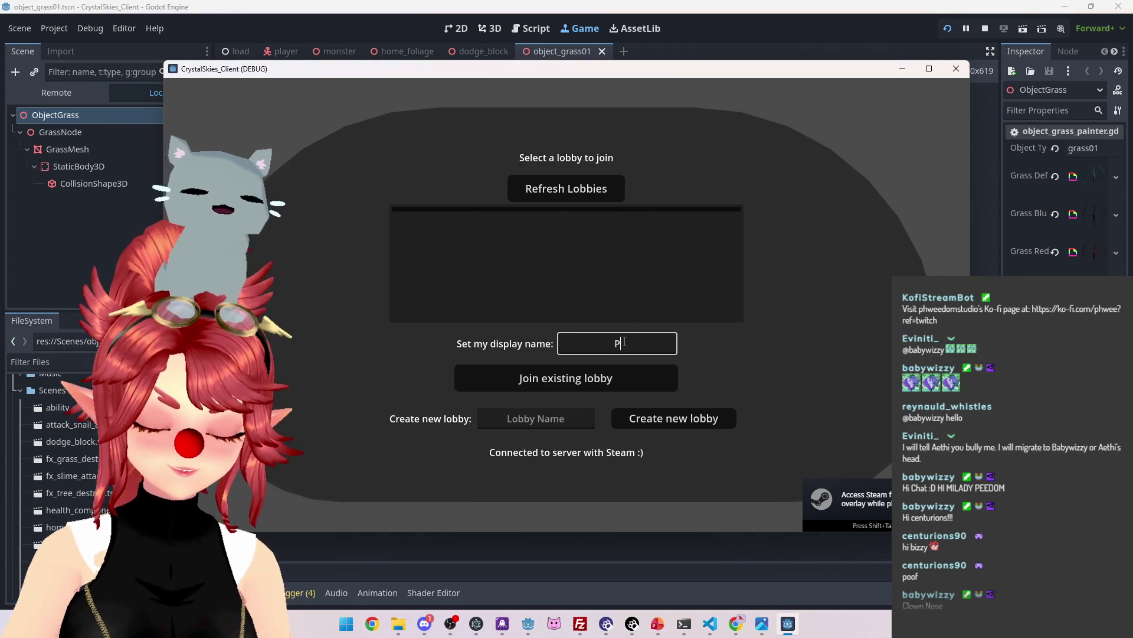
pyautogui.press('Tab')
pyautogui.press('Tab')
pyautogui.write('asddd')
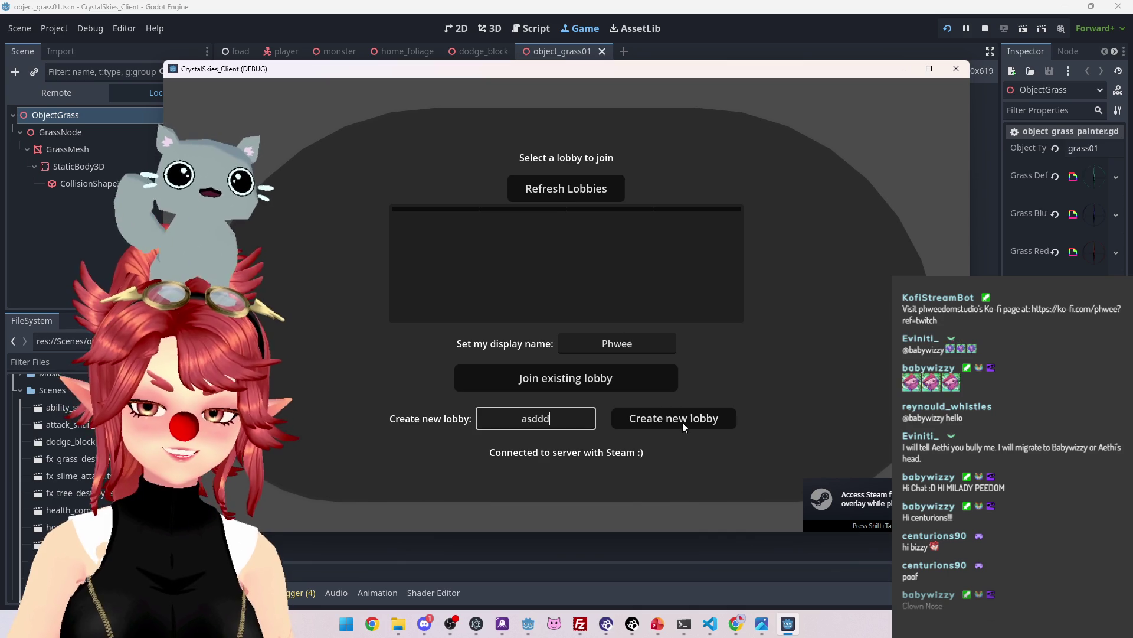
pyautogui.click(682, 423)
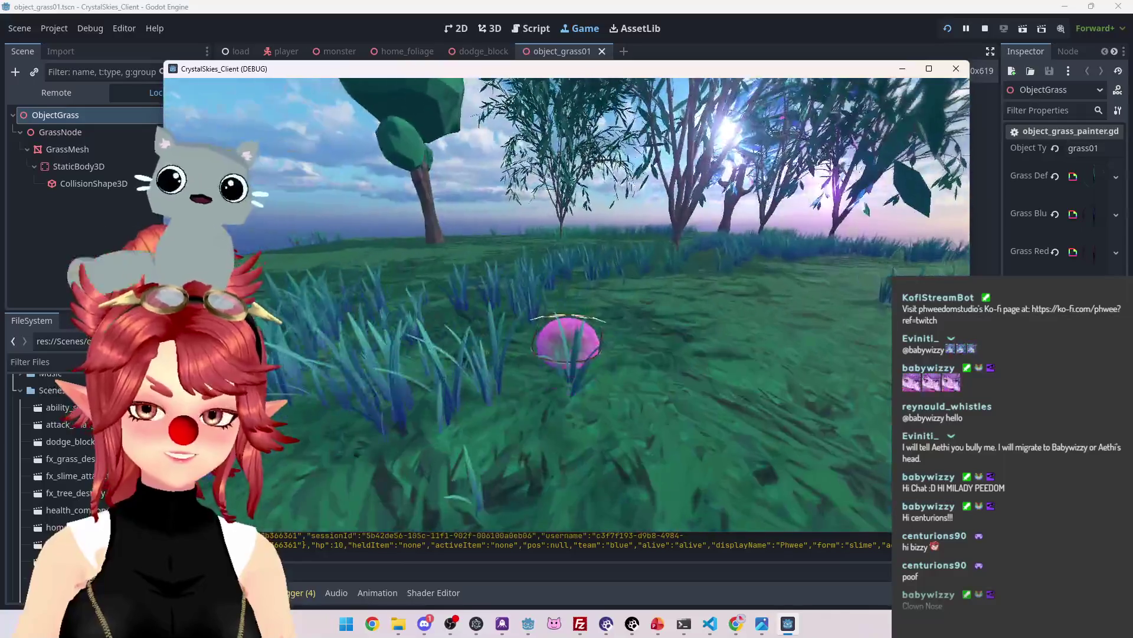
# - Start a Grass Painter battle from Host Settings and select the player-loop line in the server log
pyautogui.press('Escape')
pyautogui.click(629, 260)
pyautogui.click(627, 312)
pyautogui.click(573, 294)
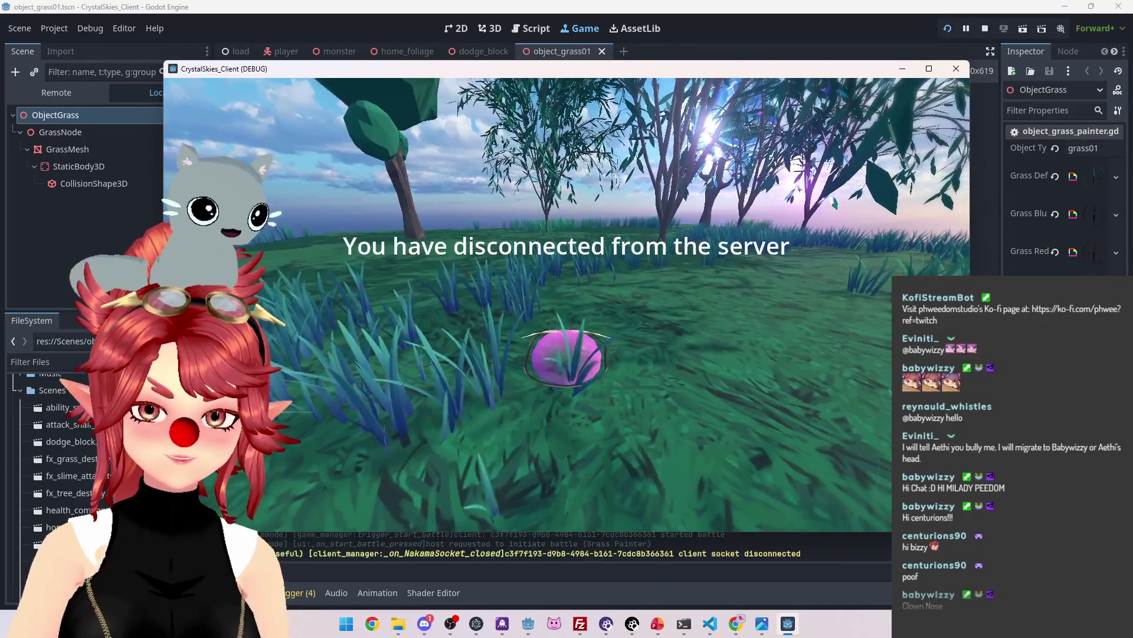
pyautogui.hotkey('alt', 'Tab')
pyautogui.moveTo(662, 533); pyautogui.dragTo(788, 537)
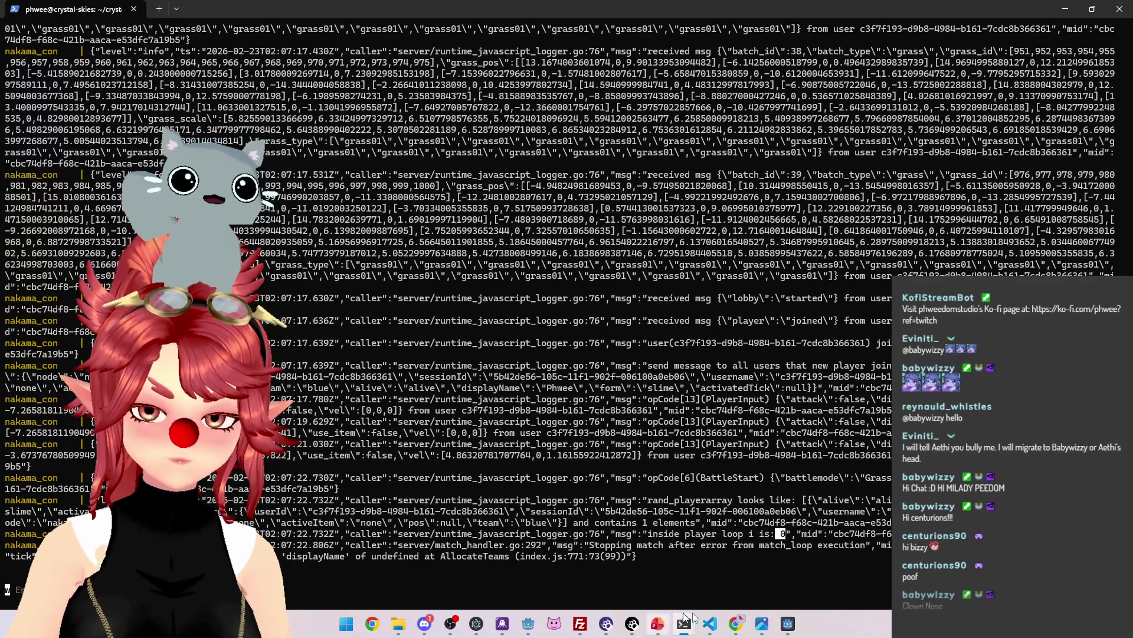
# - Return to nk_lobbyhandler.ts in VS Code, with the caret in the player loop message
pyautogui.click(709, 623)
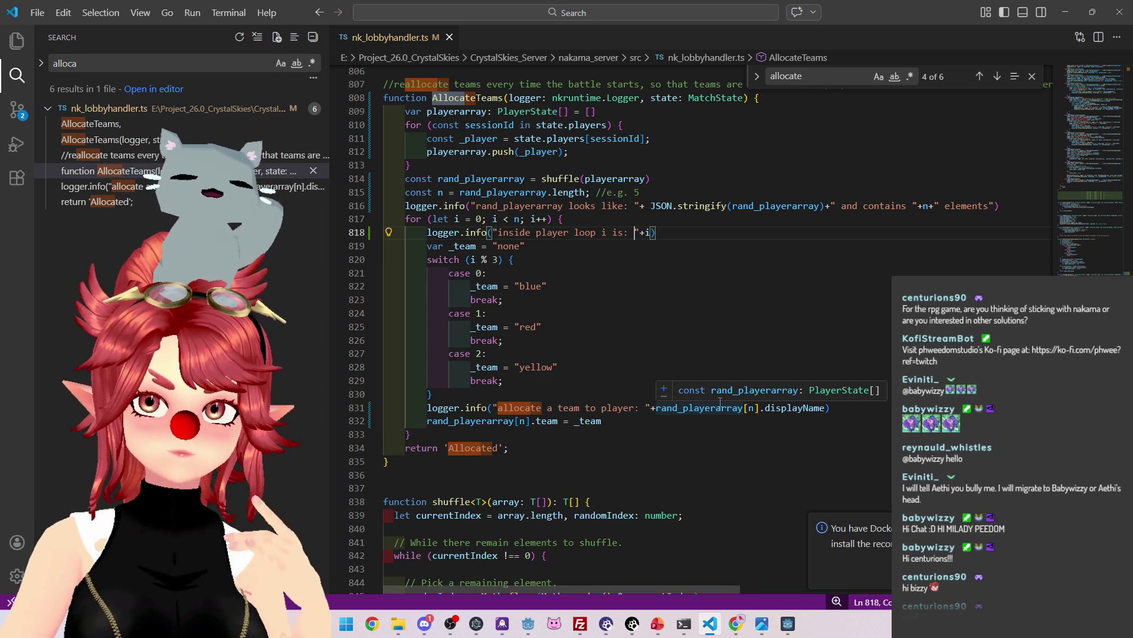
pyautogui.press('Left')
pyautogui.press('Left')
pyautogui.press('Left')
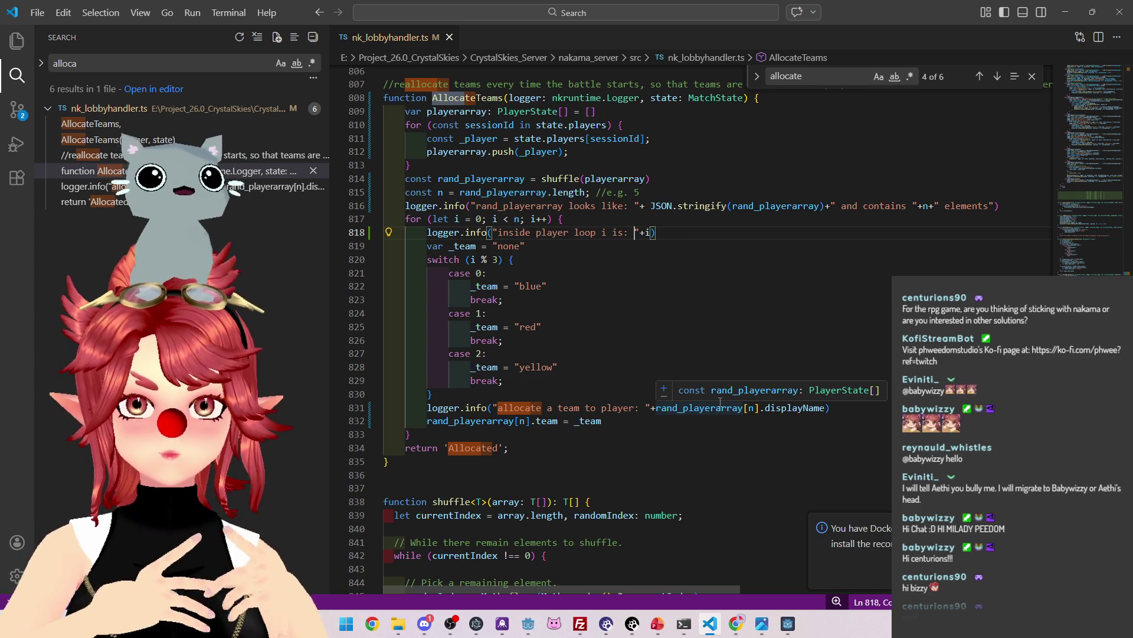
pyautogui.press('Left')
pyautogui.press('Left')
pyautogui.press('Left')
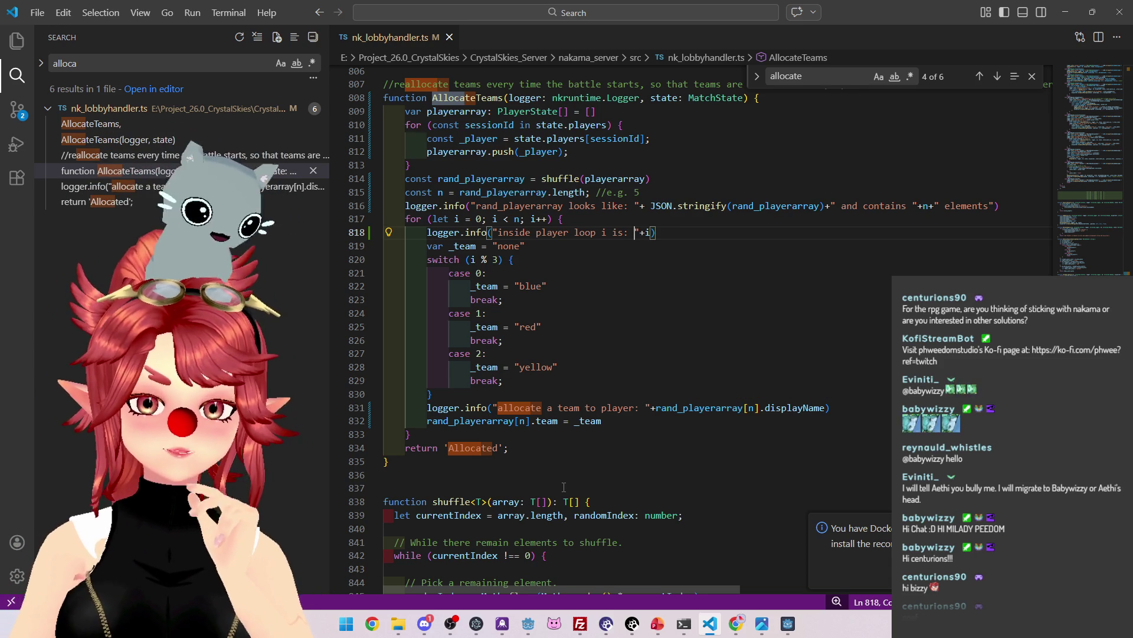
pyautogui.moveTo(528, 625)
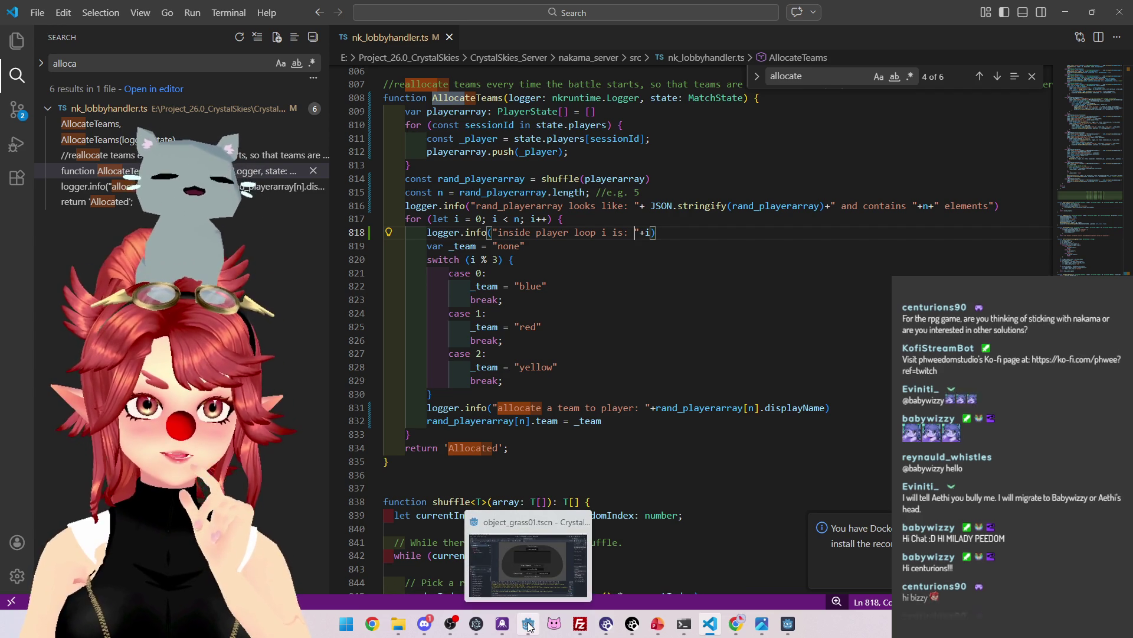
pyautogui.click(529, 626)
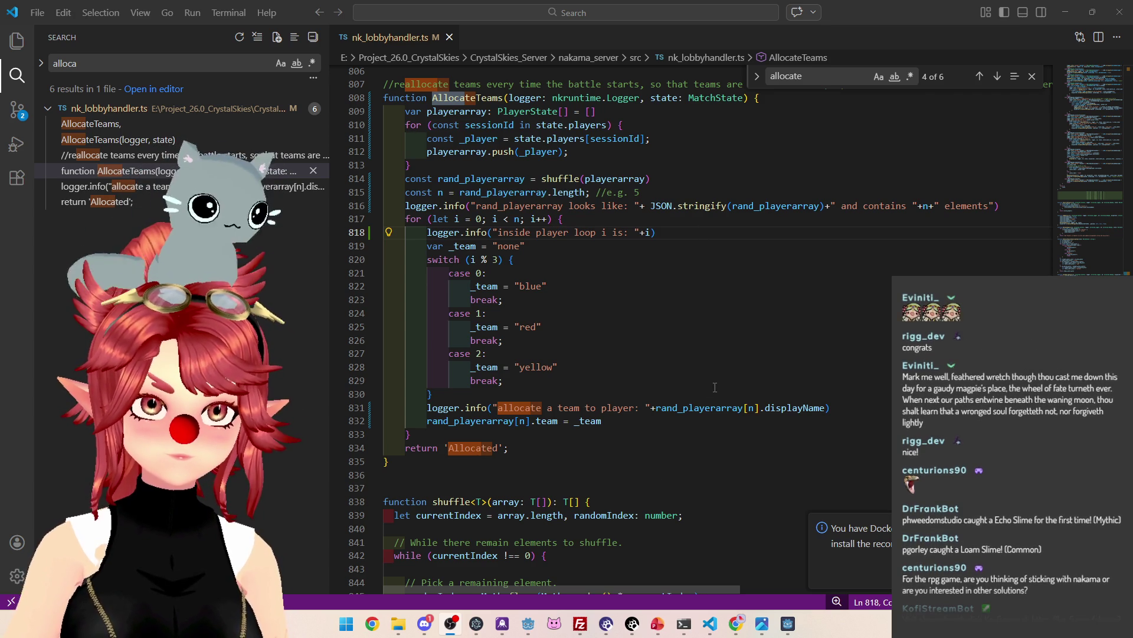
pyautogui.moveTo(657, 407); pyautogui.dragTo(762, 405)
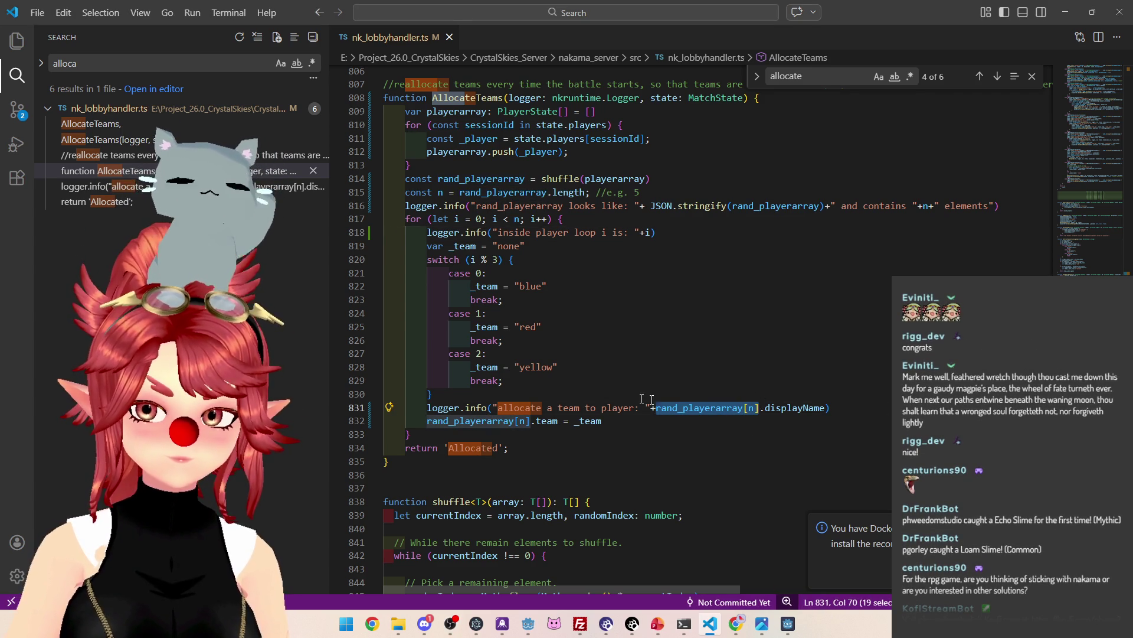
# - Duplicate the allocate log statement onto a new line 831 and delete its 'allocate a team to' wording
pyautogui.click(427, 408)
pyautogui.press('Return')
pyautogui.press('Up')
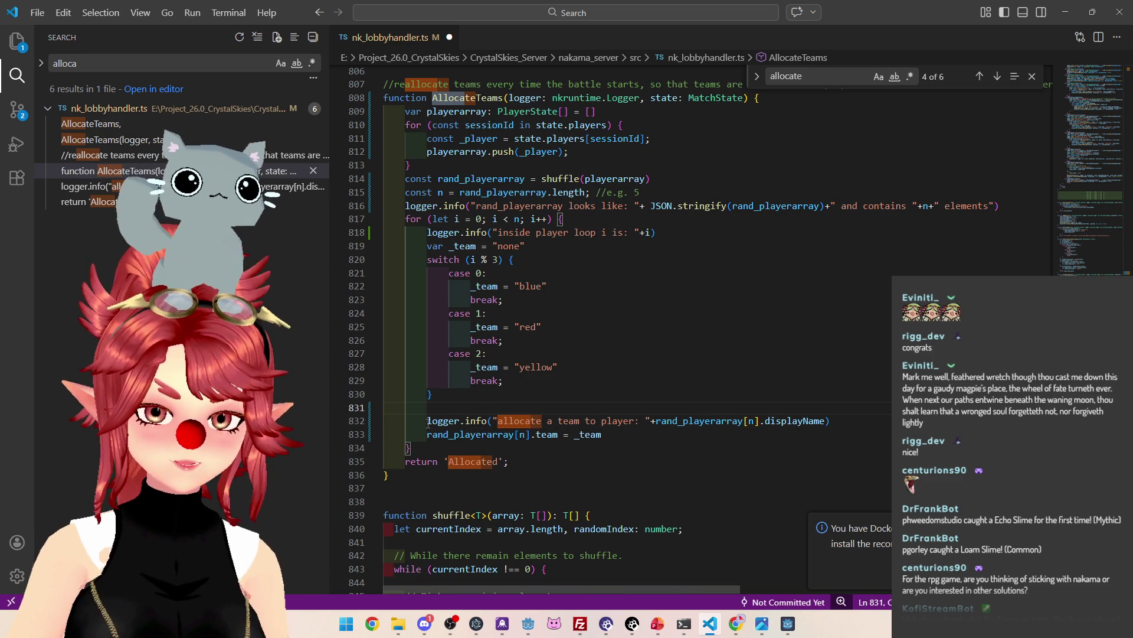
pyautogui.moveTo(428, 421); pyautogui.dragTo(761, 421)
pyautogui.hotkey('ctrl', 'c')
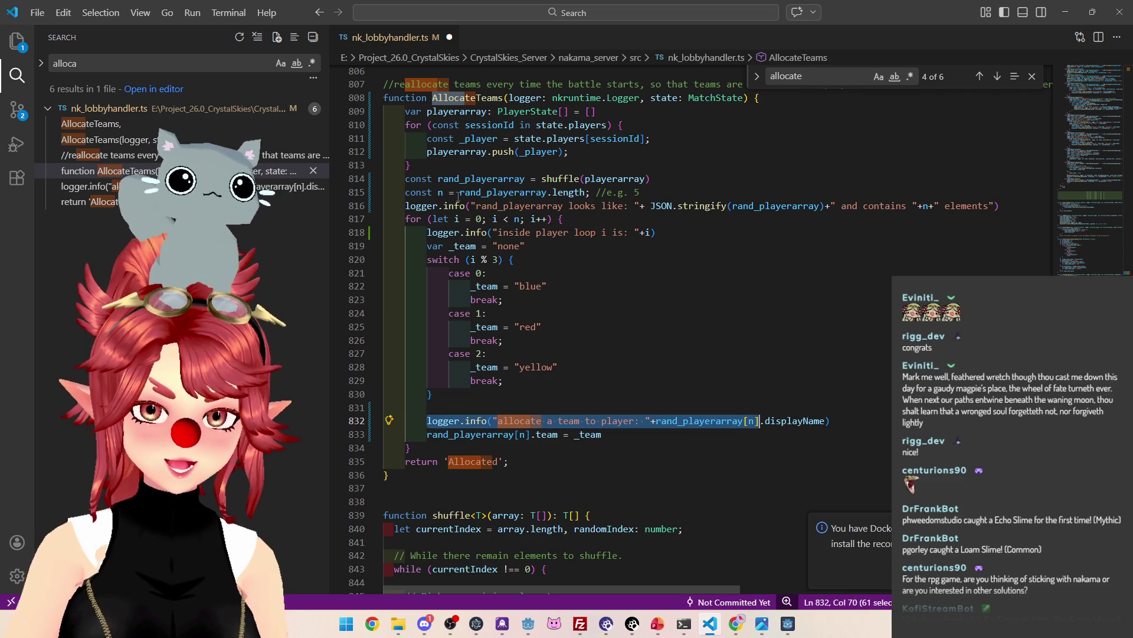
pyautogui.moveTo(561, 196)
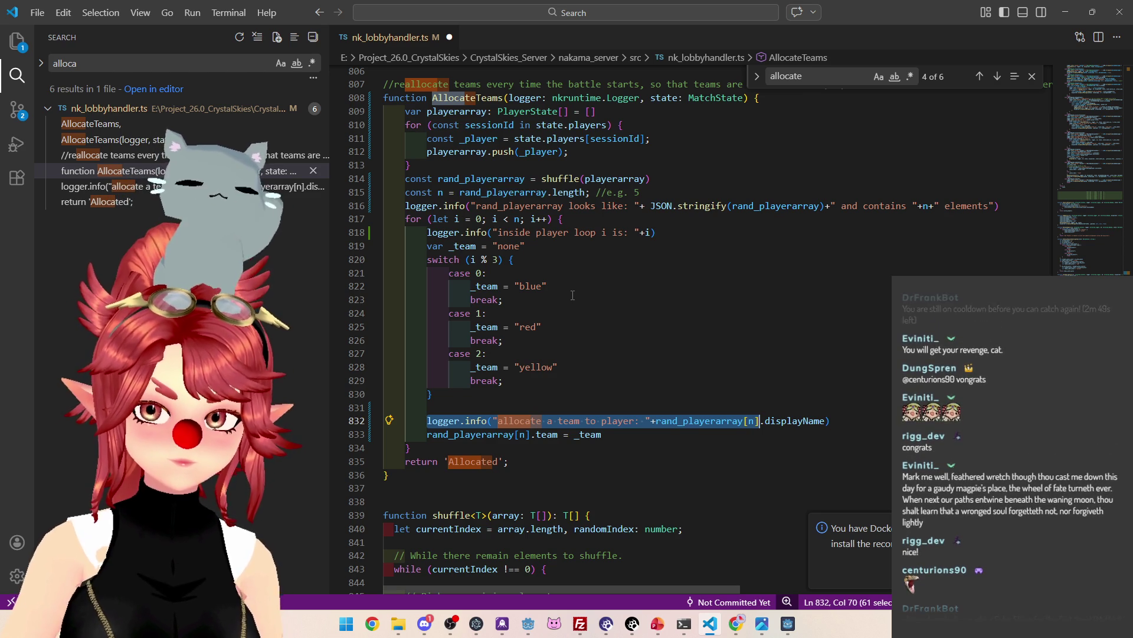
pyautogui.click(582, 407)
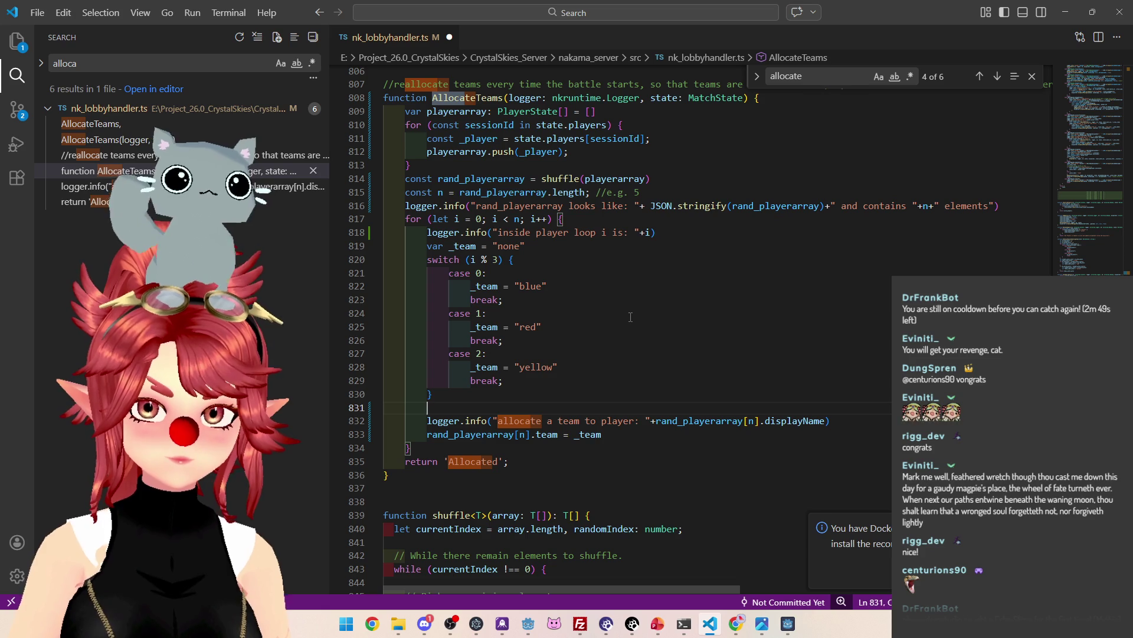
pyautogui.hotkey('ctrl', 'v')
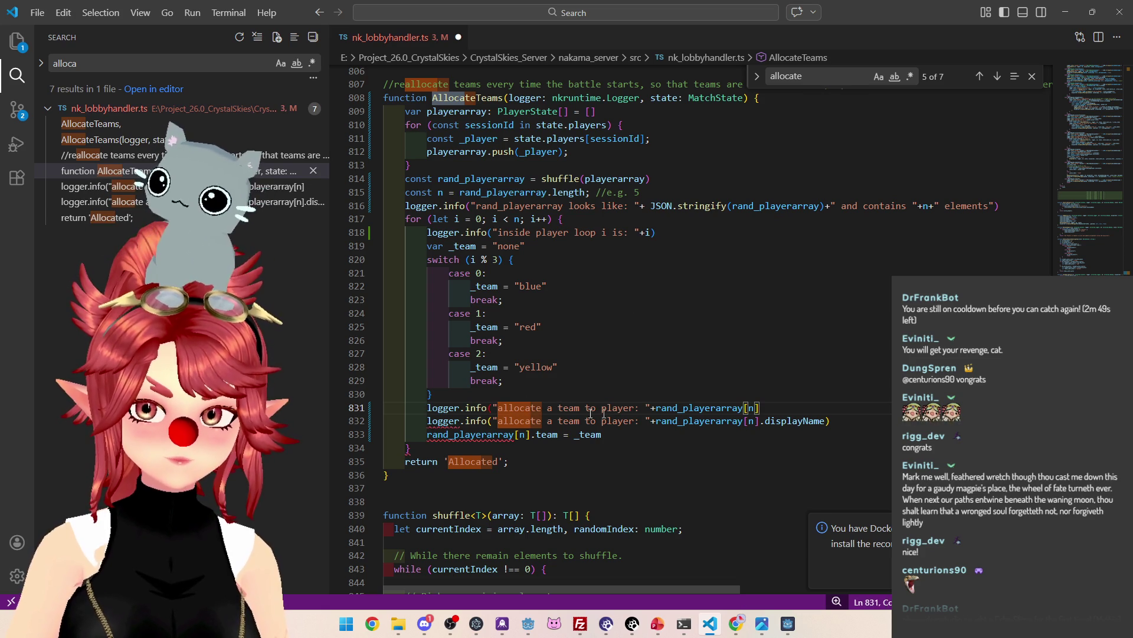
pyautogui.moveTo(497, 409)
pyautogui.mouseDown()
pyautogui.moveTo(646, 408)
pyautogui.moveTo(602, 407)
pyautogui.mouseUp()
pyautogui.press('BackSpace')
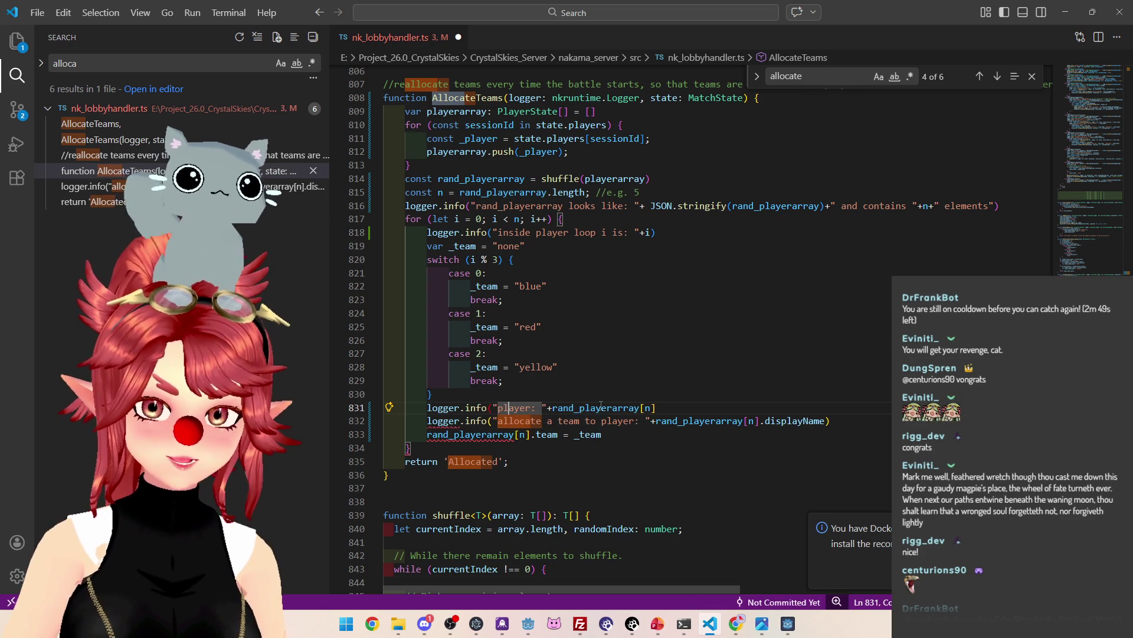
# - Turn line 831 into const _player = rand_playerarray[n]
pyautogui.press('Right')
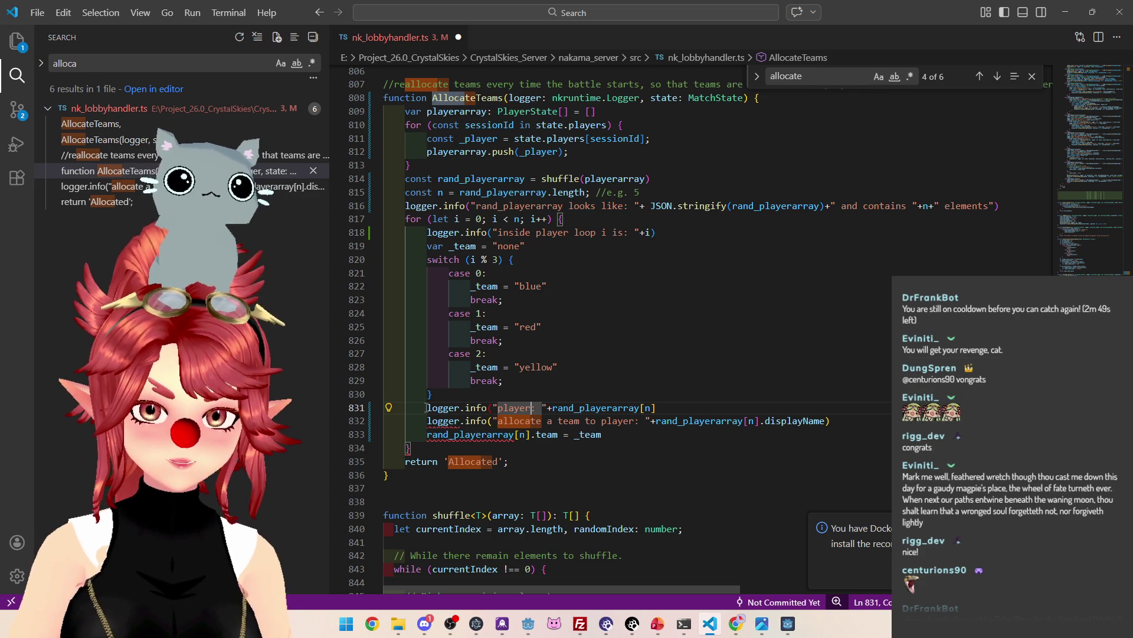
pyautogui.moveTo(427, 408); pyautogui.dragTo(543, 407)
pyautogui.hotkey('shift', 'Right')
pyautogui.hotkey('shift', 'Right')
pyautogui.hotkey('shift', 'Right')
pyautogui.write('player')
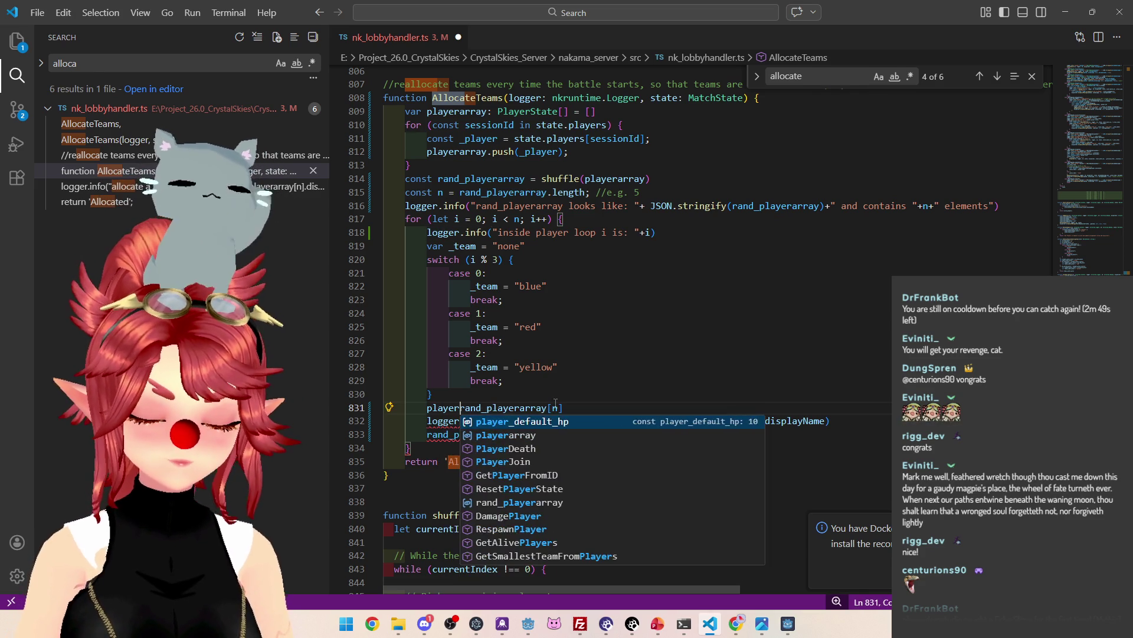
pyautogui.write(' =')
pyautogui.press('Home')
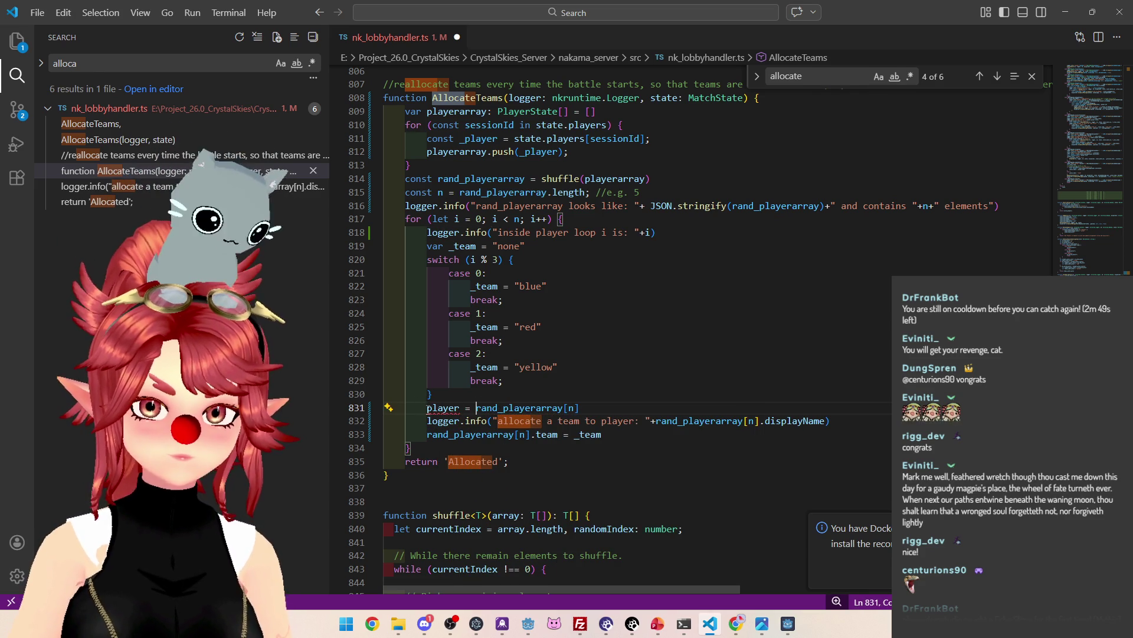
pyautogui.write('const _')
# - Add a new line 832 below and begin a logger.info(" call on it
pyautogui.click(624, 407)
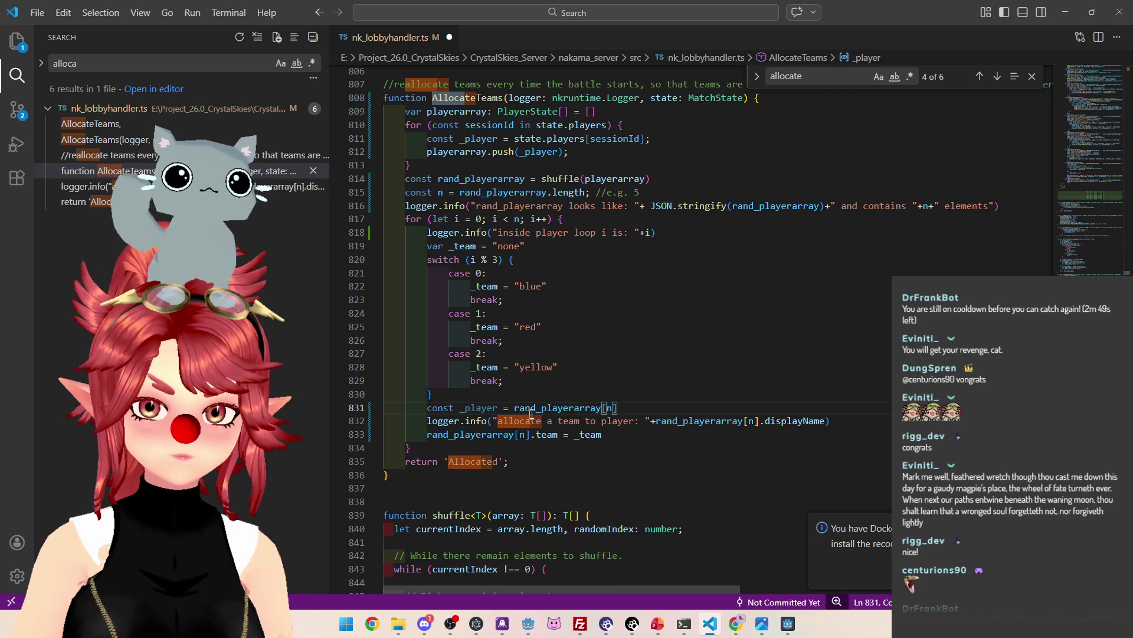
pyautogui.press('Return')
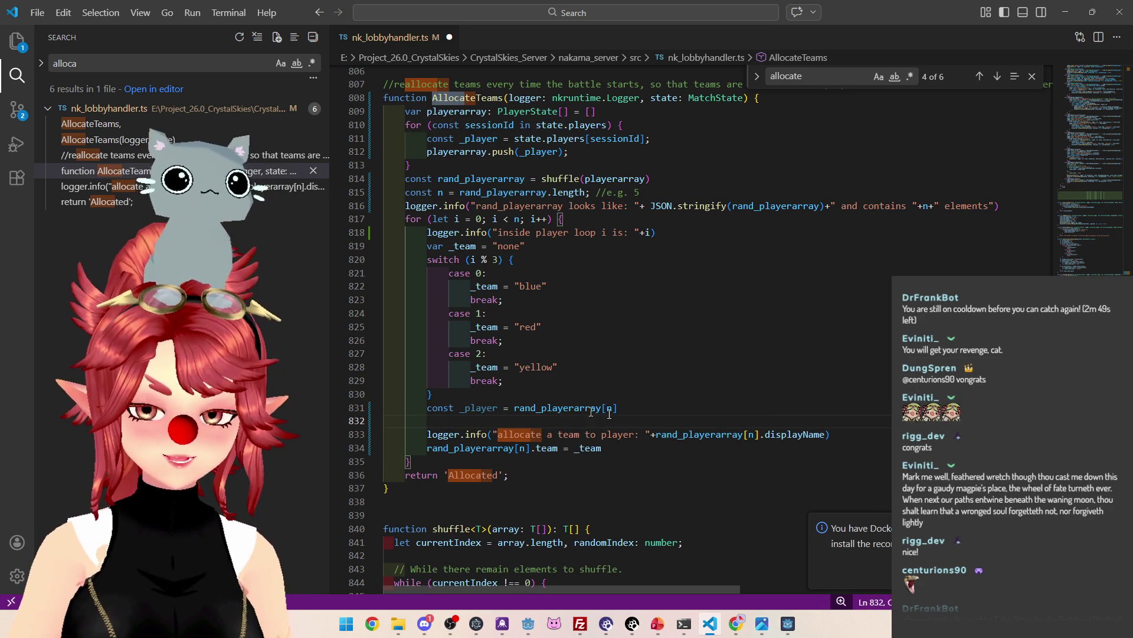
pyautogui.press('Down')
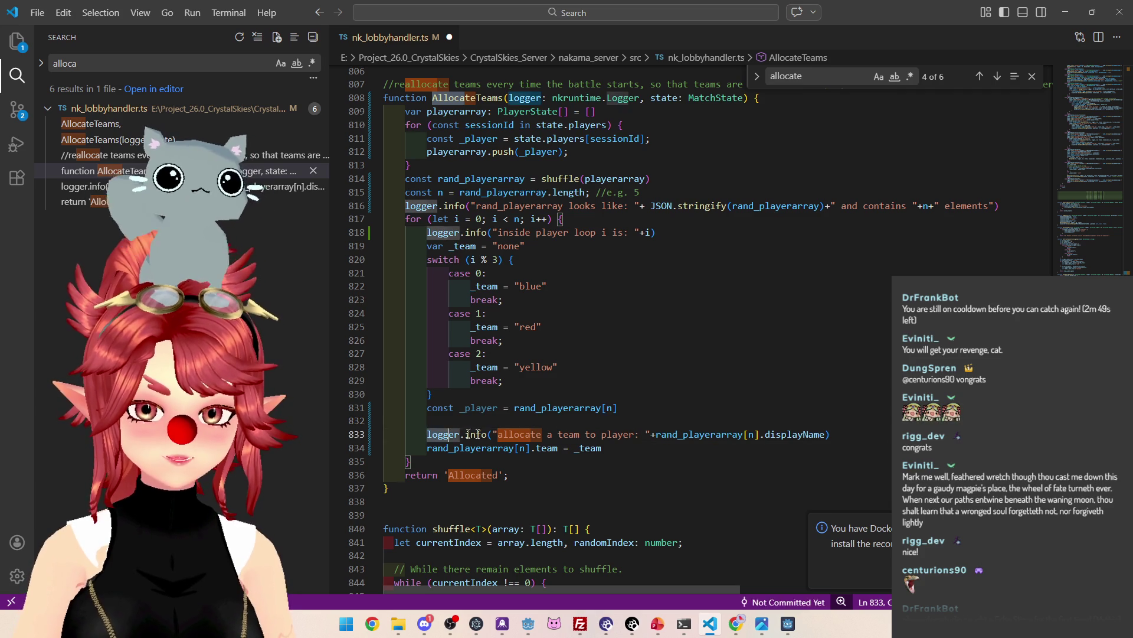
pyautogui.click(443, 420)
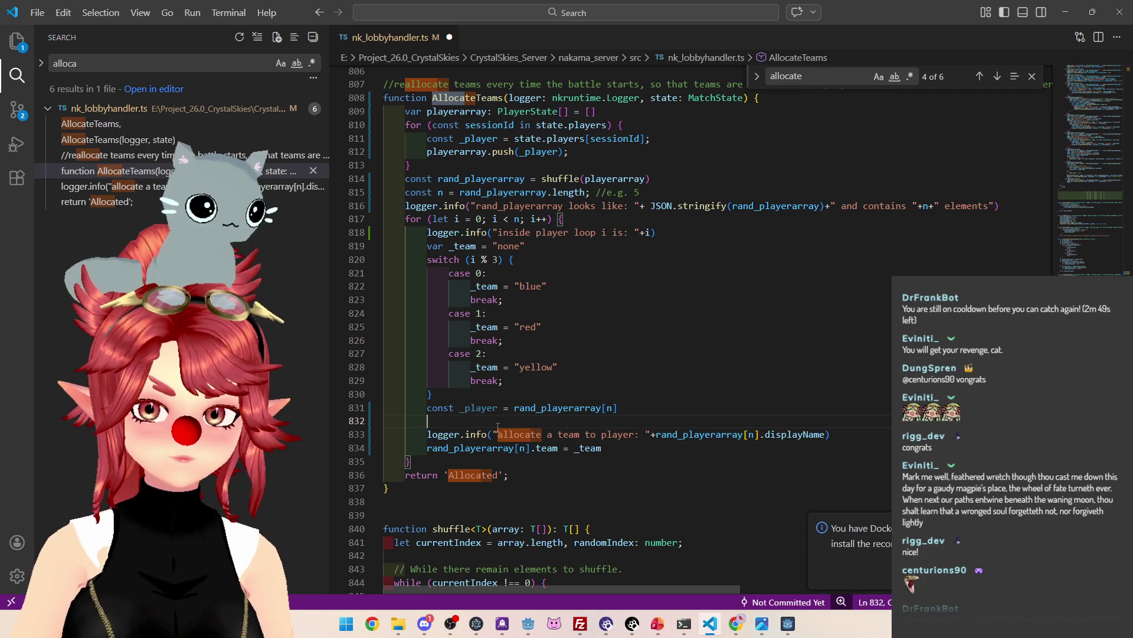
pyautogui.moveTo(514, 407); pyautogui.dragTo(557, 406)
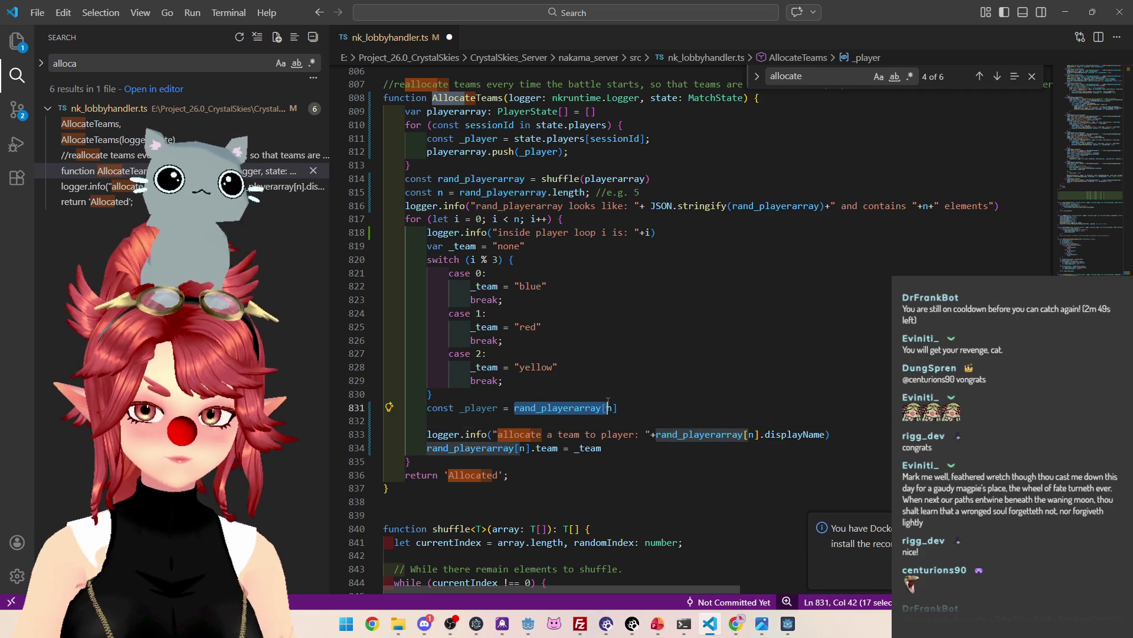
pyautogui.click(577, 421)
pyautogui.write('logger.info("al')
pyautogui.press('BackSpace')
pyautogui.press('BackSpace')
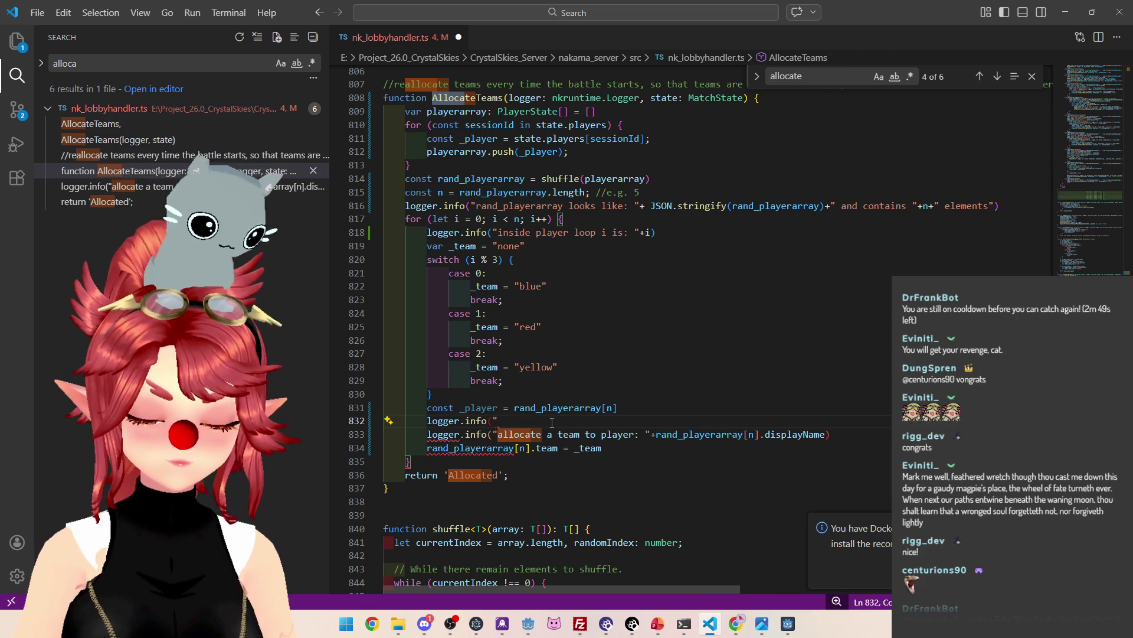
# - Complete line 832 as logger.info("player data is"+JSON.stringify(_player))
pyautogui.write('player data is')
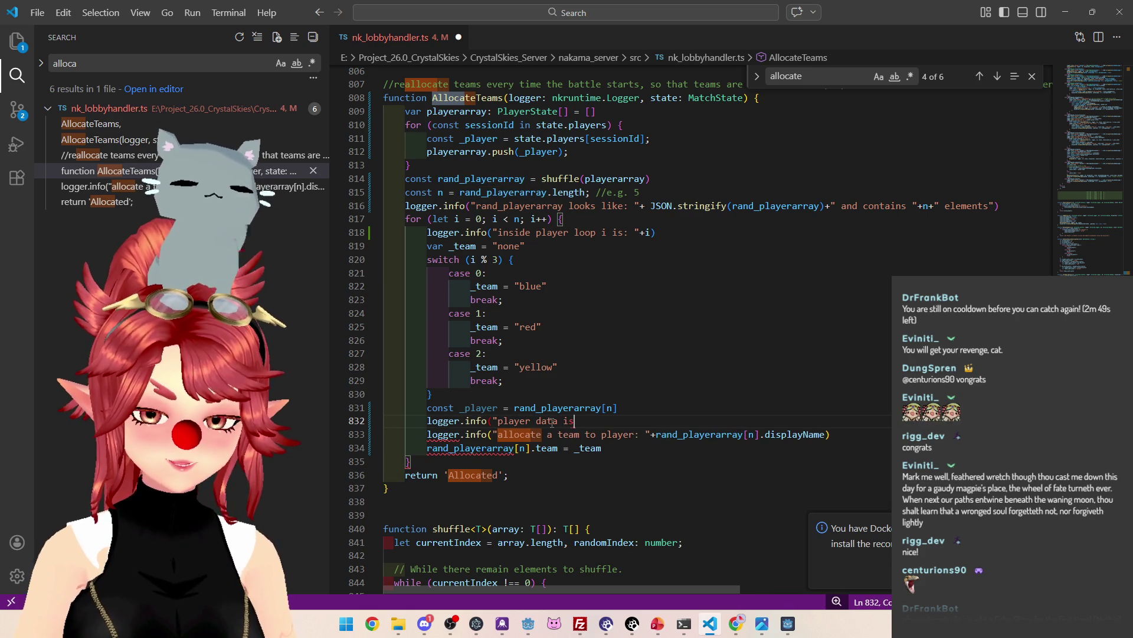
pyautogui.write('"+')
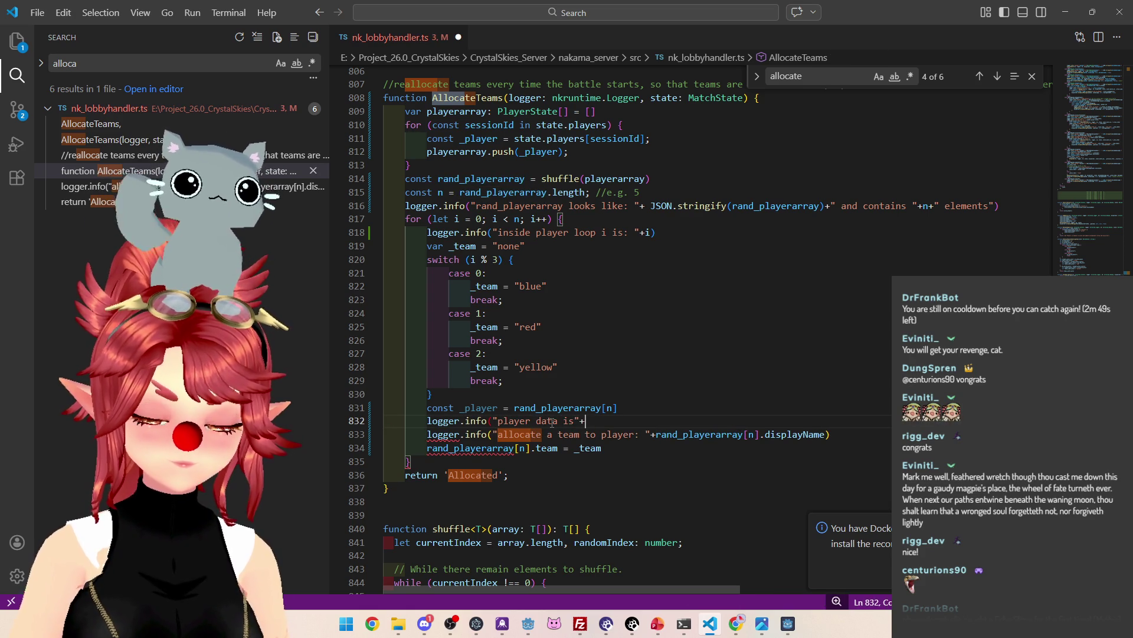
pyautogui.click(465, 412)
pyautogui.click(611, 425)
pyautogui.write('_player)')
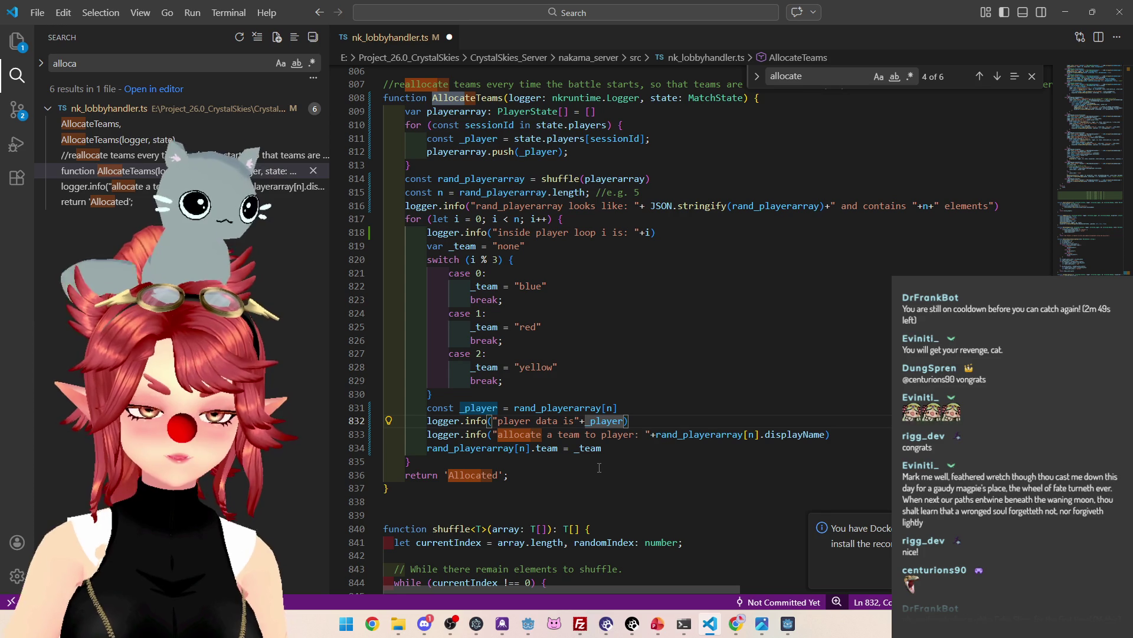
pyautogui.write('JSON')
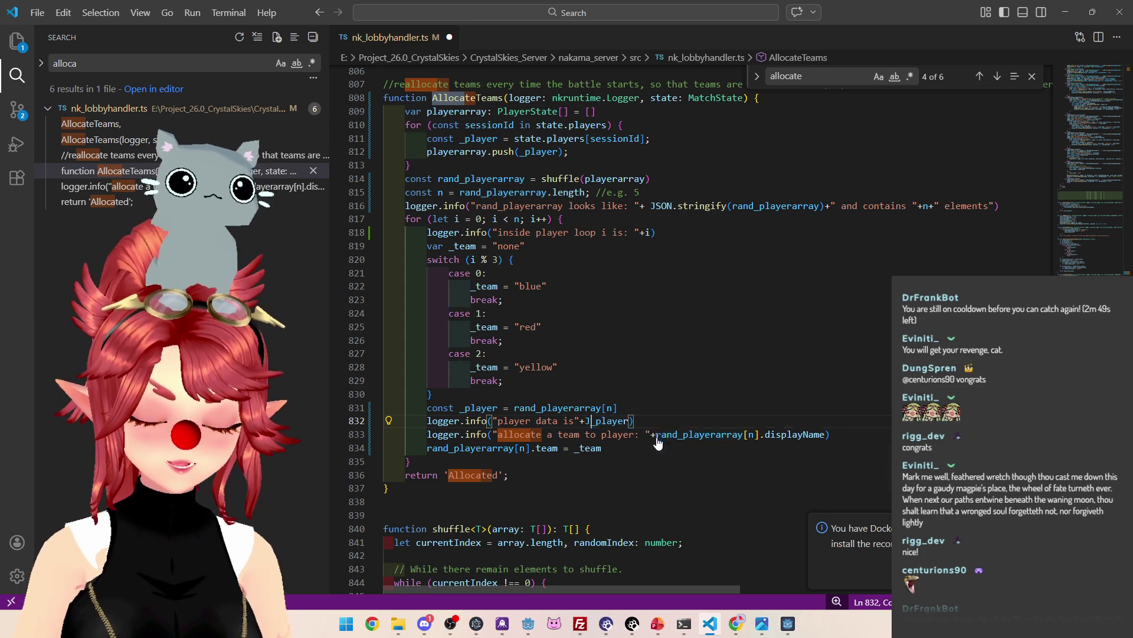
pyautogui.write('.stringify')
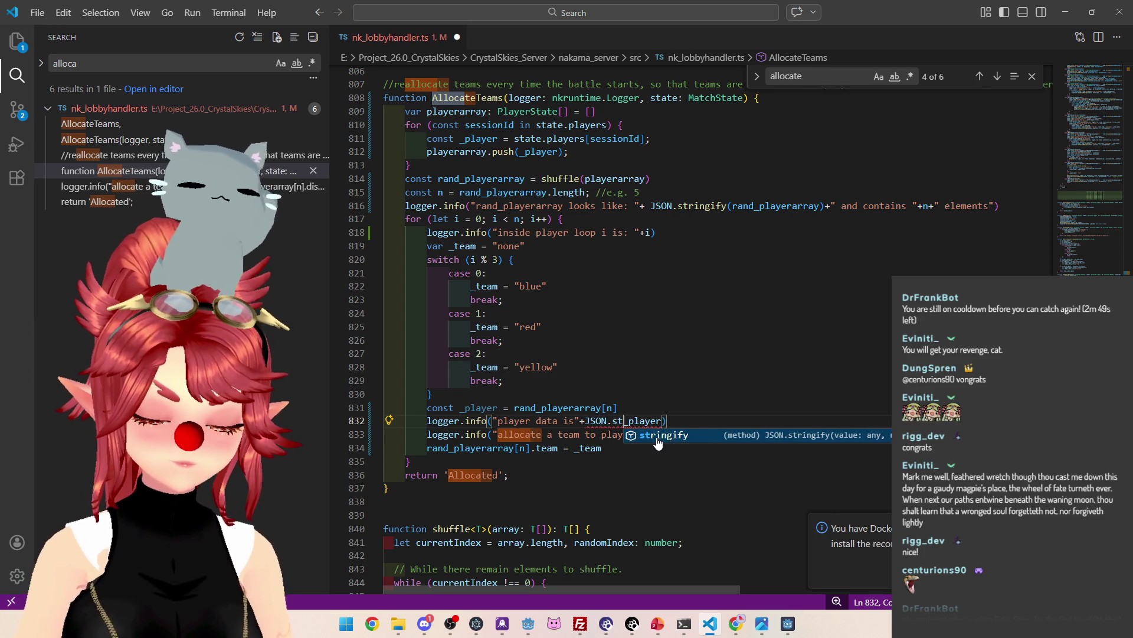
pyautogui.write('(')
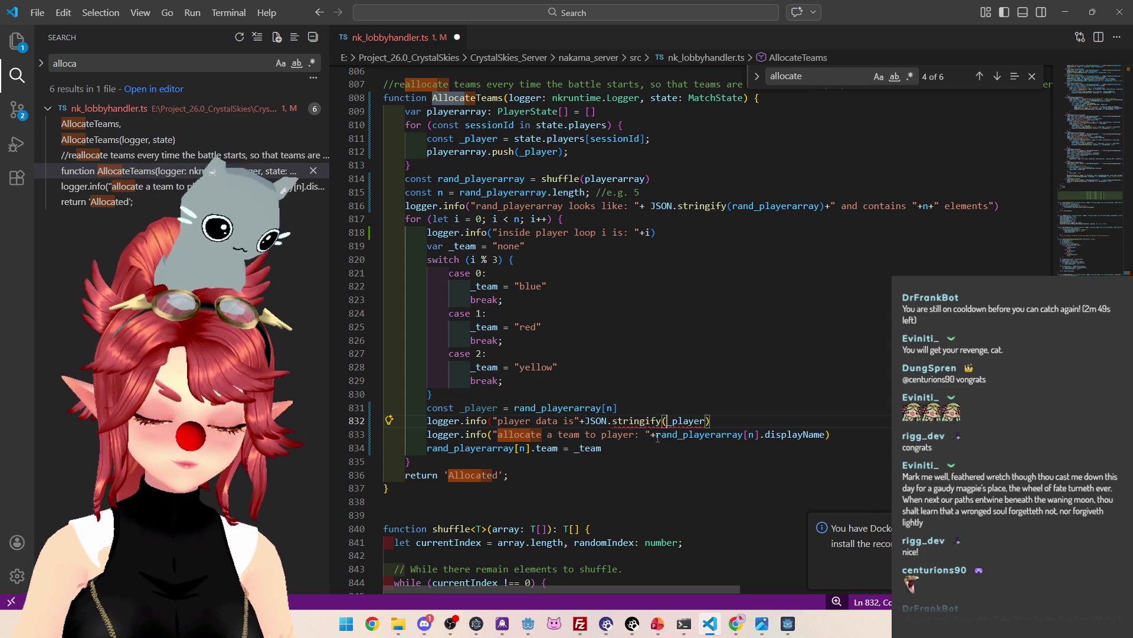
pyautogui.click(731, 417)
pyautogui.write(')')
# - Save nk_lobbyhandler.ts and stop the running game in Godot
pyautogui.hotkey('ctrl', 's')
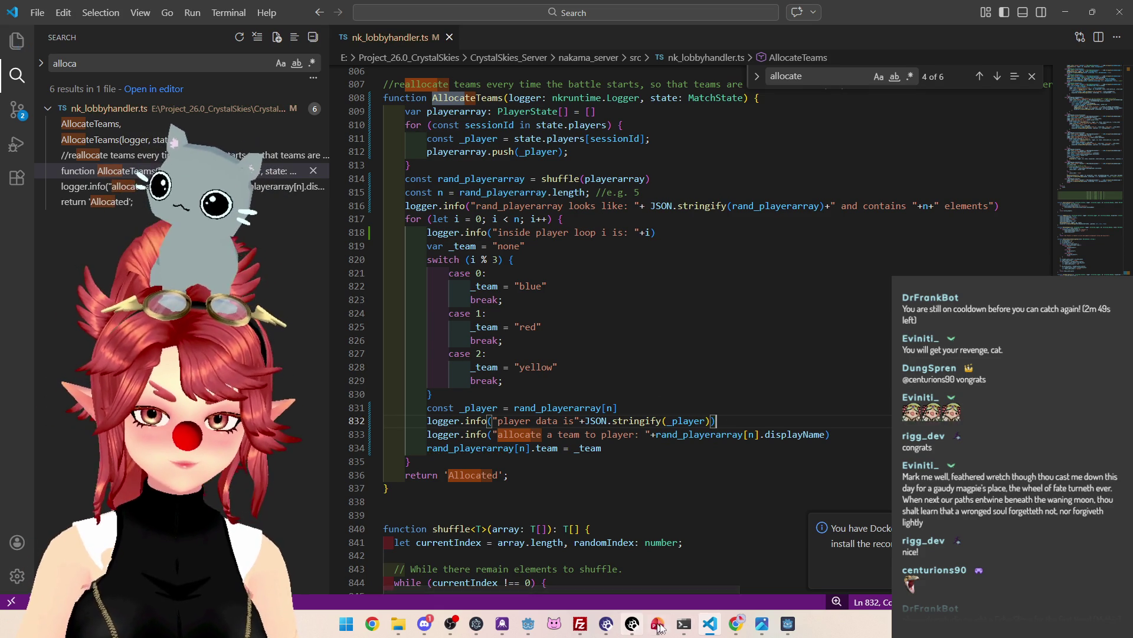
pyautogui.click(683, 625)
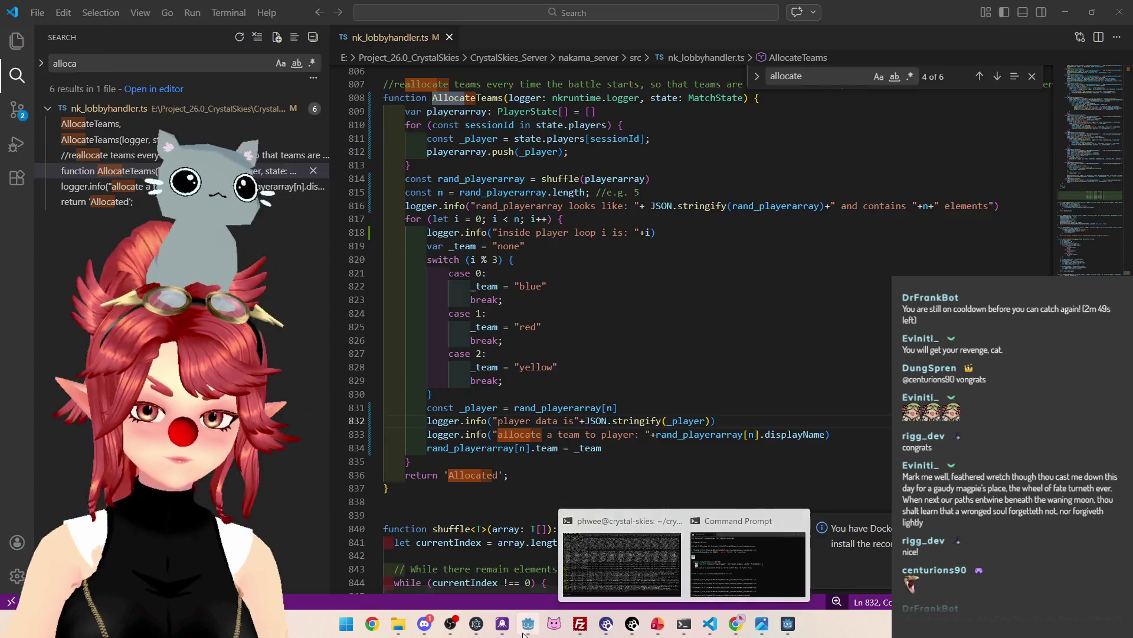
pyautogui.click(524, 627)
pyautogui.click(986, 28)
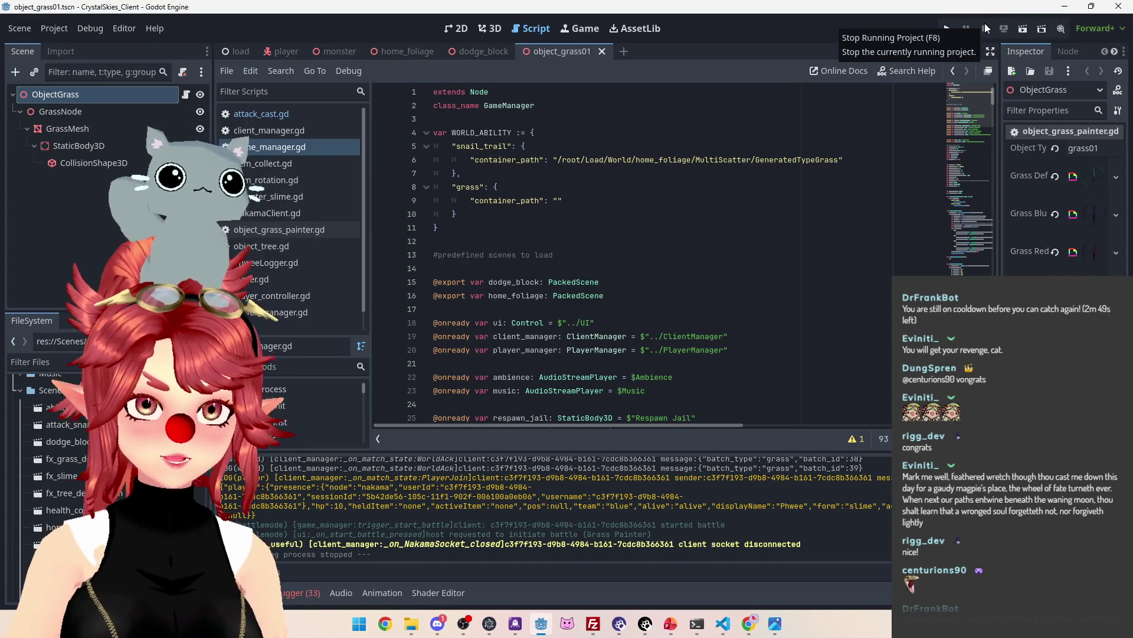
# - Recompile the server TypeScript by rerunning npx tsc in Command Prompt
pyautogui.moveTo(697, 623)
pyautogui.click(751, 573)
pyautogui.press('Up')
pyautogui.press('Return')
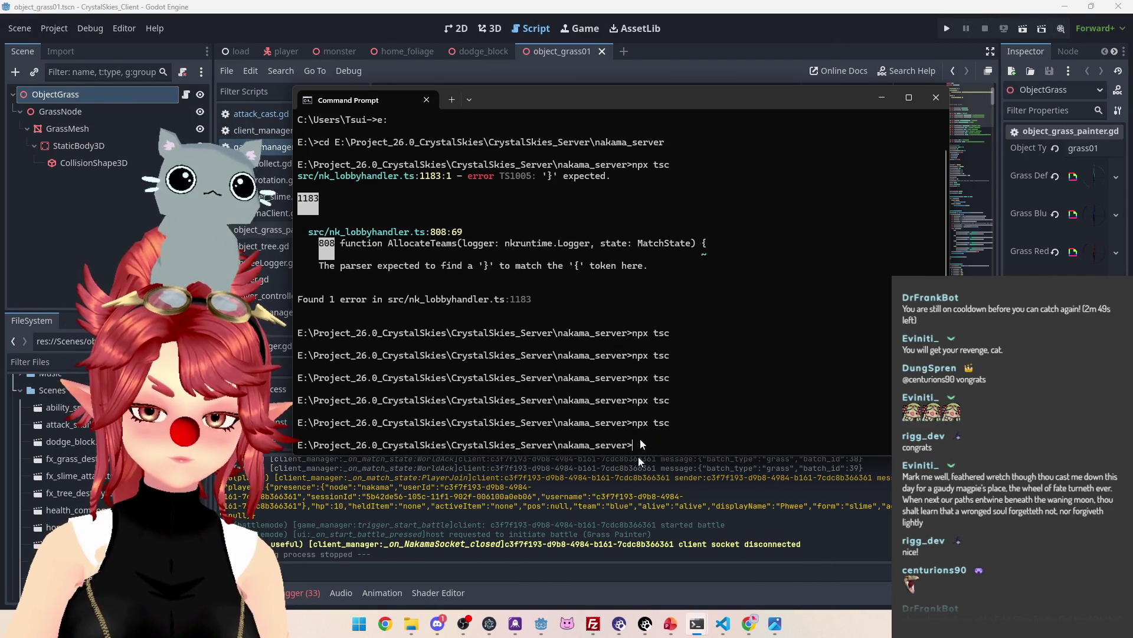
# - Replace the remote index.js in FileZilla's modules folder with the new build
pyautogui.click(593, 623)
pyautogui.click(654, 326)
pyautogui.press('Delete')
pyautogui.press('Return')
pyautogui.moveTo(507, 340); pyautogui.dragTo(634, 347)
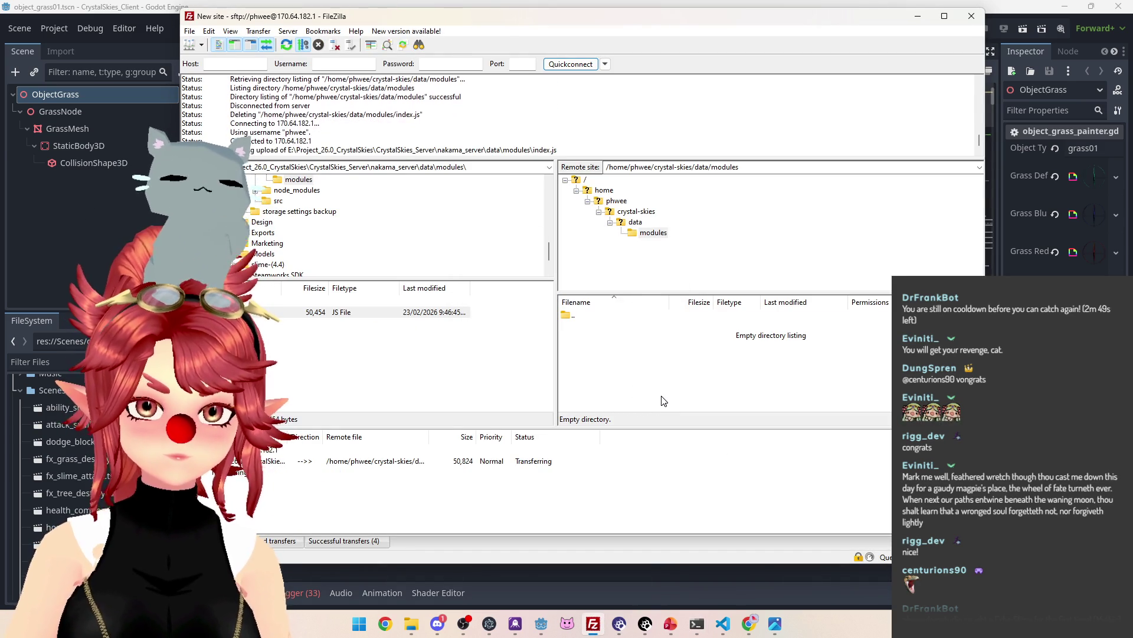
# - Stop the server containers and rerun docker compose to load the new module
pyautogui.moveTo(543, 630)
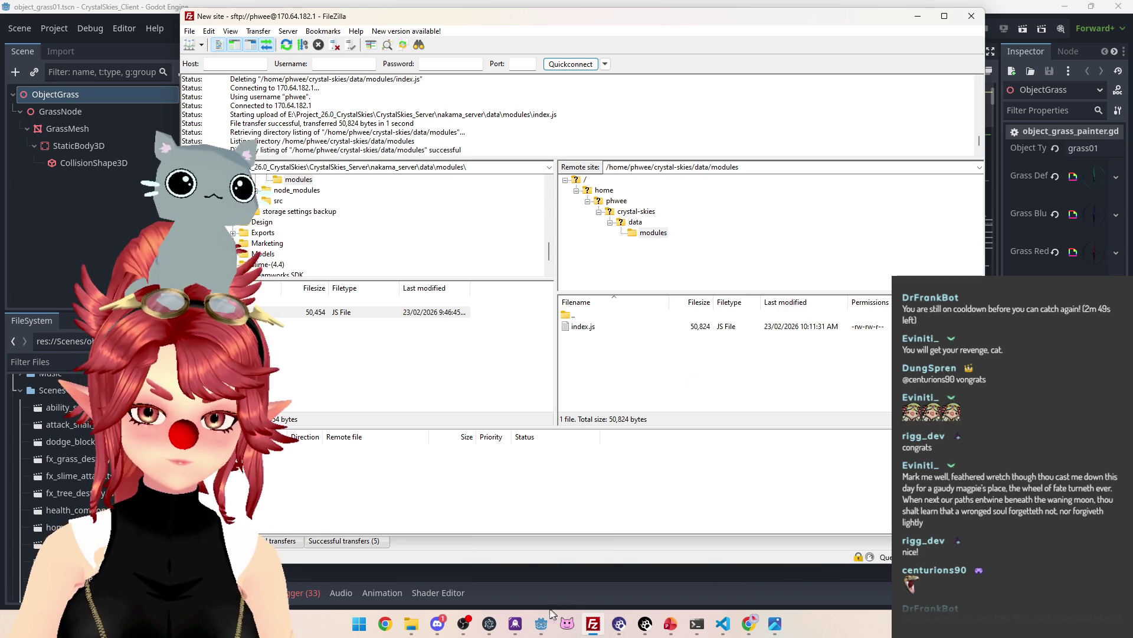
pyautogui.click(542, 628)
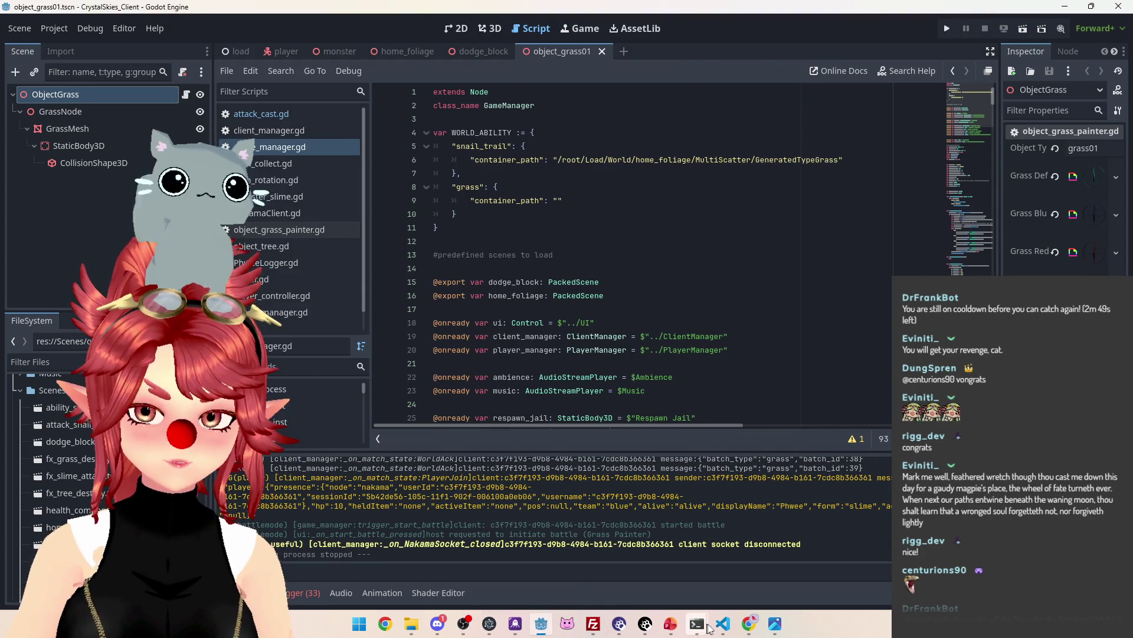
pyautogui.moveTo(697, 624)
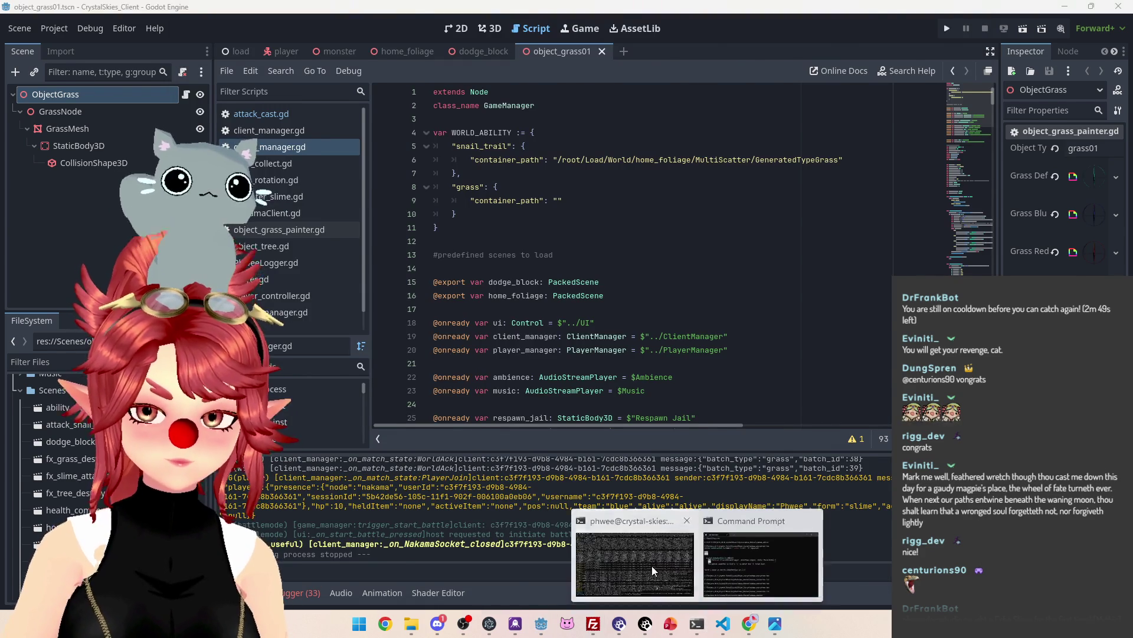
pyautogui.click(621, 531)
pyautogui.hotkey('ctrl', 'c')
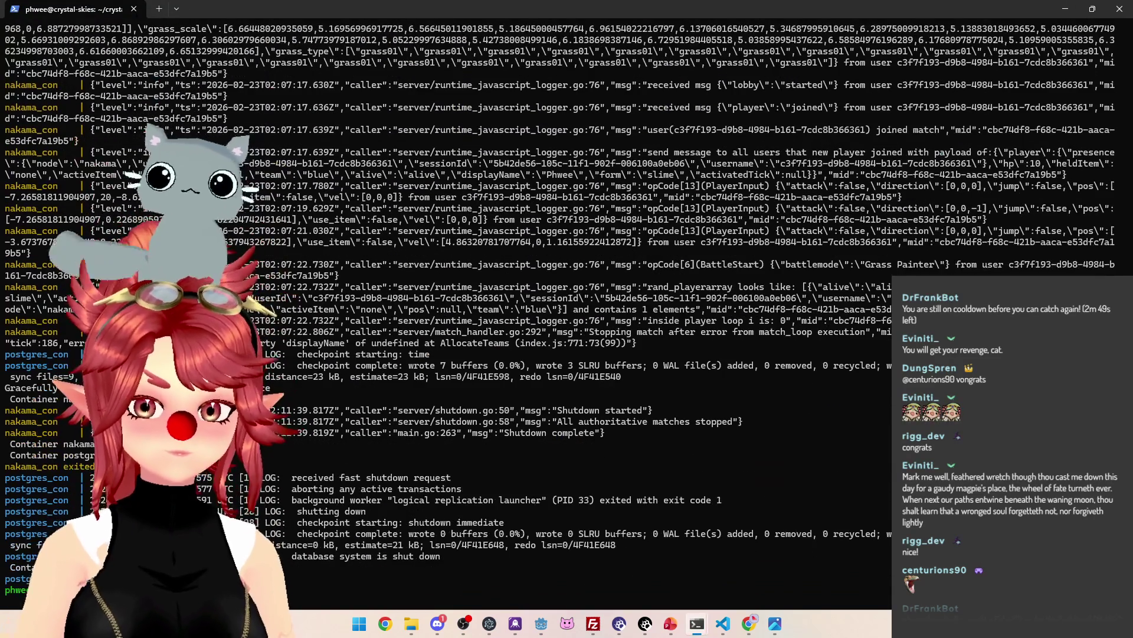
pyautogui.press('Return')
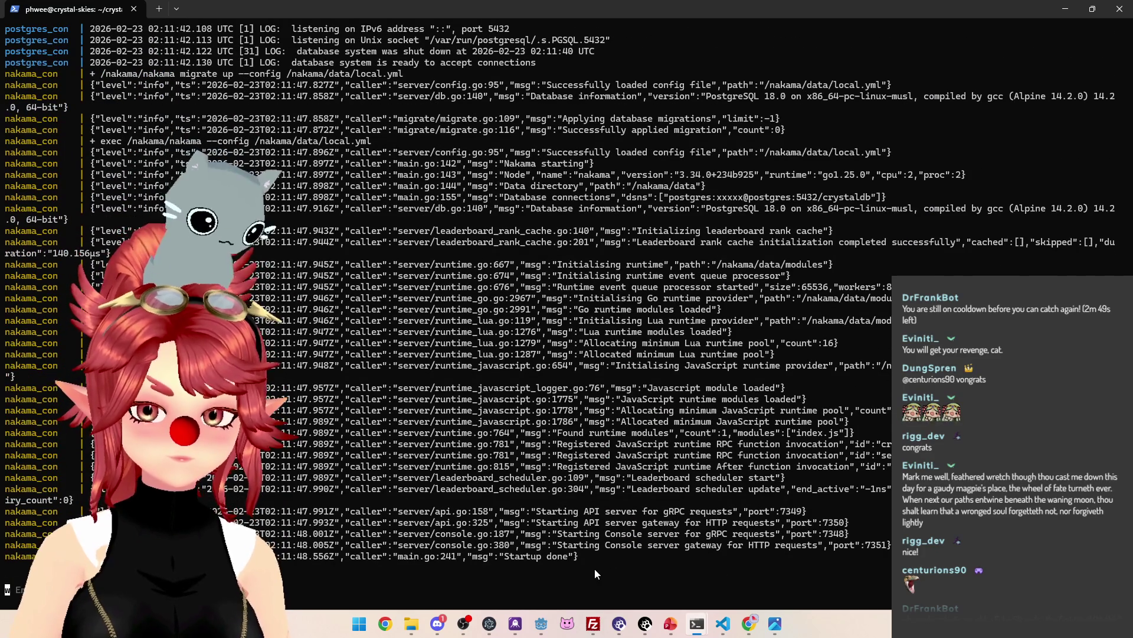
# - Run the game, enter a display name, and create a new lobby named 'asdd'
pyautogui.click(541, 624)
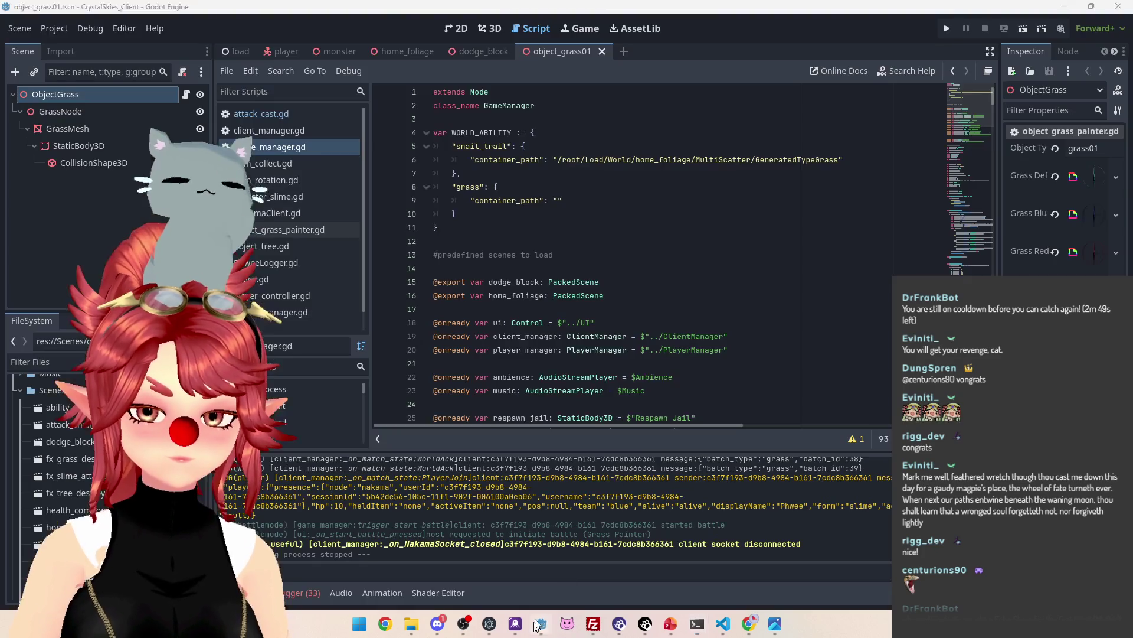
pyautogui.press('F5')
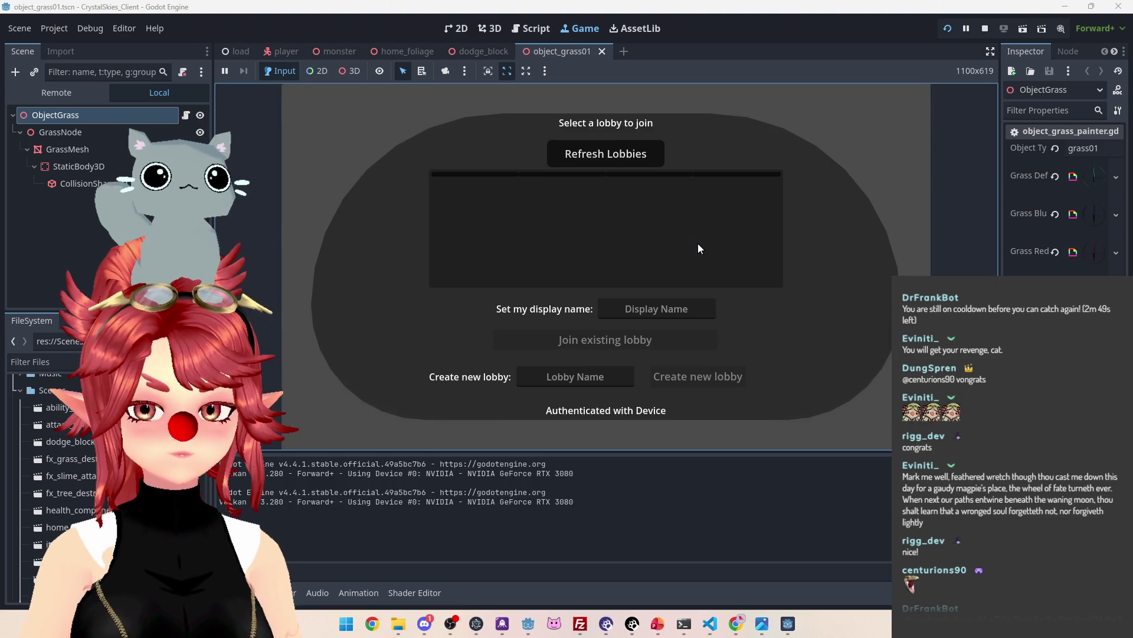
pyautogui.click(677, 307)
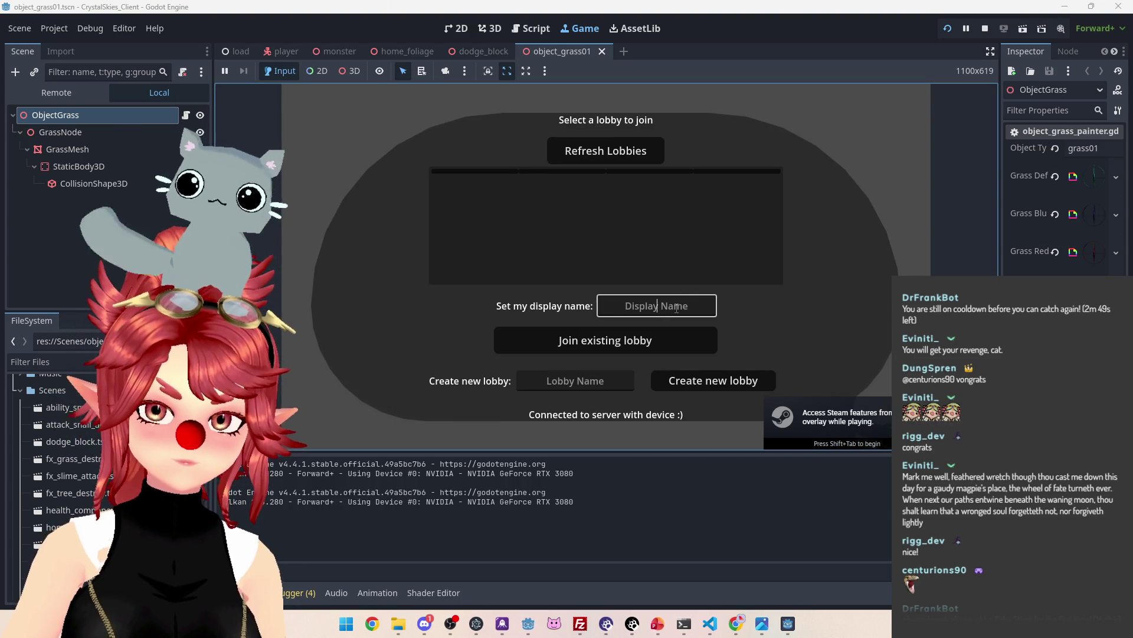
pyautogui.write('Phwee')
pyautogui.click(576, 381)
pyautogui.write('asdd')
pyautogui.click(708, 381)
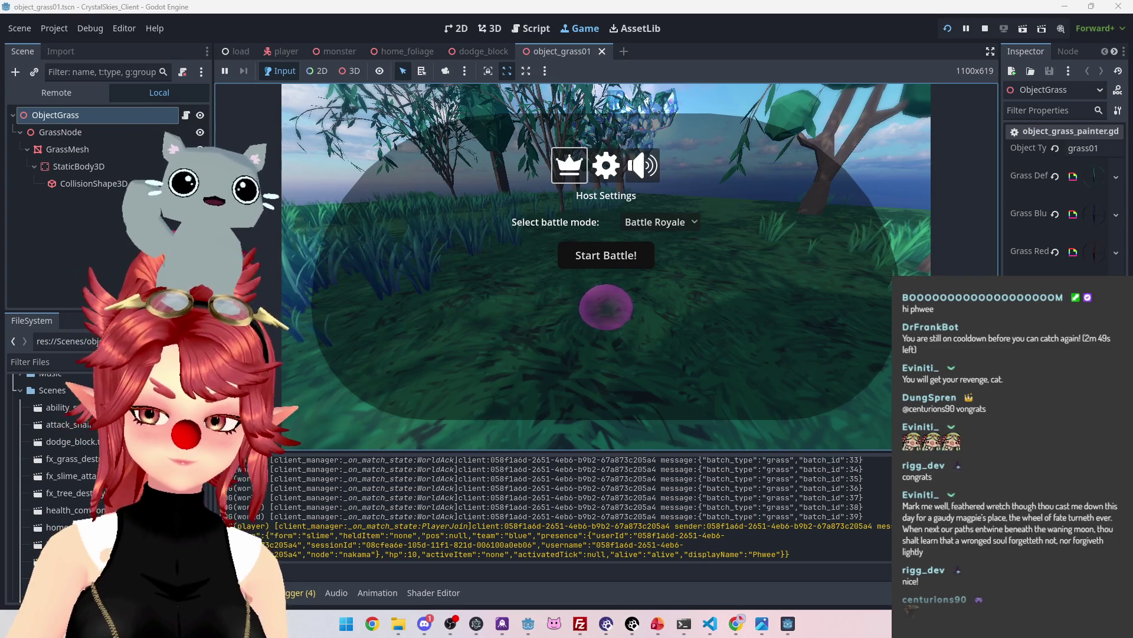
# - Start a Grass Painter battle from the lobby's host settings
pyautogui.press('Escape')
pyautogui.press('Escape')
pyautogui.click(655, 222)
pyautogui.click(652, 271)
pyautogui.click(606, 255)
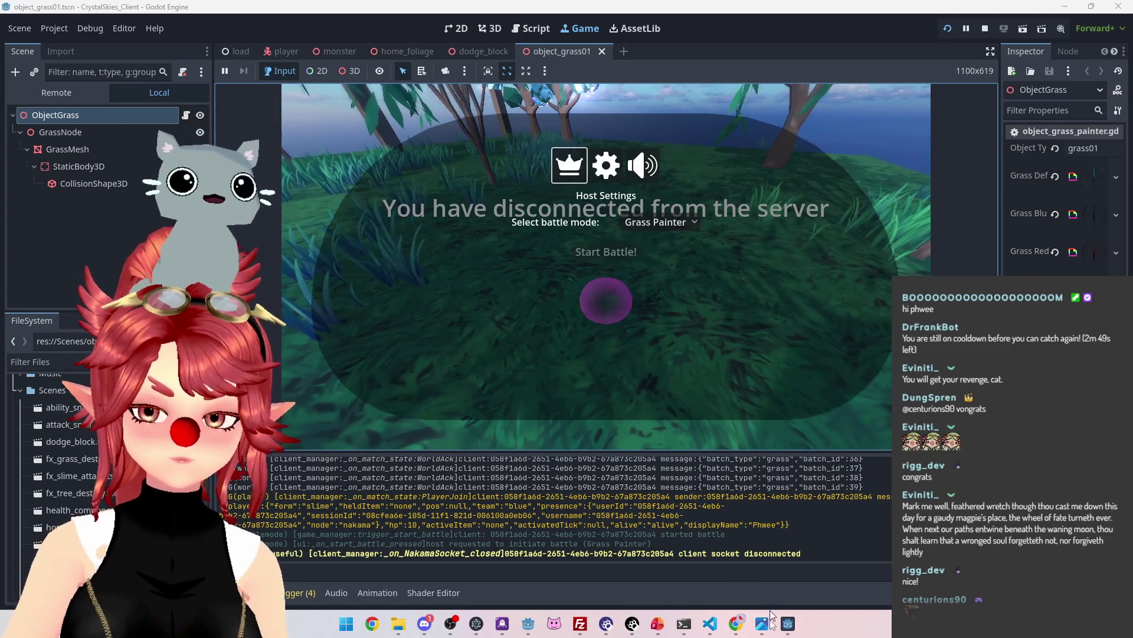
pyautogui.moveTo(683, 624)
pyautogui.click(653, 582)
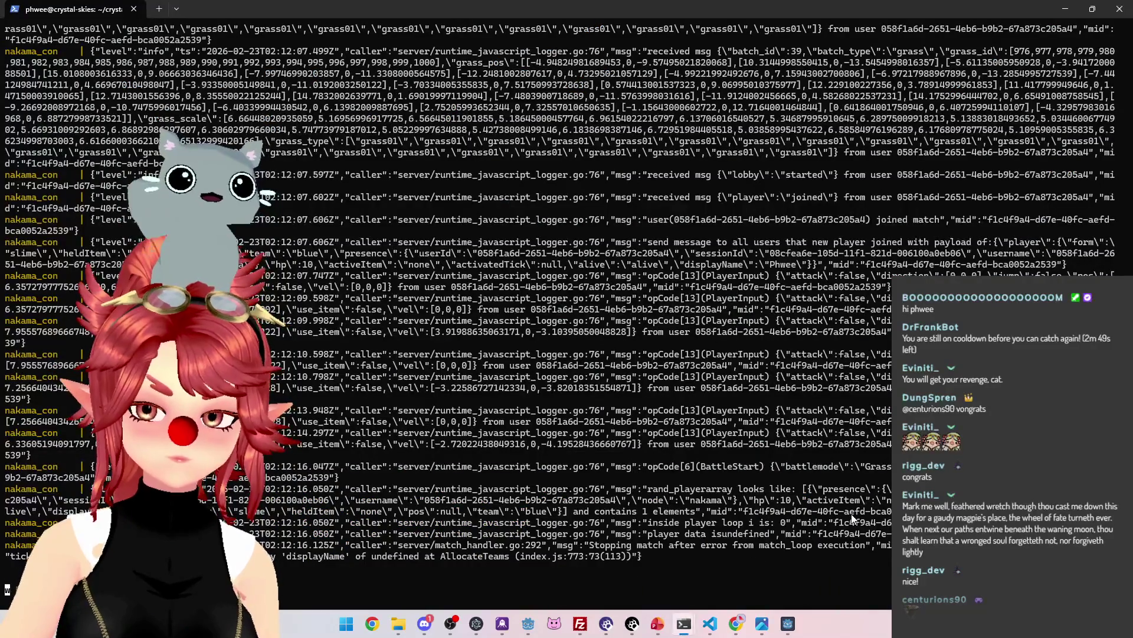
# - Highlight the 'player data is undefined' log line, then return through Godot to VS Code
pyautogui.moveTo(642, 534); pyautogui.dragTo(770, 538)
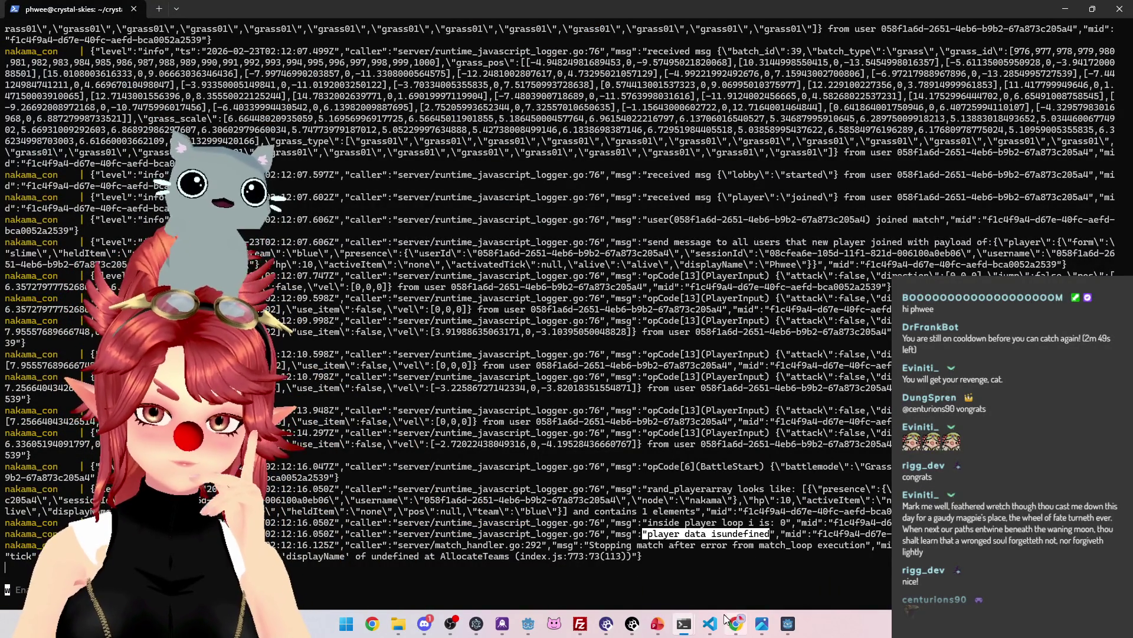
pyautogui.click(528, 624)
pyautogui.press('F8')
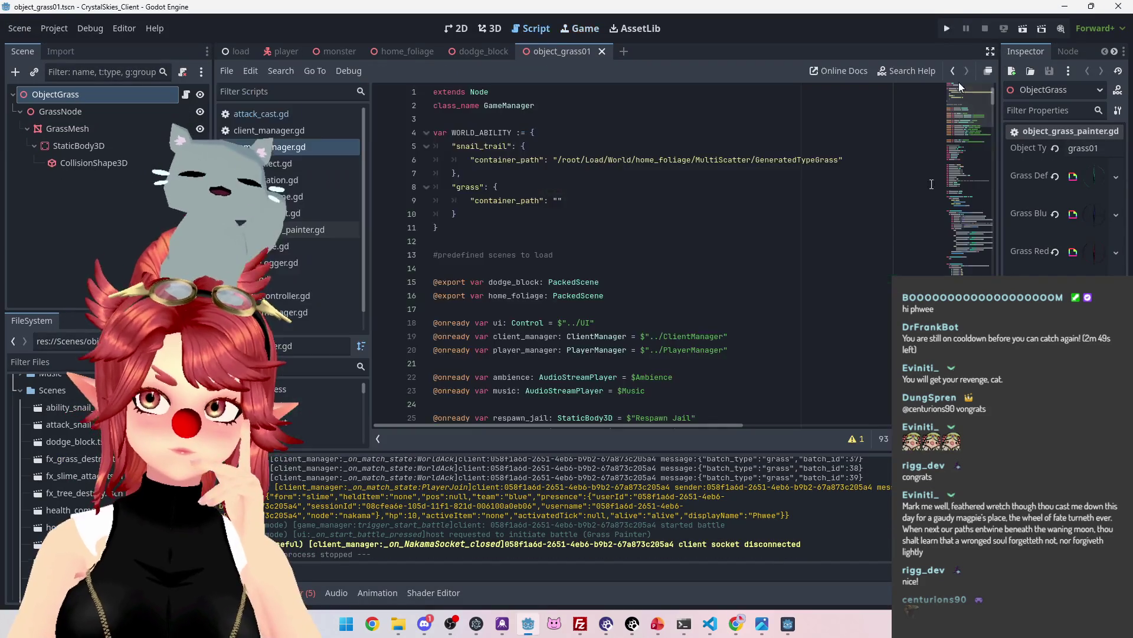
pyautogui.hotkey('alt', 'Tab')
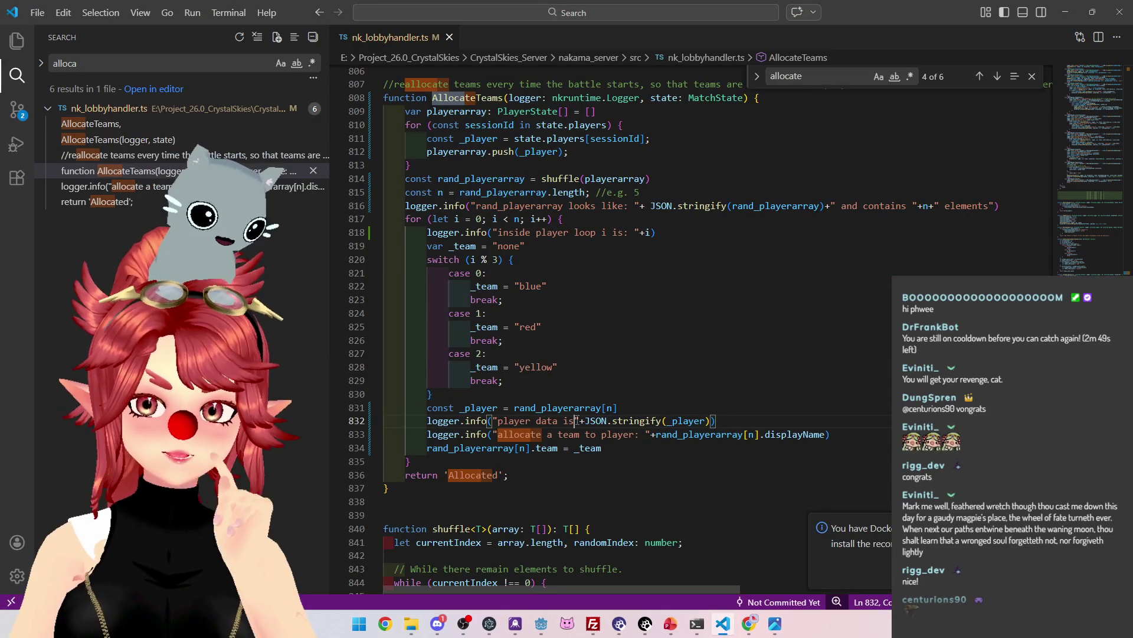
# - Inspect rand_playerarray[n] and _player on lines 815 and 831 to check their types
pyautogui.click(515, 407)
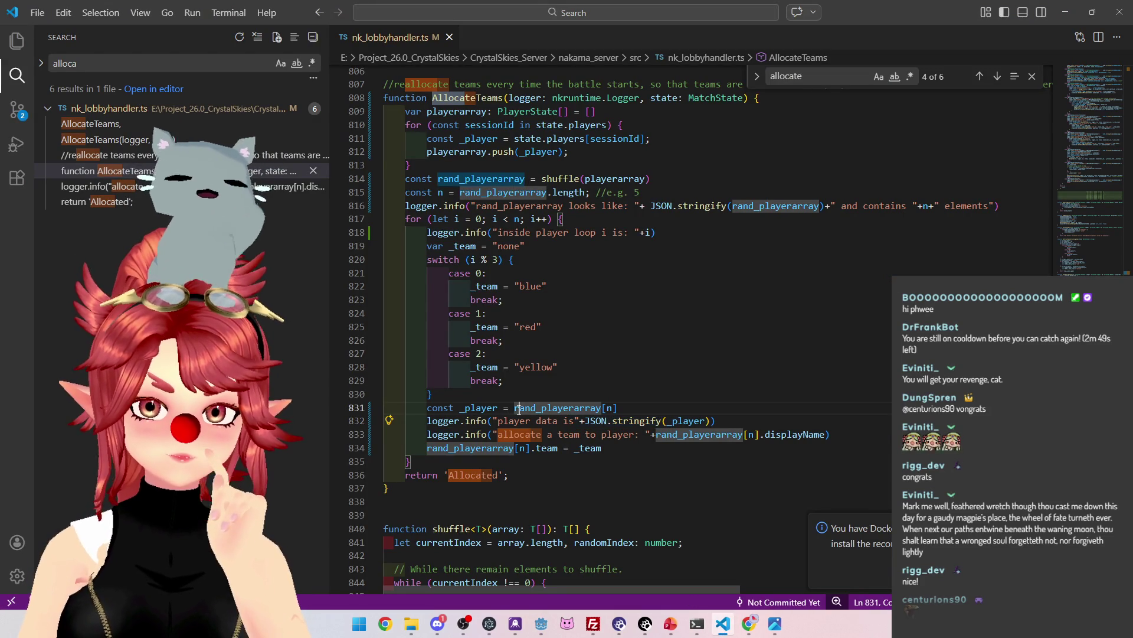
pyautogui.moveTo(516, 408); pyautogui.dragTo(615, 406)
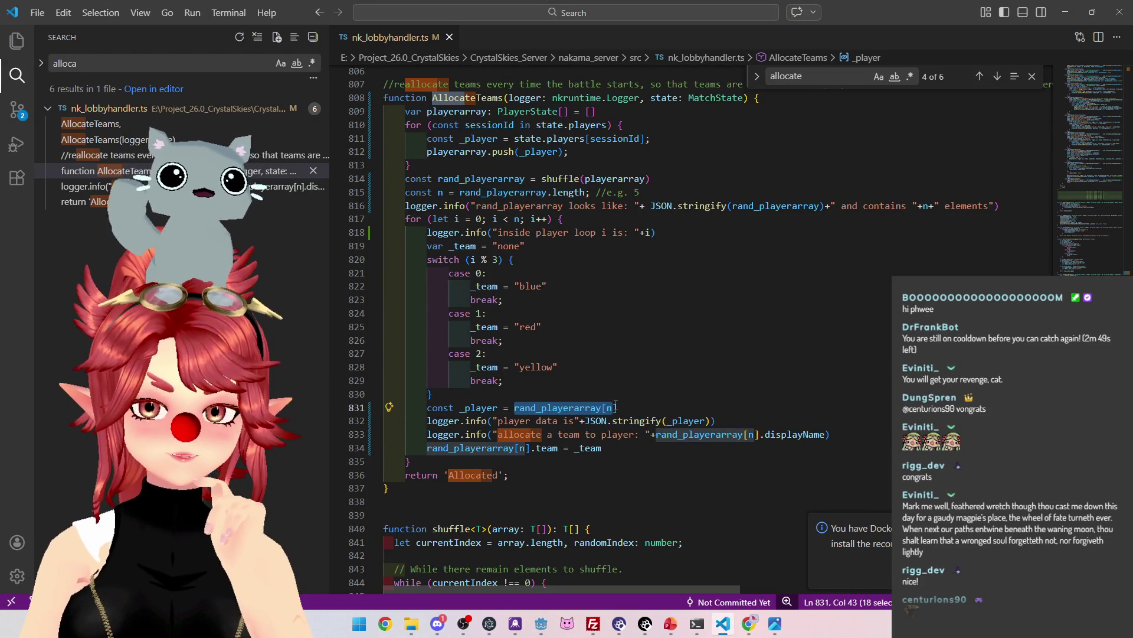
pyautogui.moveTo(715, 421); pyautogui.dragTo(564, 421)
pyautogui.click(526, 406)
pyautogui.moveTo(455, 407); pyautogui.dragTo(504, 407)
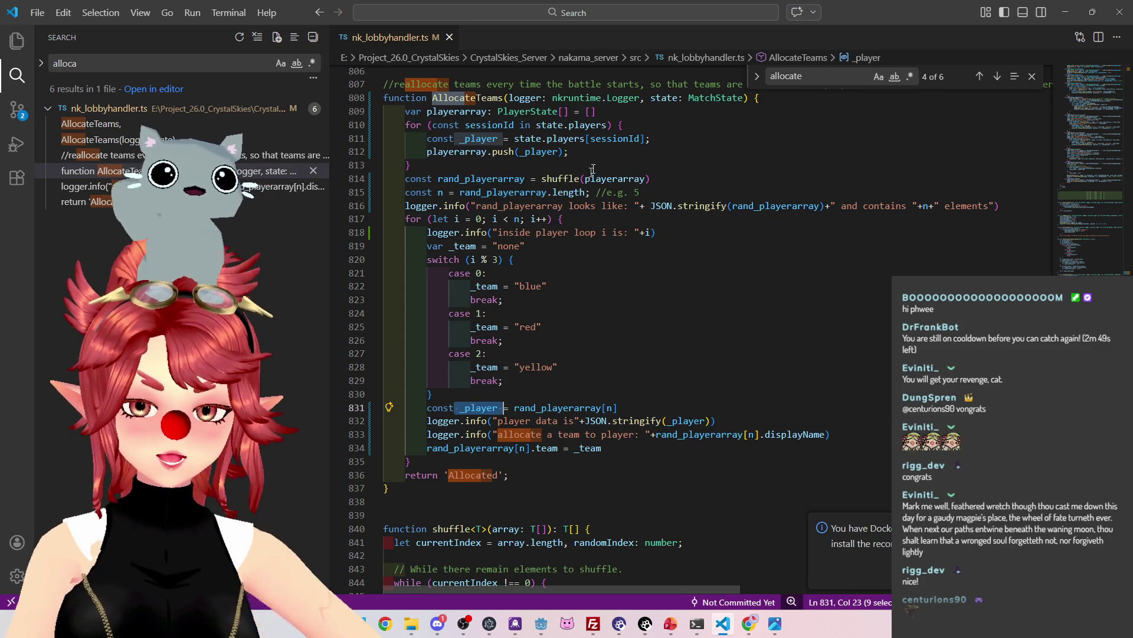
pyautogui.moveTo(461, 196)
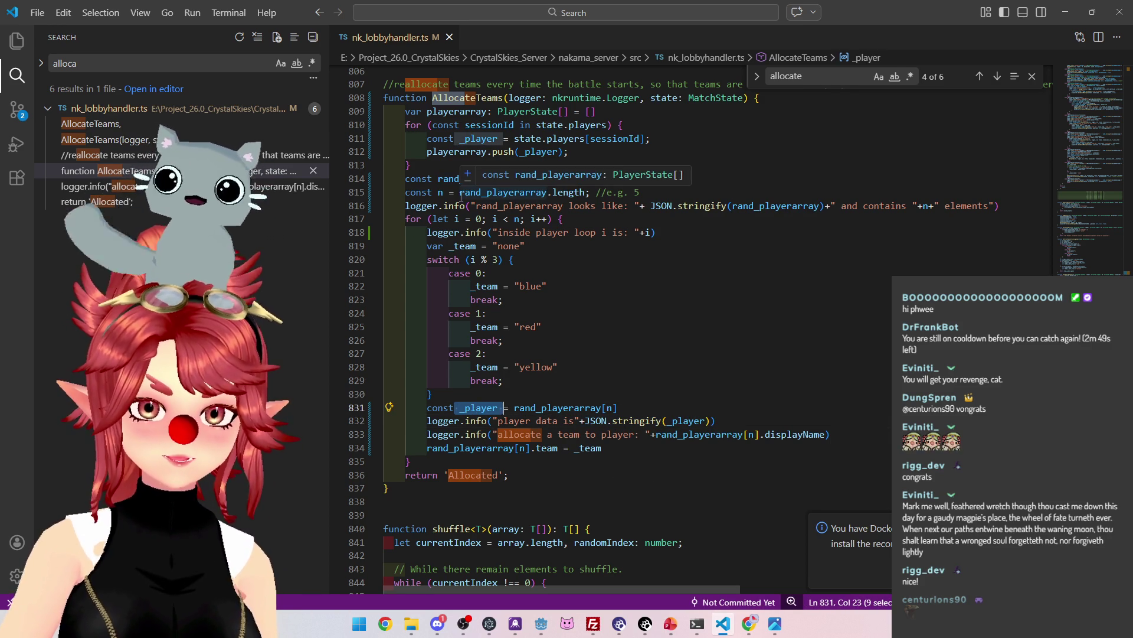
pyautogui.moveTo(461, 192); pyautogui.dragTo(544, 193)
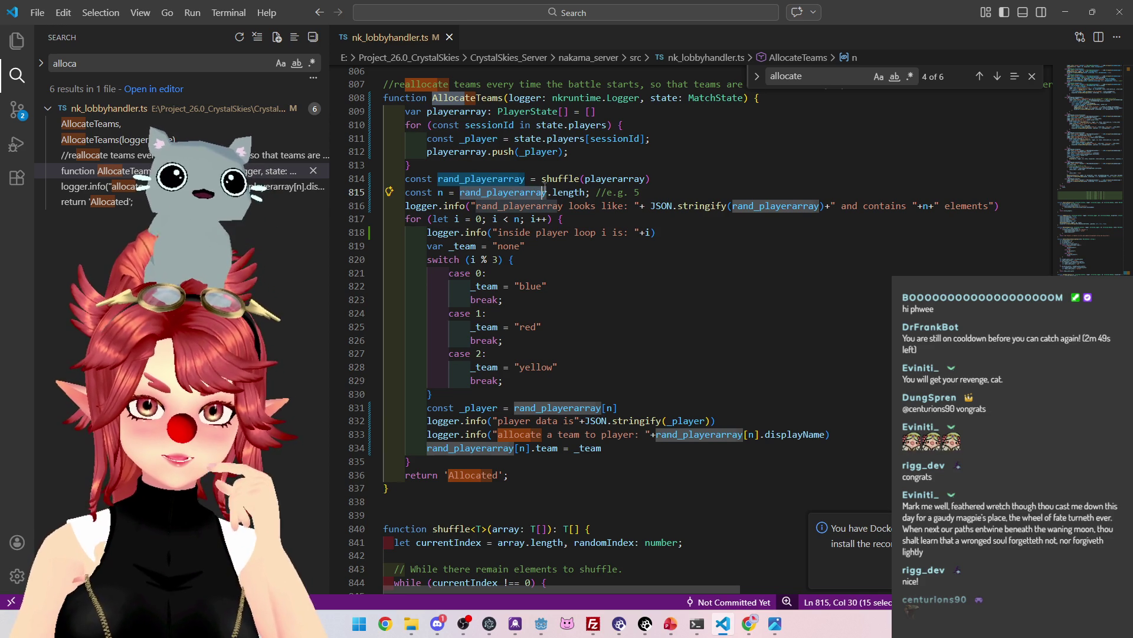
pyautogui.moveTo(696, 623)
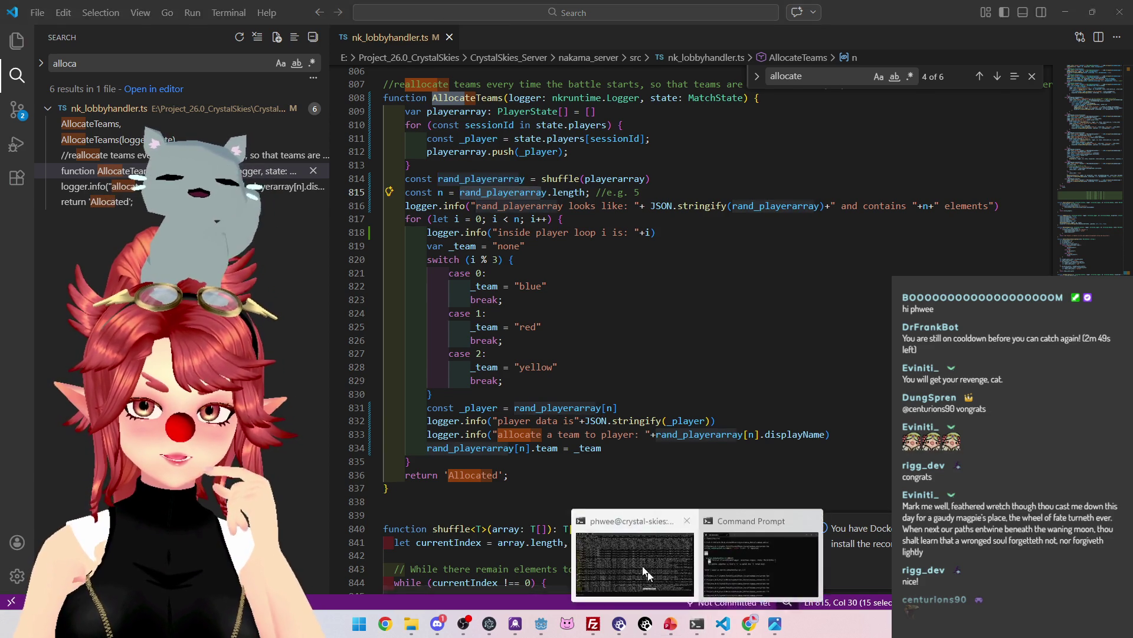
pyautogui.click(657, 581)
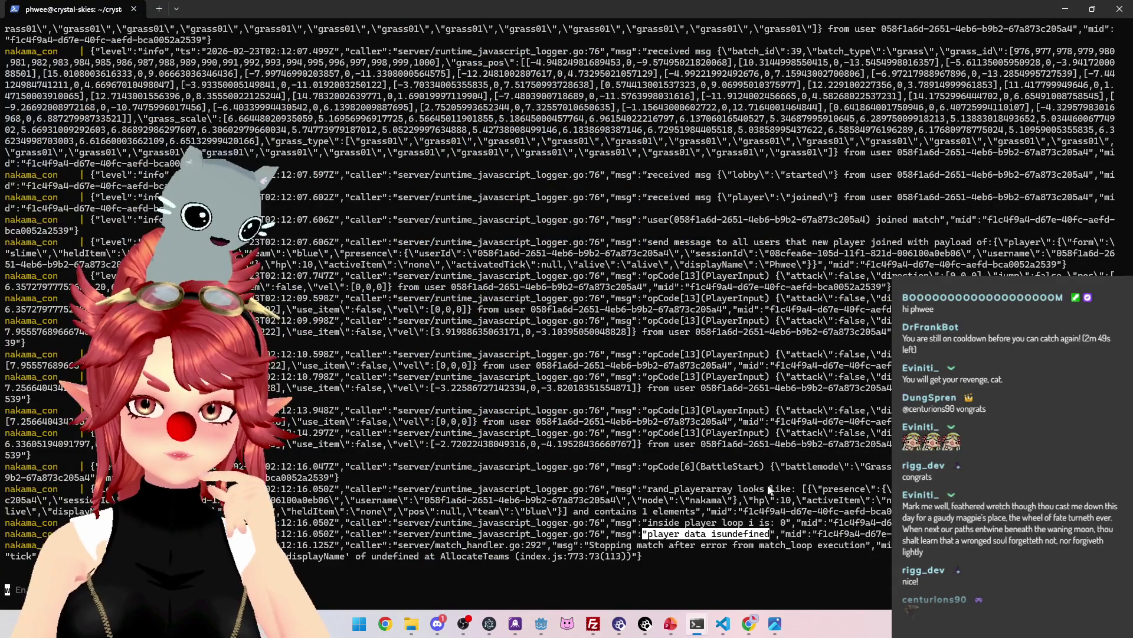
# - Select the logged rand_playerarray contents in the server log, then return to VS Code
pyautogui.moveTo(650, 489); pyautogui.dragTo(725, 491)
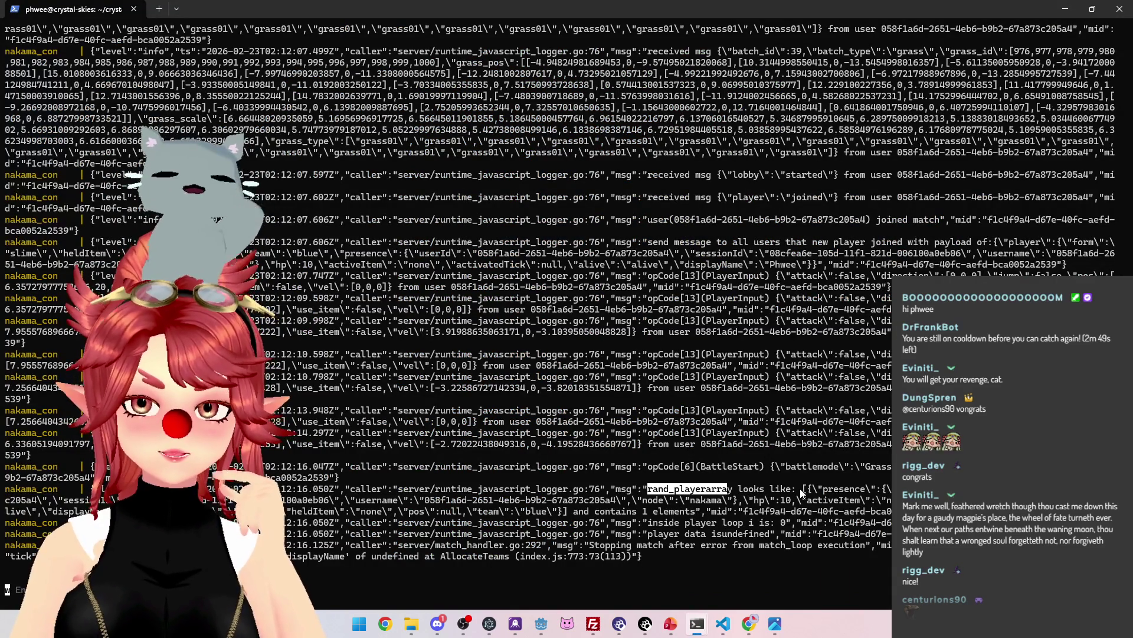
pyautogui.click(802, 493)
pyautogui.moveTo(808, 492); pyautogui.dragTo(881, 493)
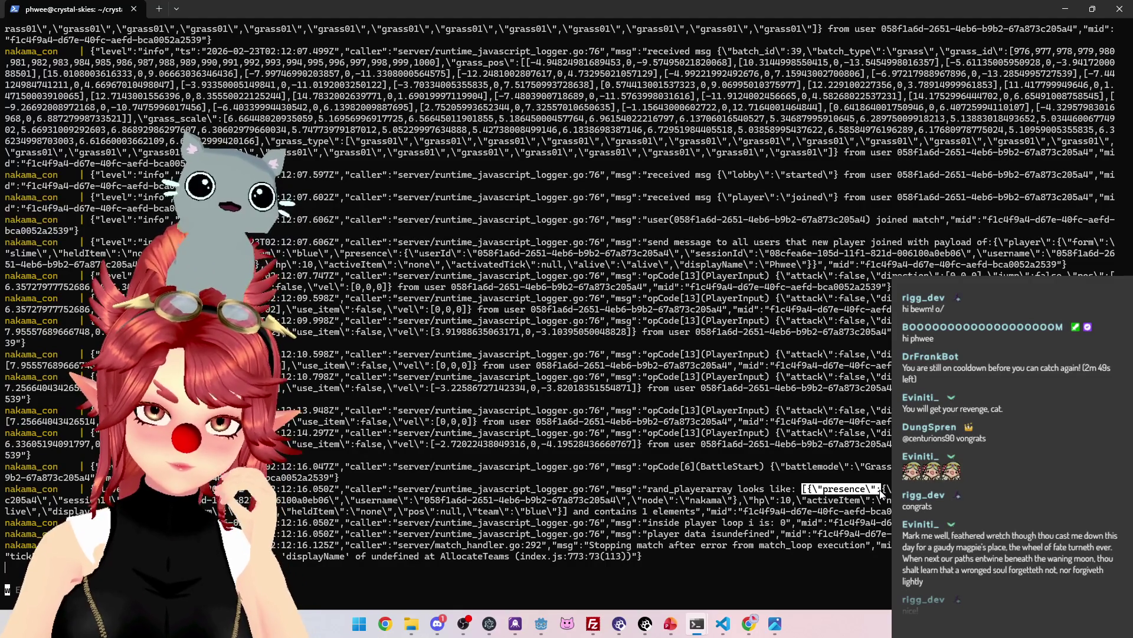
pyautogui.moveTo(881, 493)
pyautogui.mouseDown()
pyautogui.moveTo(812, 492)
pyautogui.moveTo(945, 499)
pyautogui.moveTo(933, 492)
pyautogui.mouseUp()
pyautogui.hotkey('alt', 'Tab')
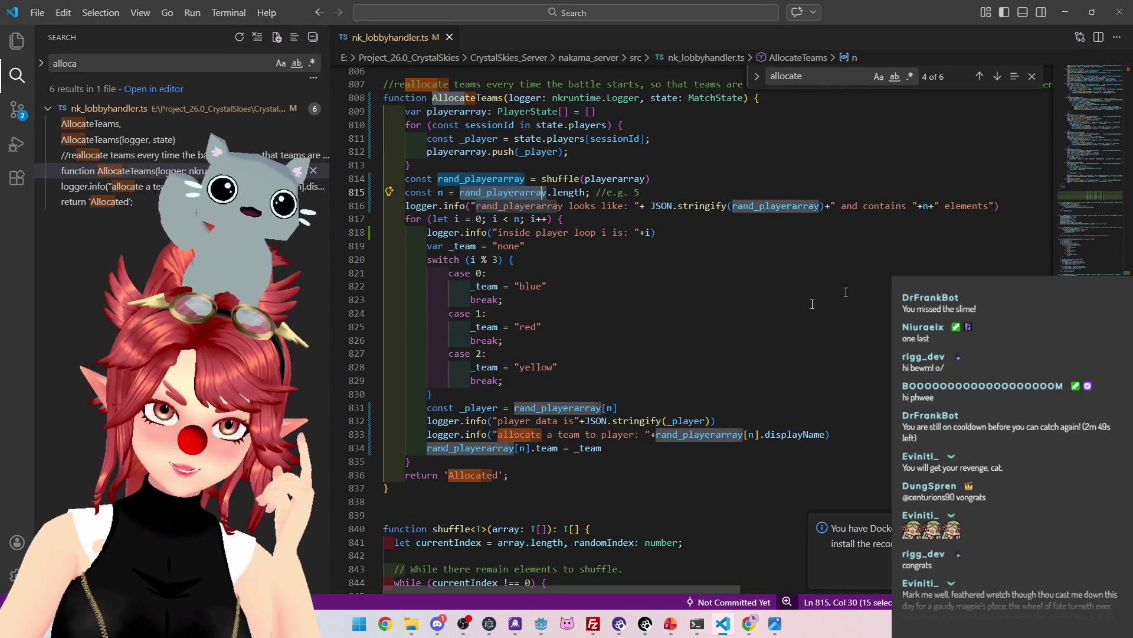
# - Review the PlayerState interface atop nk_lobbyhandler.ts, then mark the logged array's first entry
pyautogui.click(1089, 89)
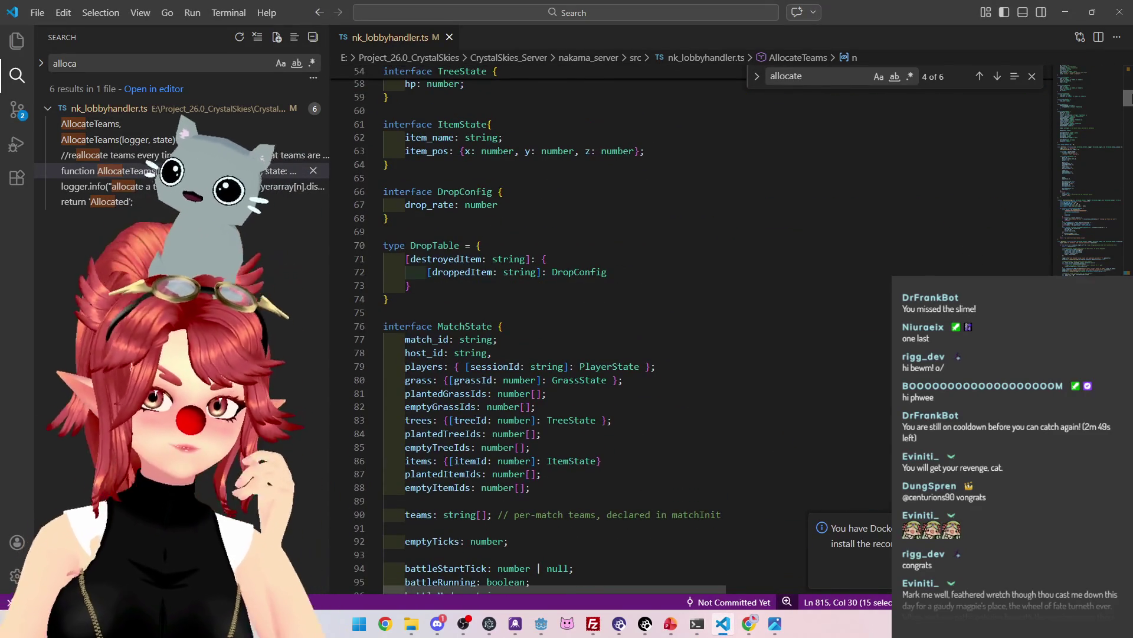
pyautogui.scroll(-10, 531, 324)
pyautogui.scroll(15, 531, 324)
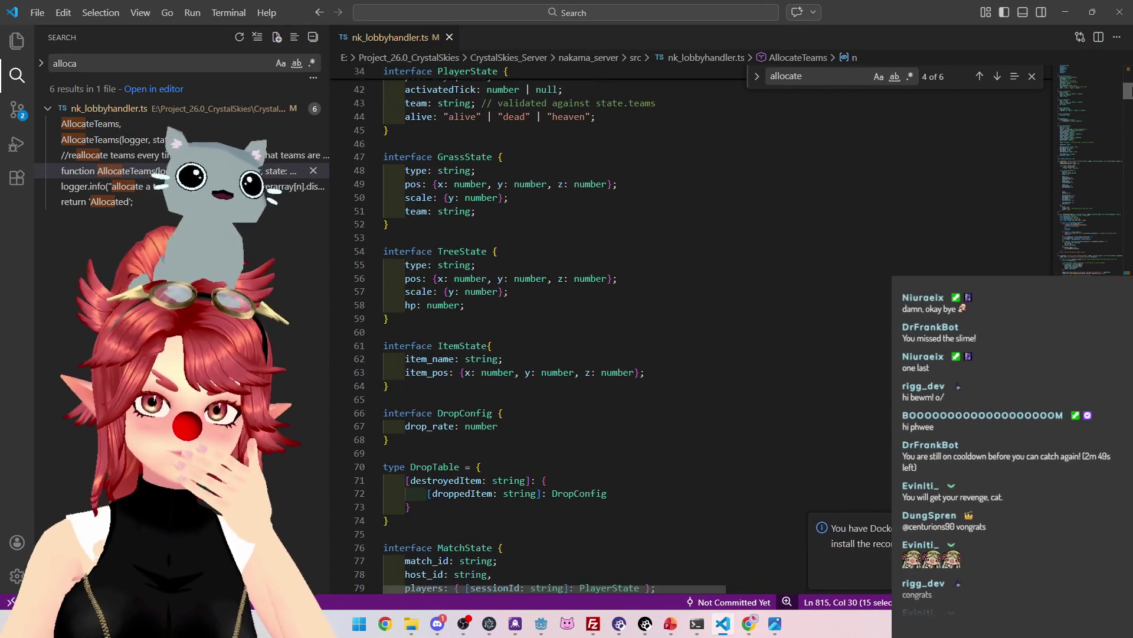
pyautogui.scroll(6, 531, 325)
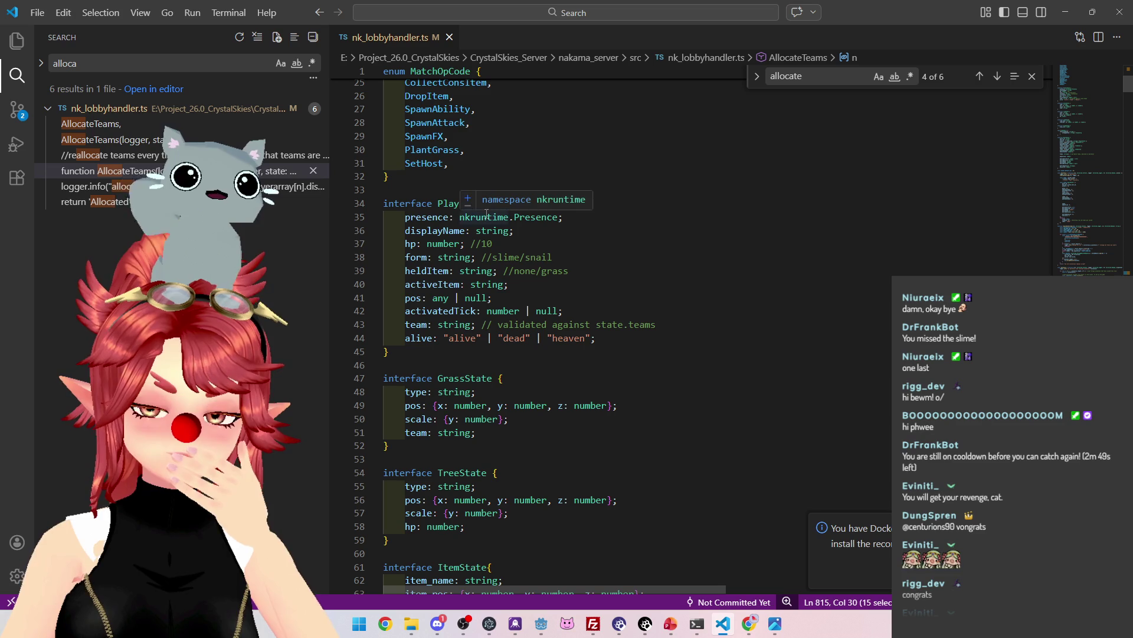
pyautogui.moveTo(445, 218)
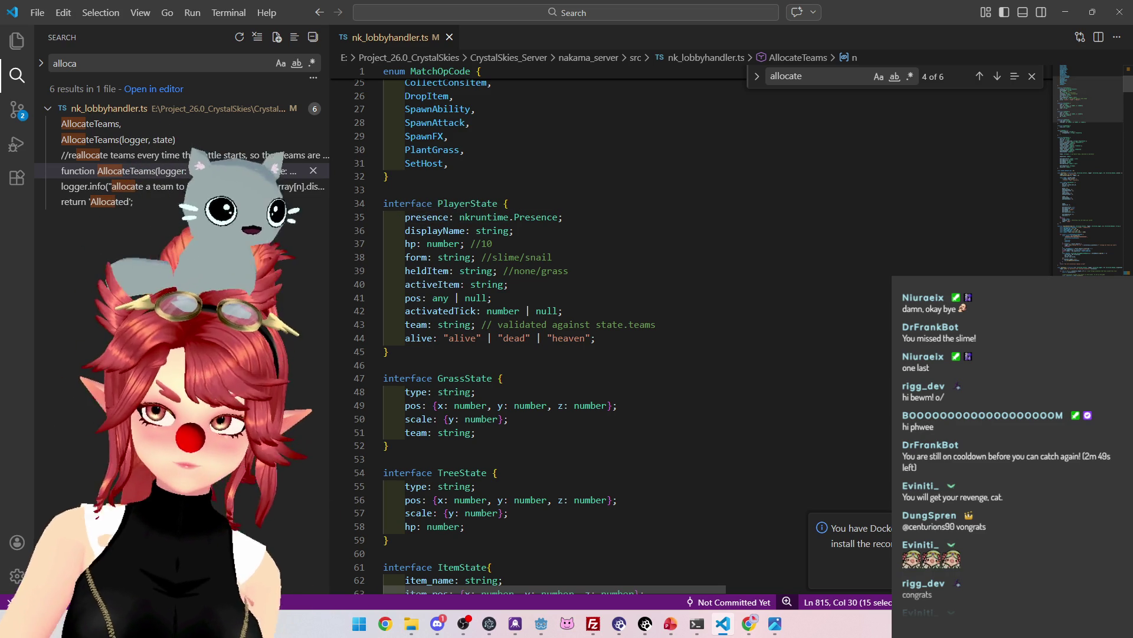
pyautogui.moveTo(696, 624)
pyautogui.click(650, 565)
pyautogui.moveTo(801, 488)
pyautogui.mouseDown()
pyautogui.moveTo(804, 499)
pyautogui.moveTo(815, 493)
pyautogui.moveTo(340, 500)
pyautogui.moveTo(735, 505)
pyautogui.mouseUp()
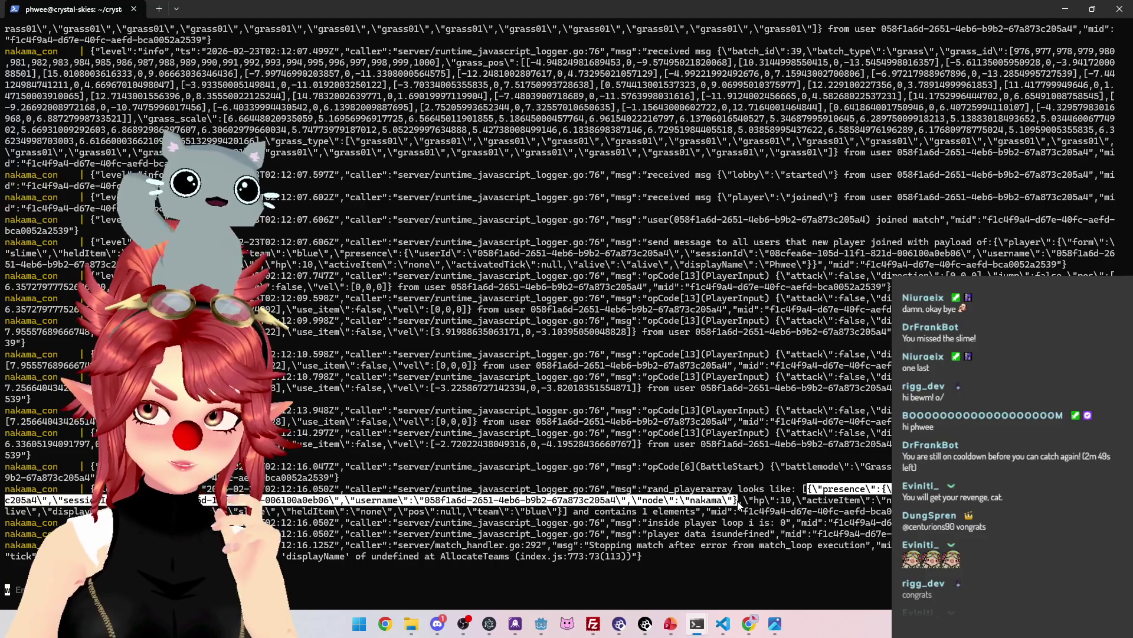
pyautogui.moveTo(739, 503); pyautogui.dragTo(891, 512)
pyautogui.moveTo(98, 512); pyautogui.dragTo(43, 515)
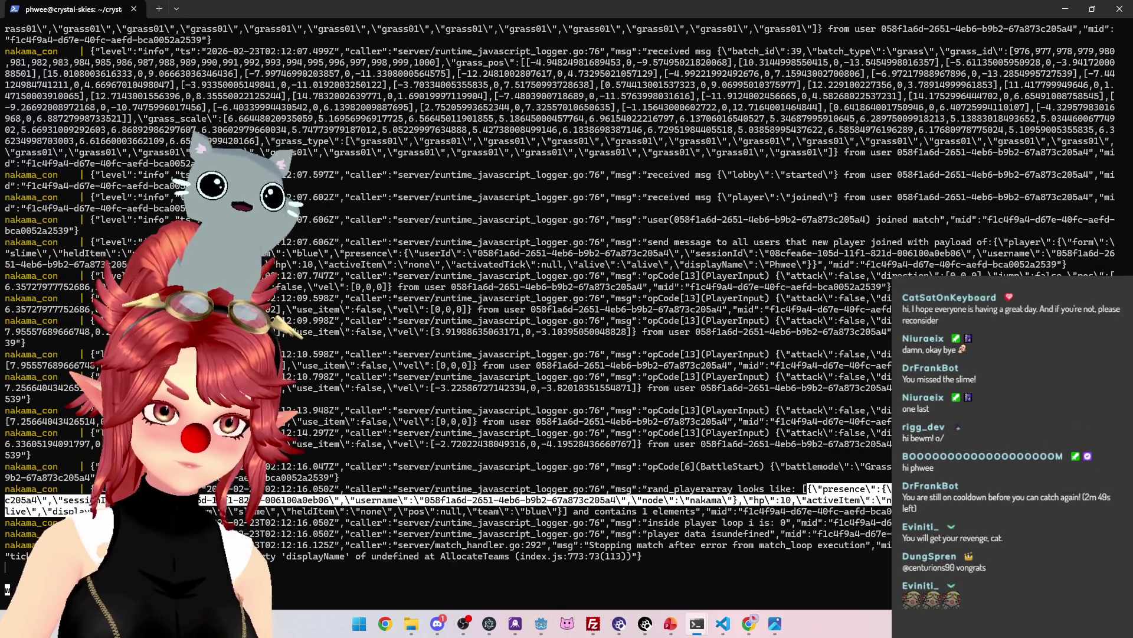
pyautogui.moveTo(95, 510)
pyautogui.mouseDown()
pyautogui.moveTo(556, 500)
pyautogui.moveTo(892, 499)
pyautogui.moveTo(904, 510)
pyautogui.moveTo(707, 531)
pyautogui.moveTo(568, 514)
pyautogui.mouseUp()
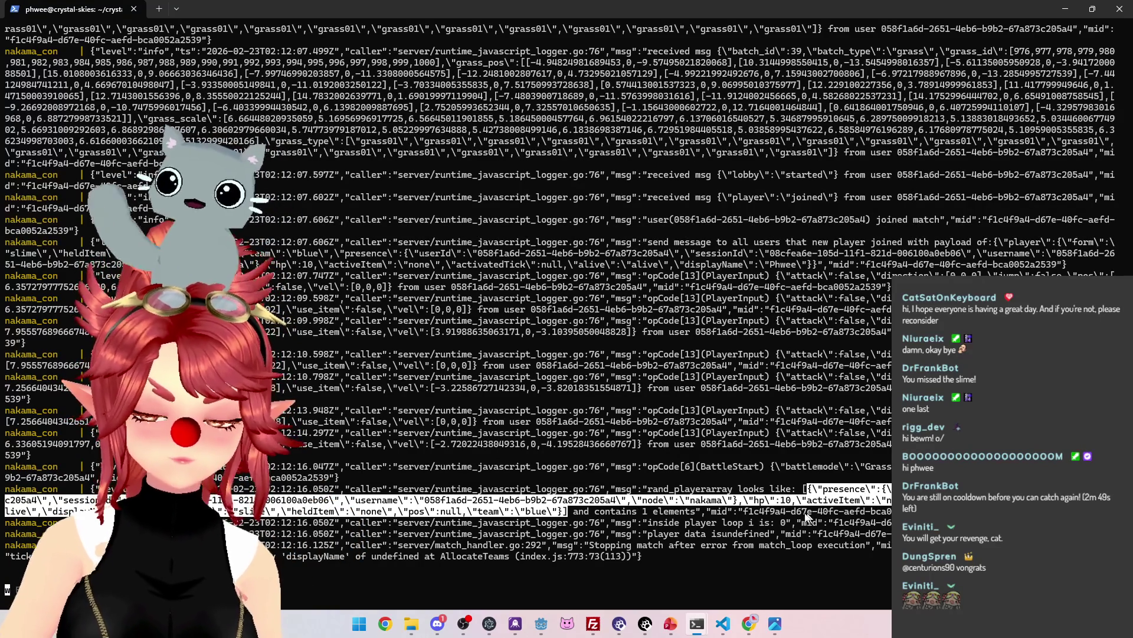
pyautogui.click(577, 509)
pyautogui.moveTo(577, 509)
pyautogui.mouseDown()
pyautogui.moveTo(767, 481)
pyautogui.moveTo(801, 490)
pyautogui.moveTo(568, 512)
pyautogui.moveTo(803, 488)
pyautogui.mouseUp()
pyautogui.rightClick(802, 490)
pyautogui.rightClick(567, 512)
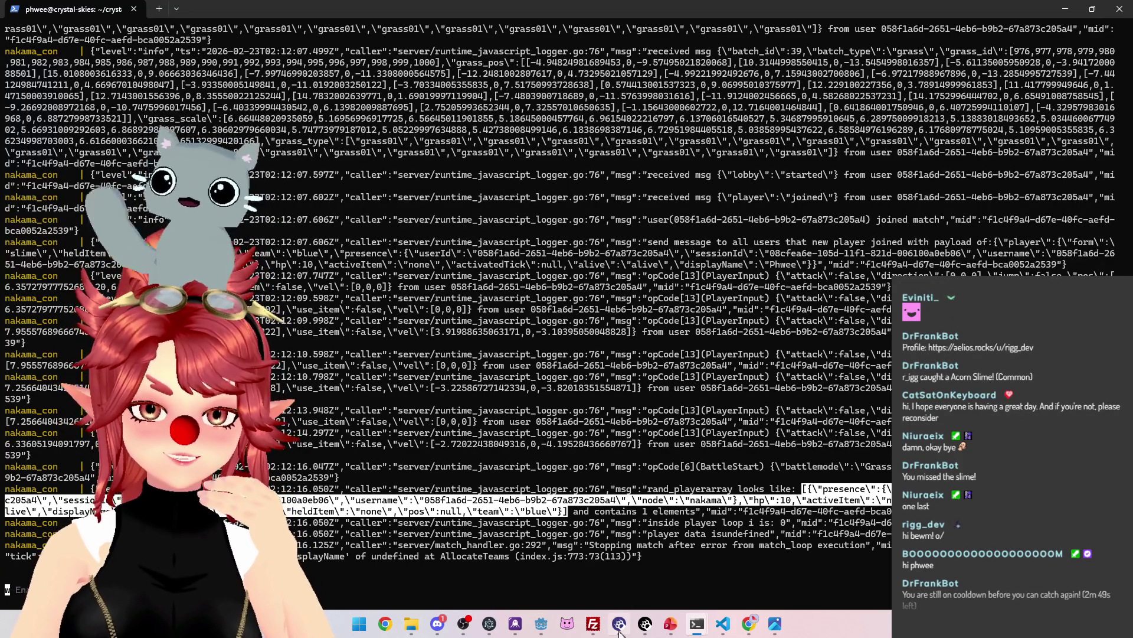
# - Add blank lines around const _player and the player data log in AllocateTeams
pyautogui.click(722, 623)
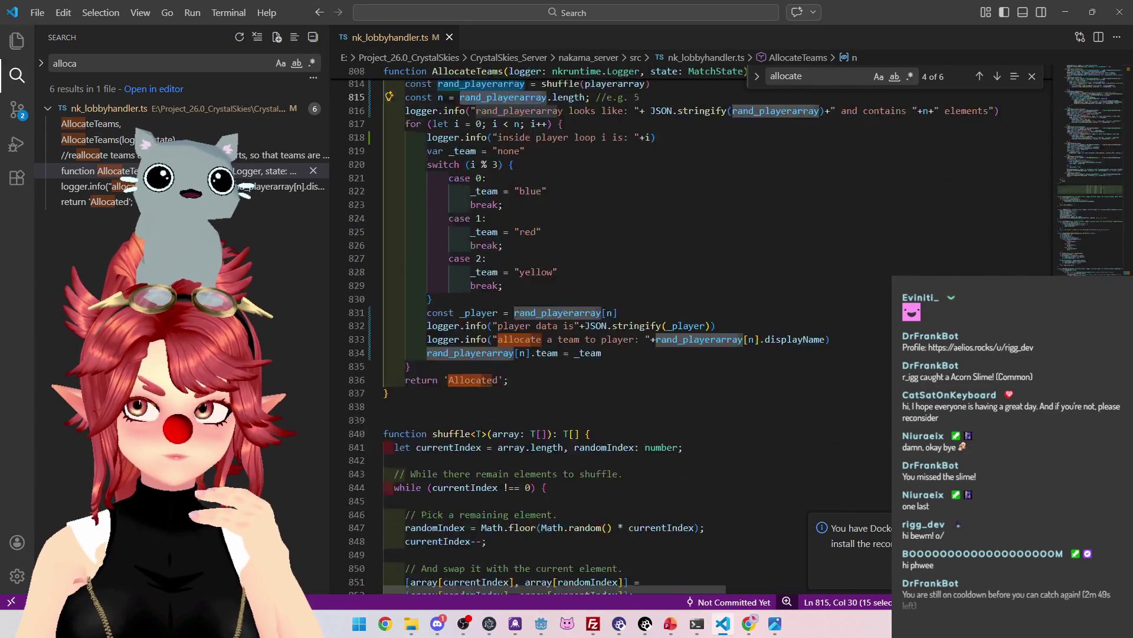
pyautogui.scroll(-20, 1101, 244)
pyautogui.scroll(15, 635, 346)
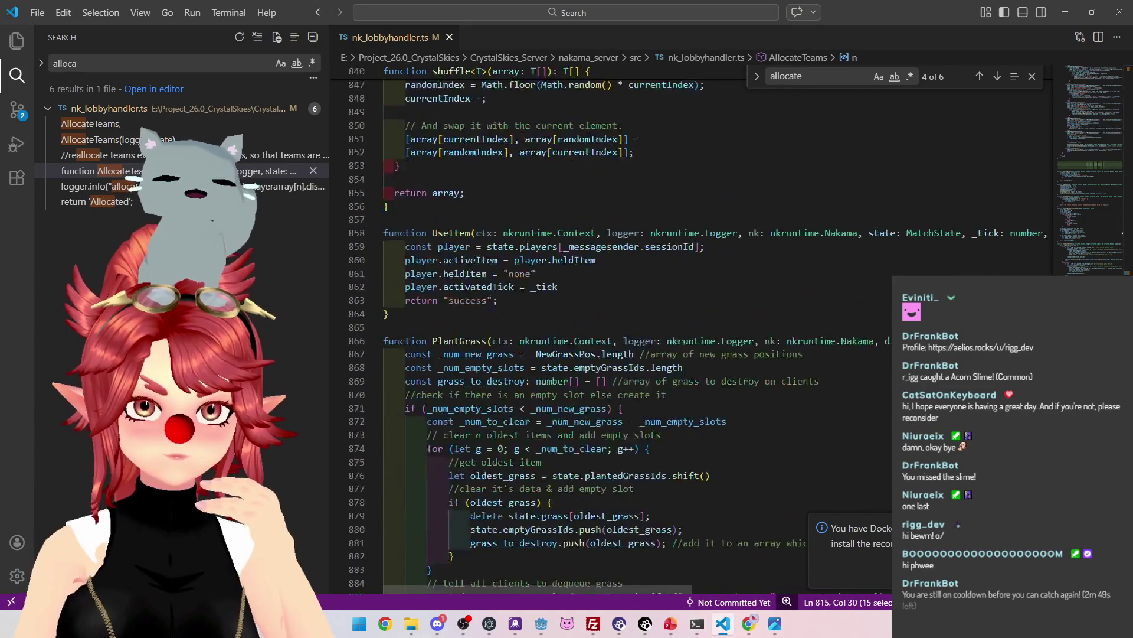
pyautogui.scroll(5, 635, 346)
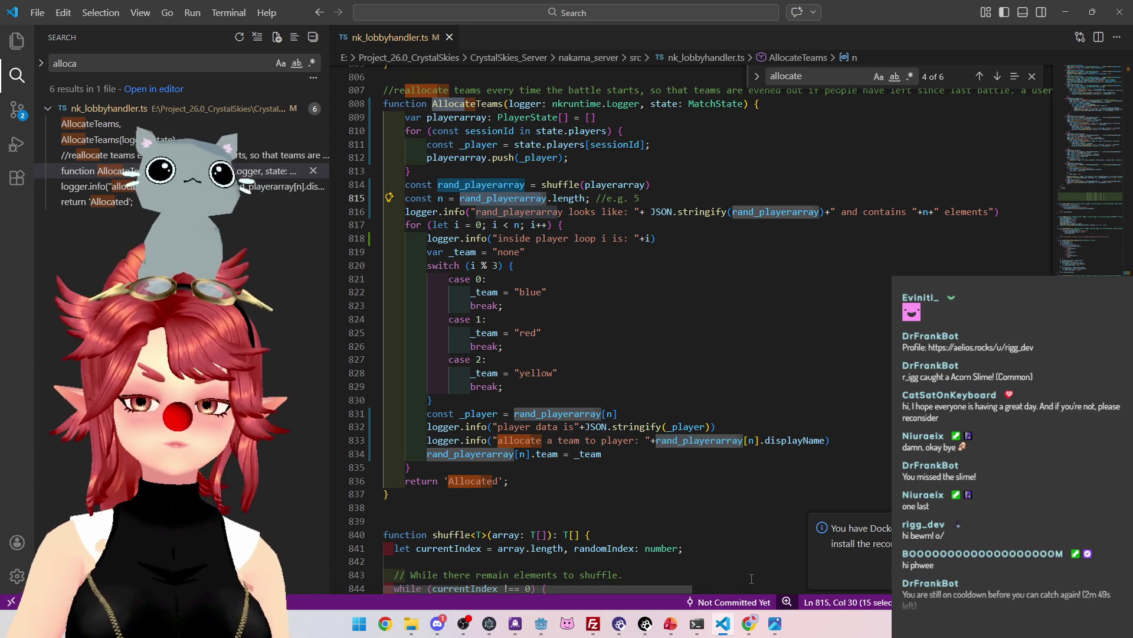
pyautogui.click(747, 431)
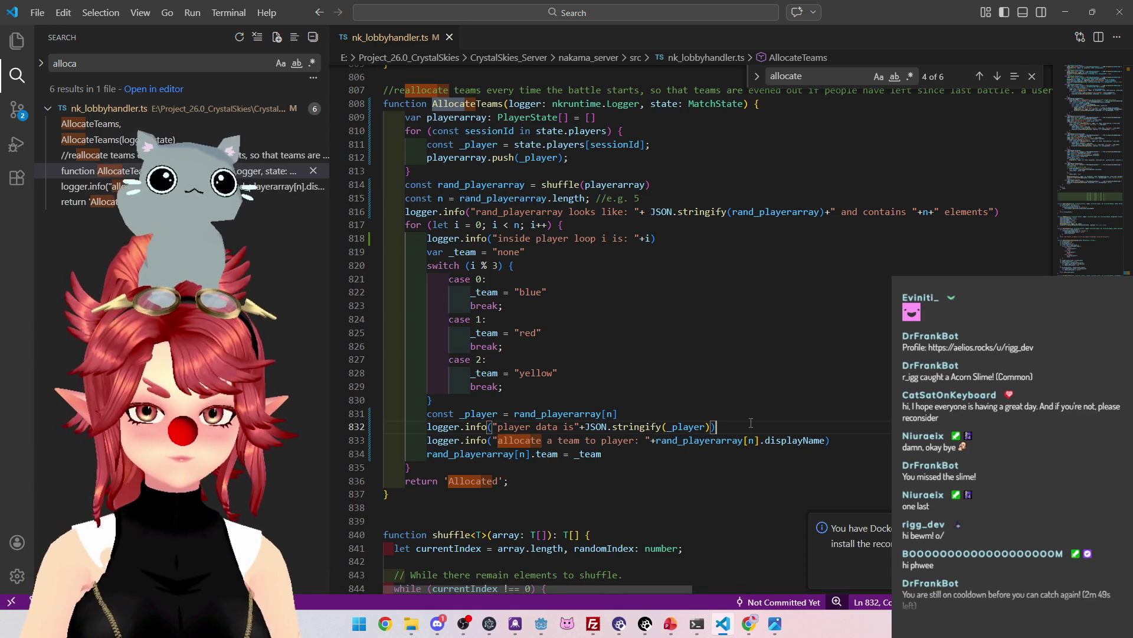
pyautogui.press('Return')
pyautogui.press('Return')
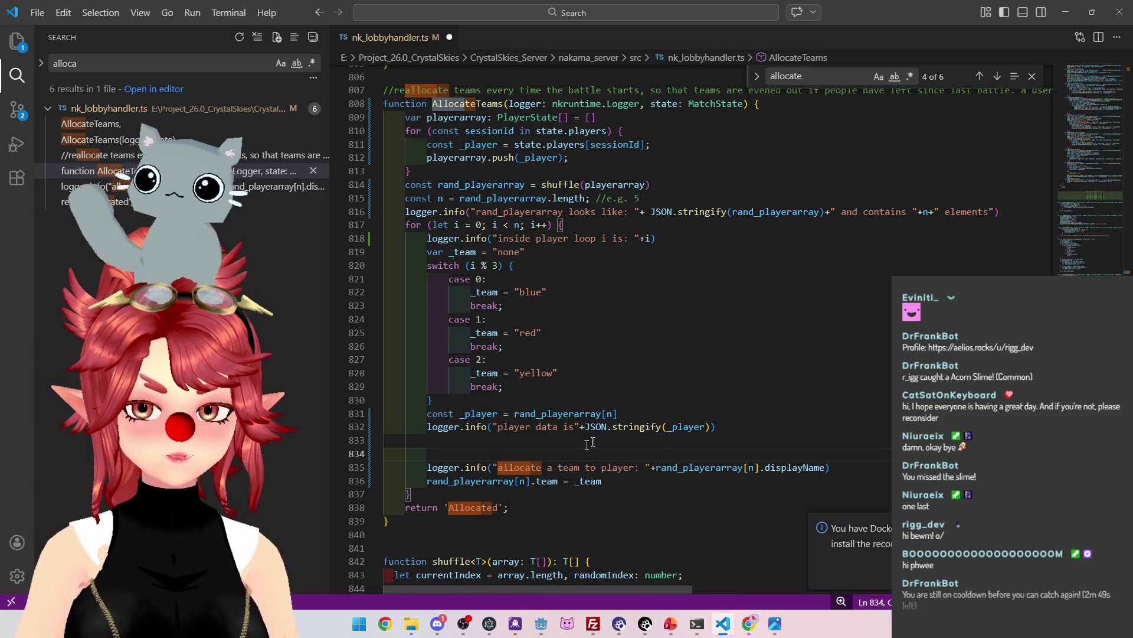
pyautogui.click(600, 408)
pyautogui.hotkey('ctrl', 'shift', 'Return')
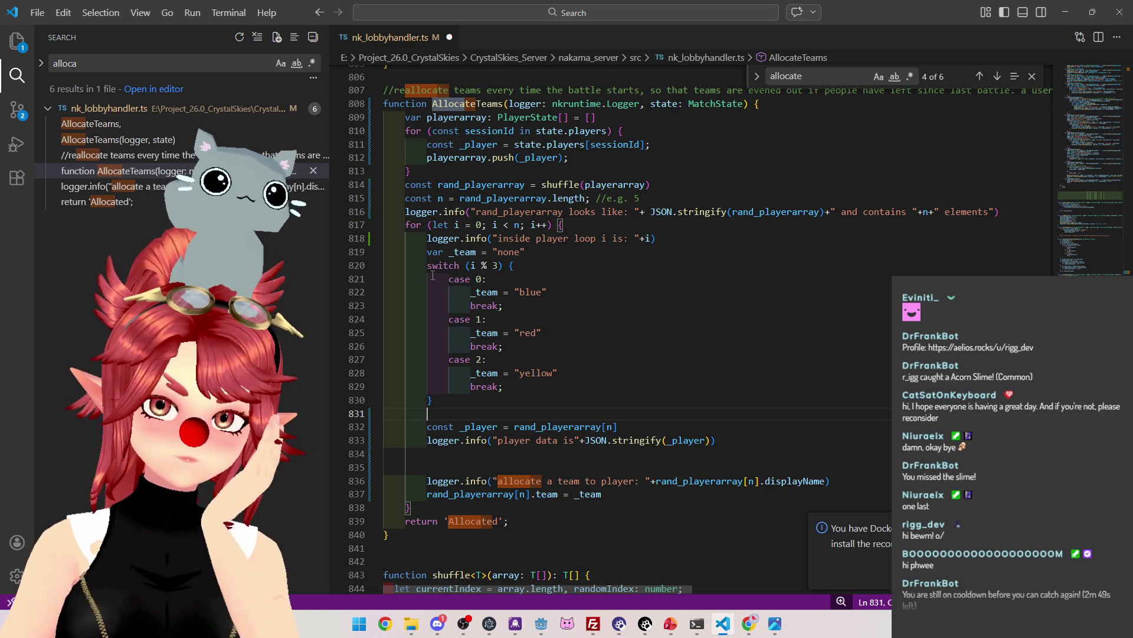
# - Change rand_playerarray[n] to rand_playerarray[i] on line 831 and save the file
pyautogui.doubleClick(612, 426)
pyautogui.write('i')
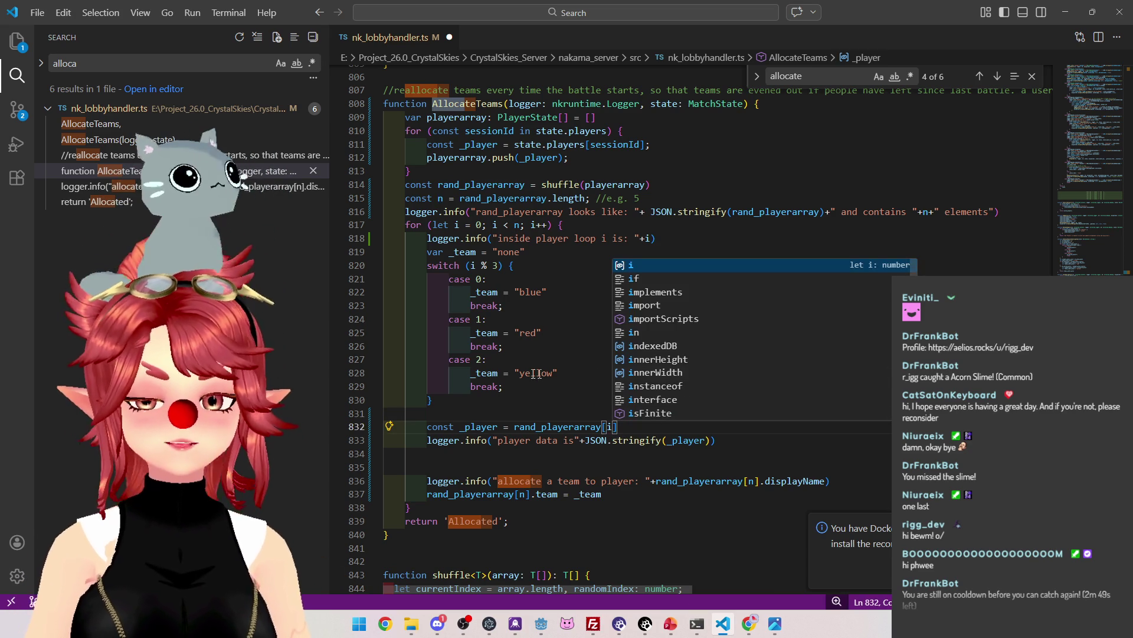
pyautogui.click(560, 390)
pyautogui.hotkey('ctrl', 's')
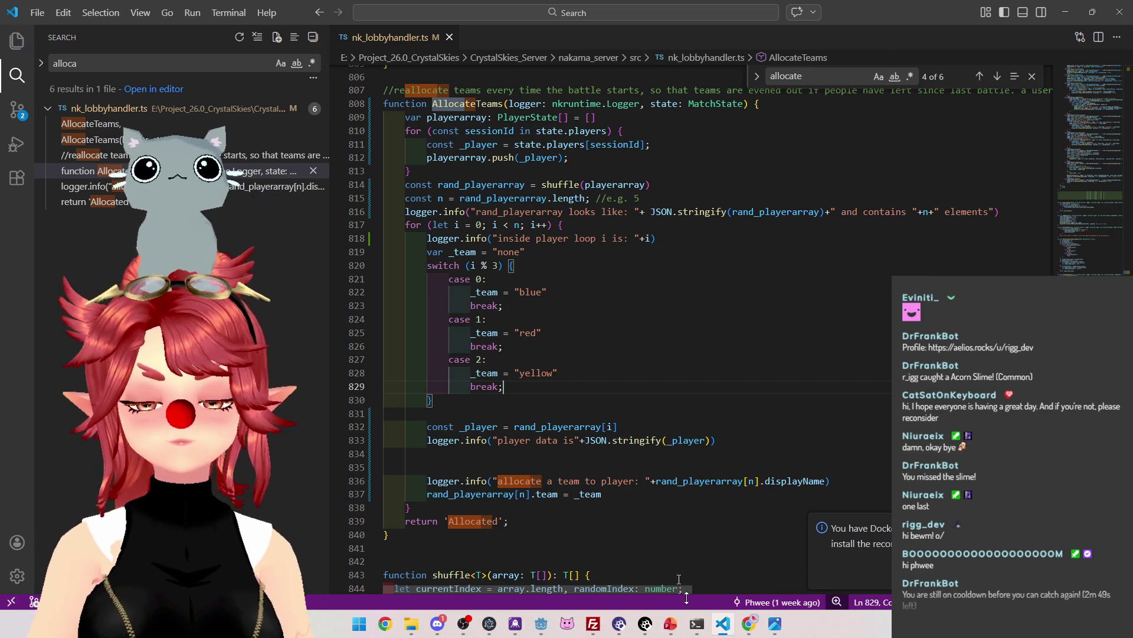
pyautogui.click(697, 624)
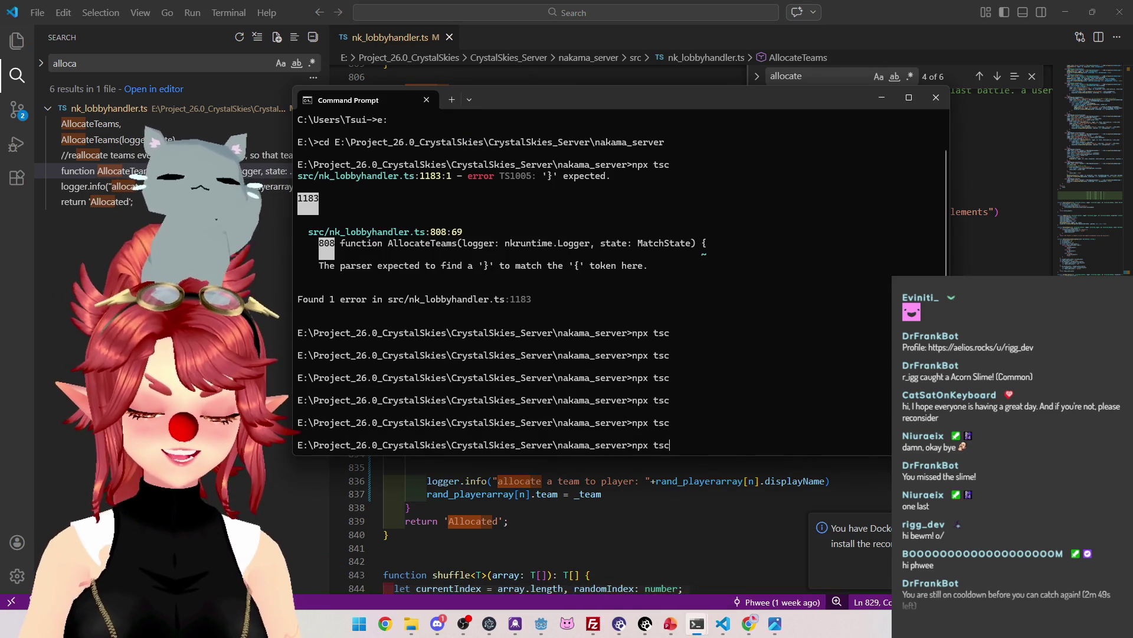
# - Rerun npx tsc, then delete and re-upload index.js in the remote modules folder
pyautogui.press('Return')
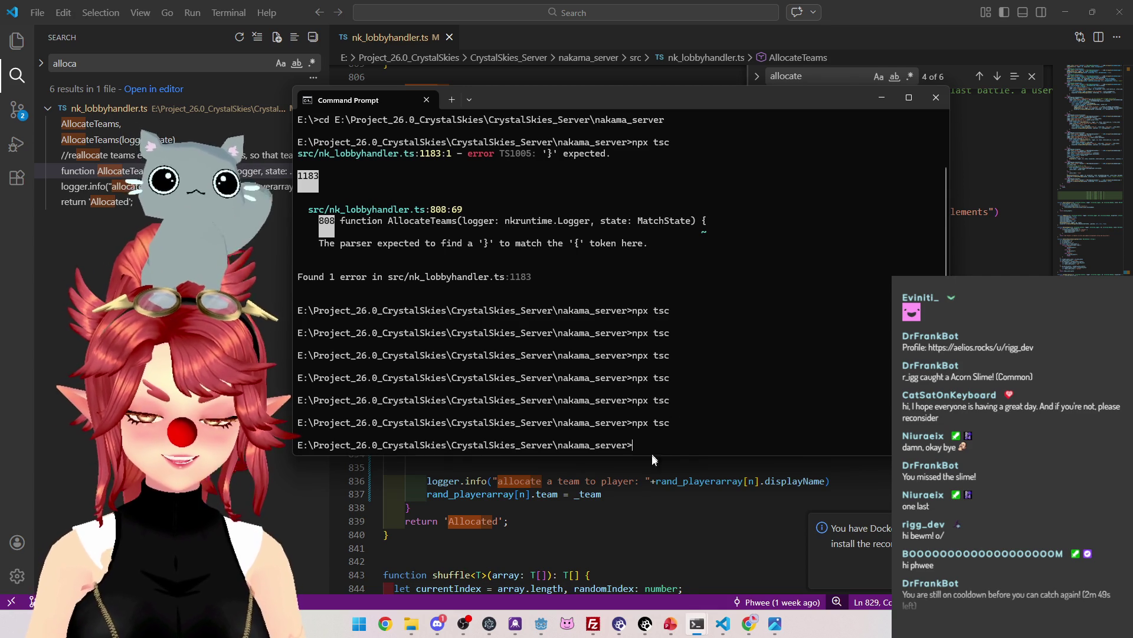
pyautogui.click(593, 623)
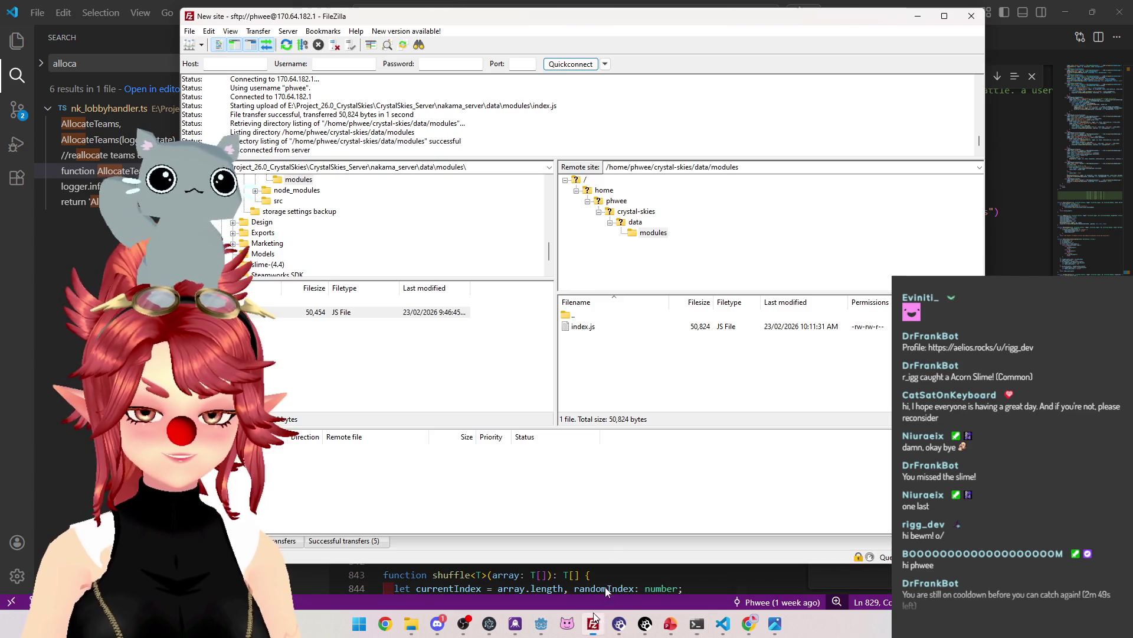
pyautogui.click(583, 326)
pyautogui.press('Delete')
pyautogui.click(608, 288)
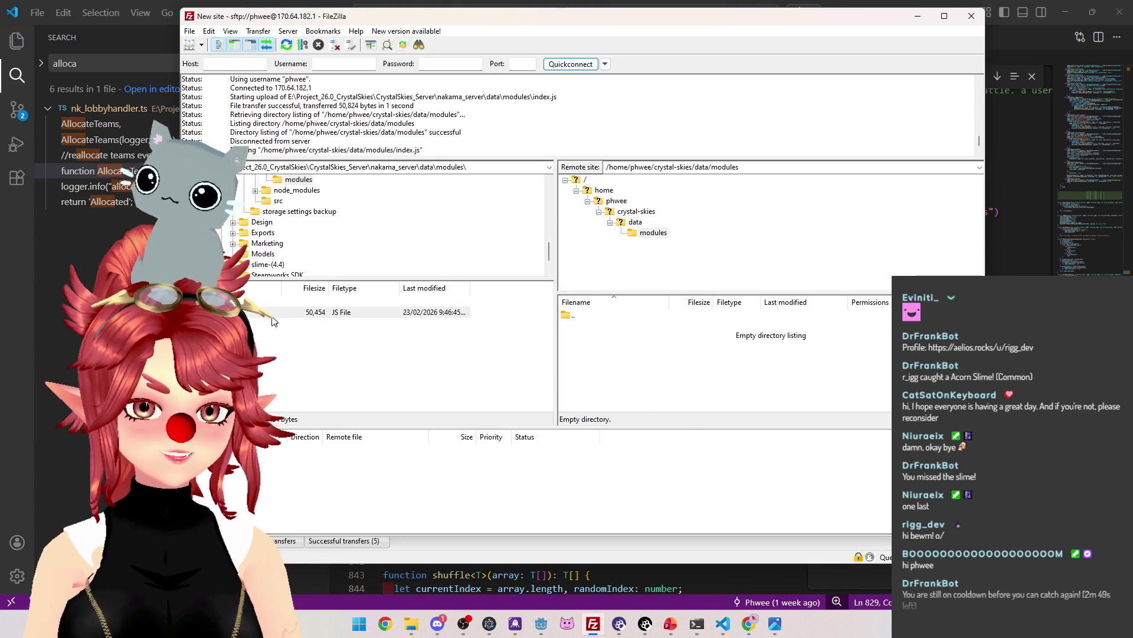
pyautogui.moveTo(313, 312); pyautogui.dragTo(628, 355)
pyautogui.moveTo(698, 623)
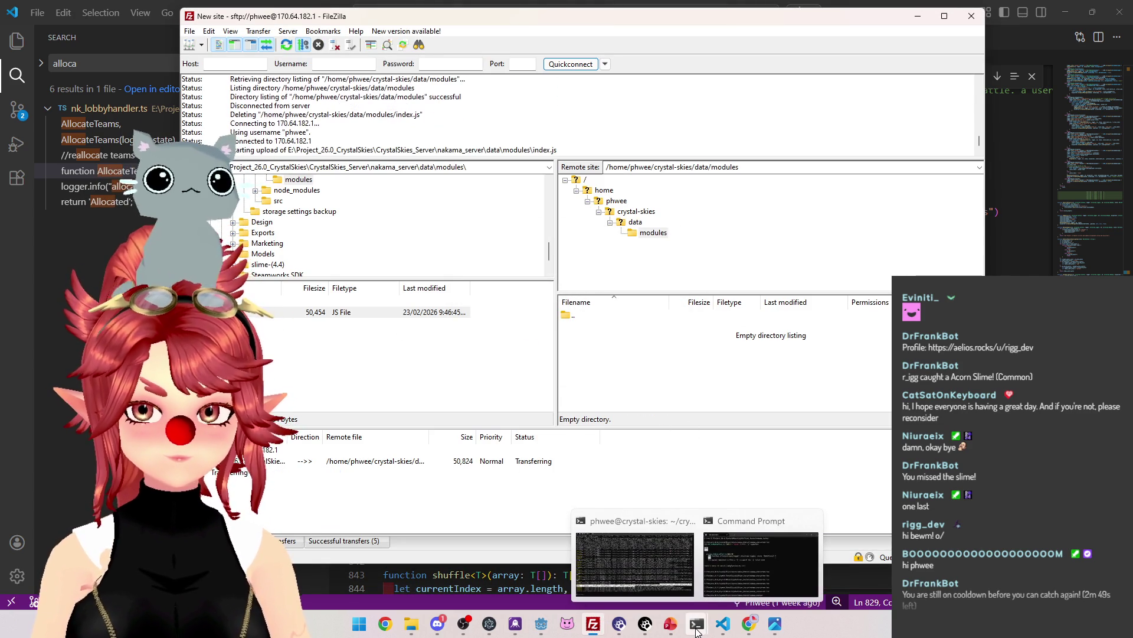
pyautogui.click(643, 561)
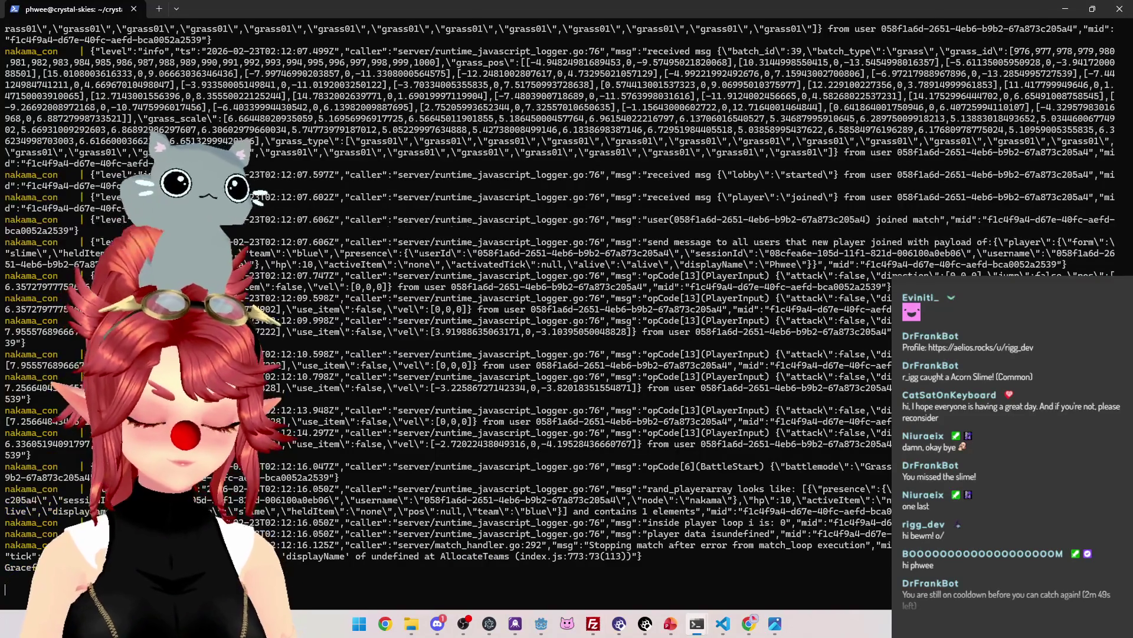
# - Rerun docker compose up to restart the Nakama and Postgres containers
pyautogui.scroll(-3, 547, 366)
pyautogui.press('Up')
pyautogui.press('Return')
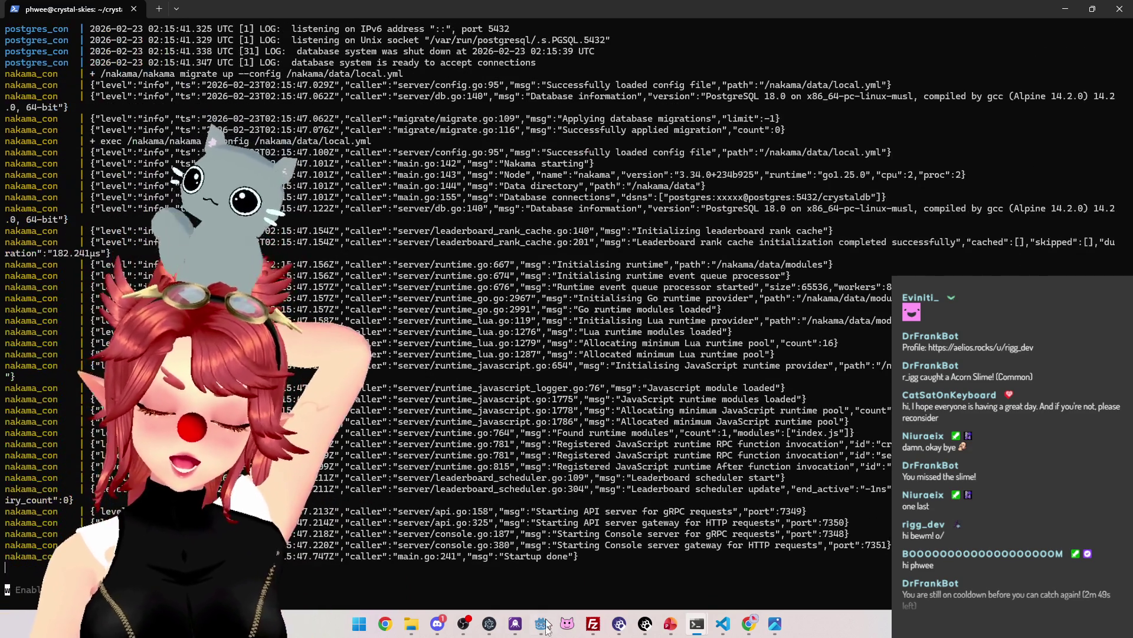
pyautogui.click(542, 623)
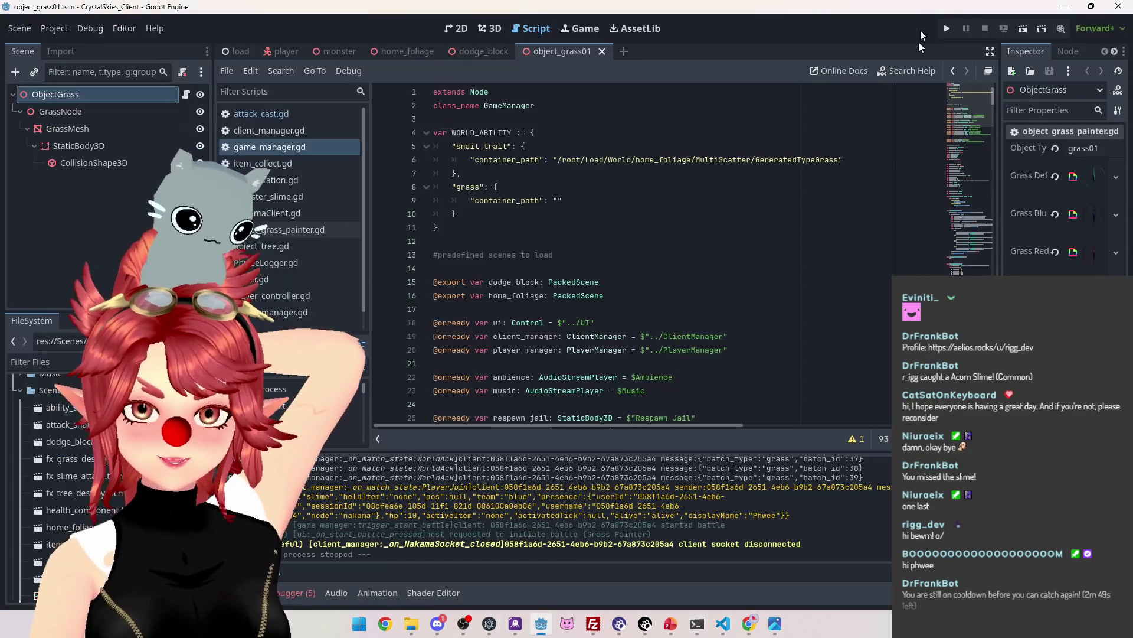
# - Run the game, enter a display name and create a new lobby named 'asddd'
pyautogui.click(947, 28)
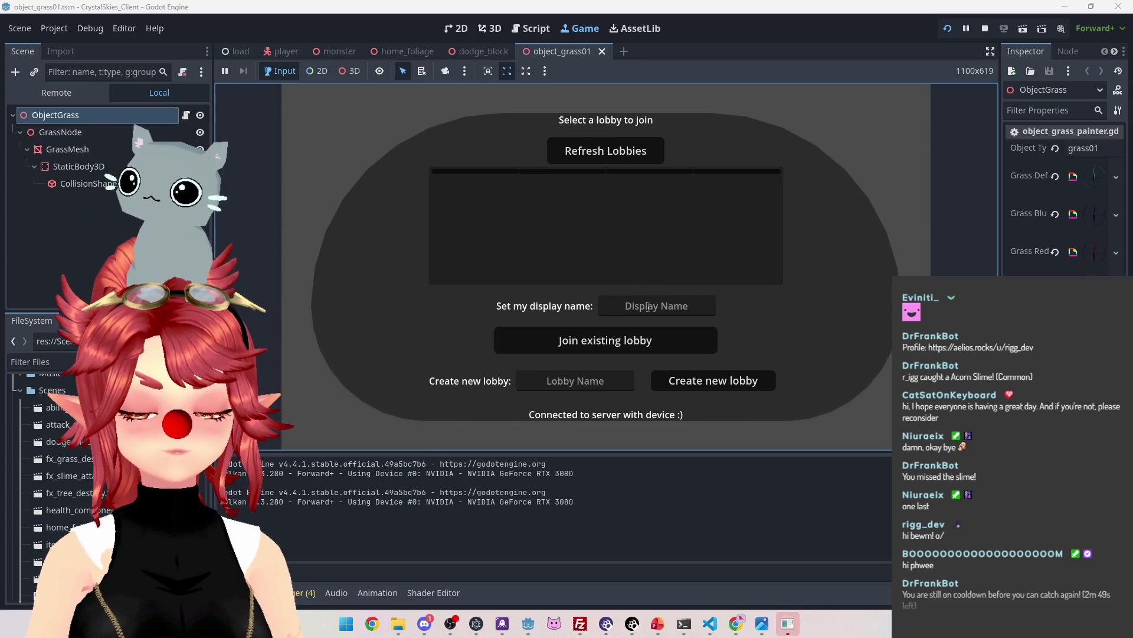
pyautogui.click(649, 305)
pyautogui.write('Phwee')
pyautogui.press('Tab')
pyautogui.press('Tab')
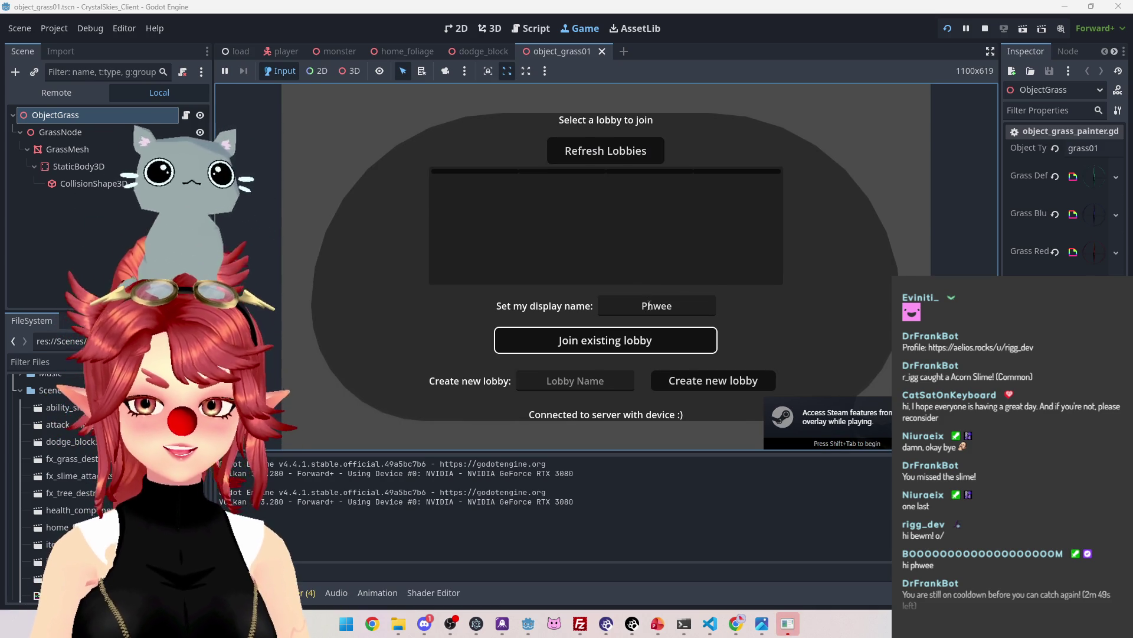
pyautogui.write('asddd')
pyautogui.click(687, 381)
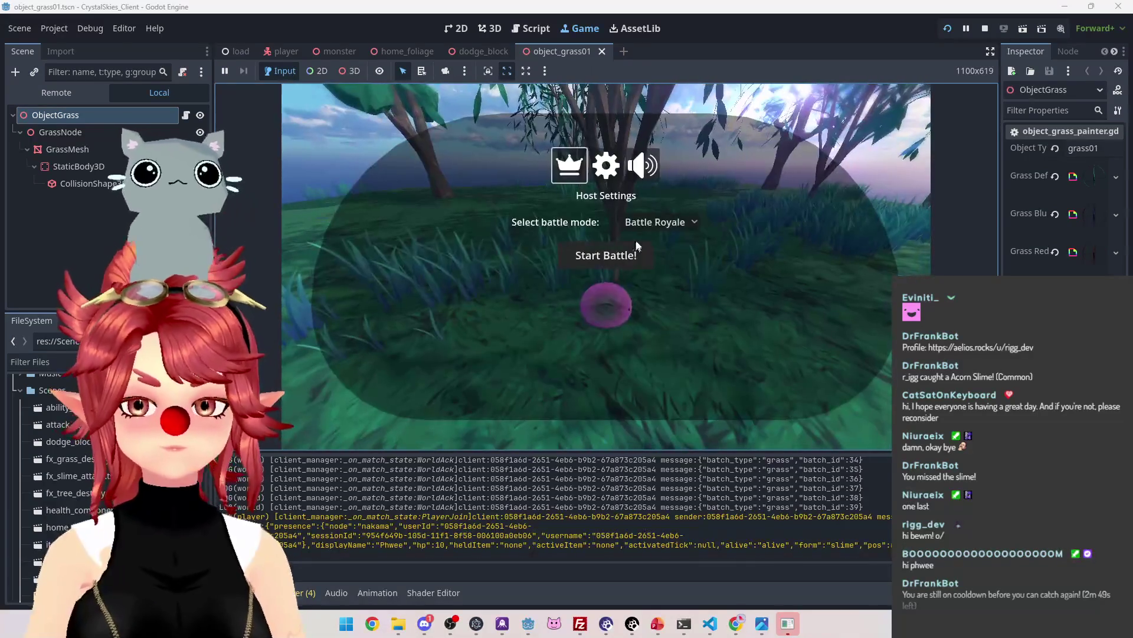
# - Set the battle mode to Grass Painter and start the battle
pyautogui.click(660, 221)
pyautogui.click(631, 271)
pyautogui.click(621, 261)
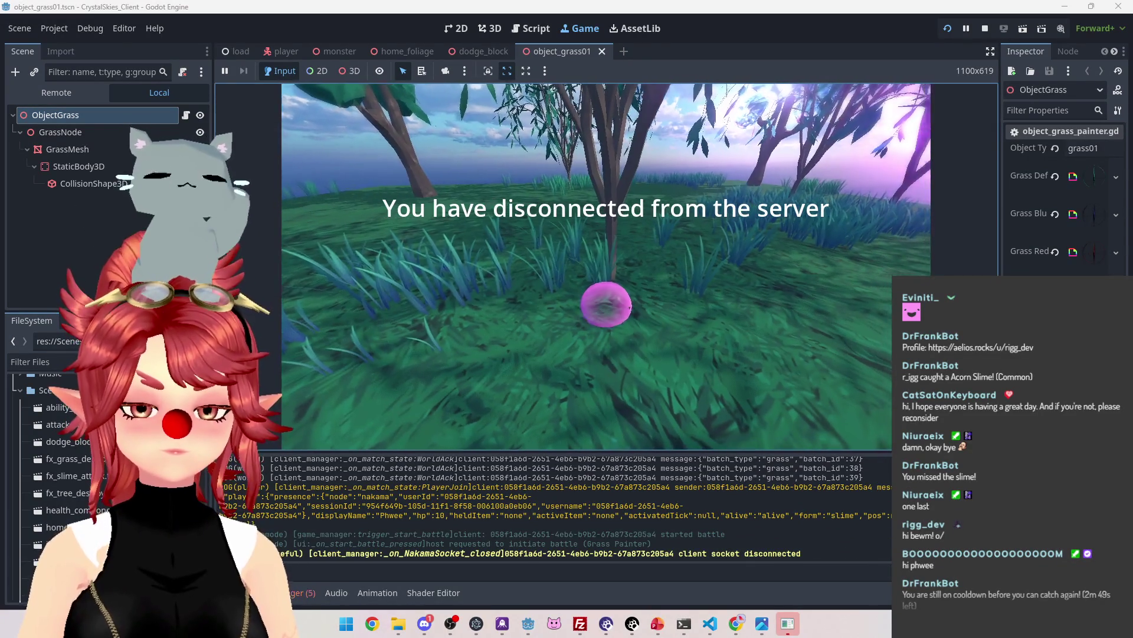
pyautogui.moveTo(680, 623)
pyautogui.click(629, 562)
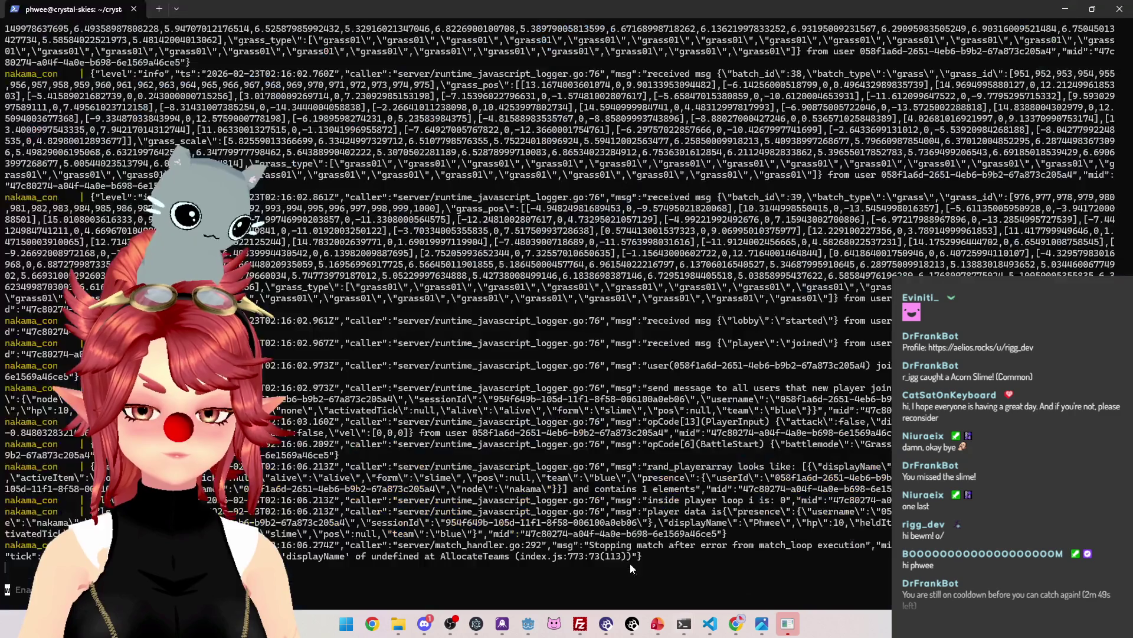
# - Highlight the 'Stopping match after error' line and the 'player data is' JSON in the server log
pyautogui.moveTo(600, 543)
pyautogui.mouseDown()
pyautogui.moveTo(729, 544)
pyautogui.moveTo(502, 559)
pyautogui.moveTo(586, 555)
pyautogui.moveTo(624, 566)
pyautogui.mouseUp()
pyautogui.moveTo(649, 516)
pyautogui.mouseDown()
pyautogui.moveTo(725, 511)
pyautogui.moveTo(729, 531)
pyautogui.mouseUp()
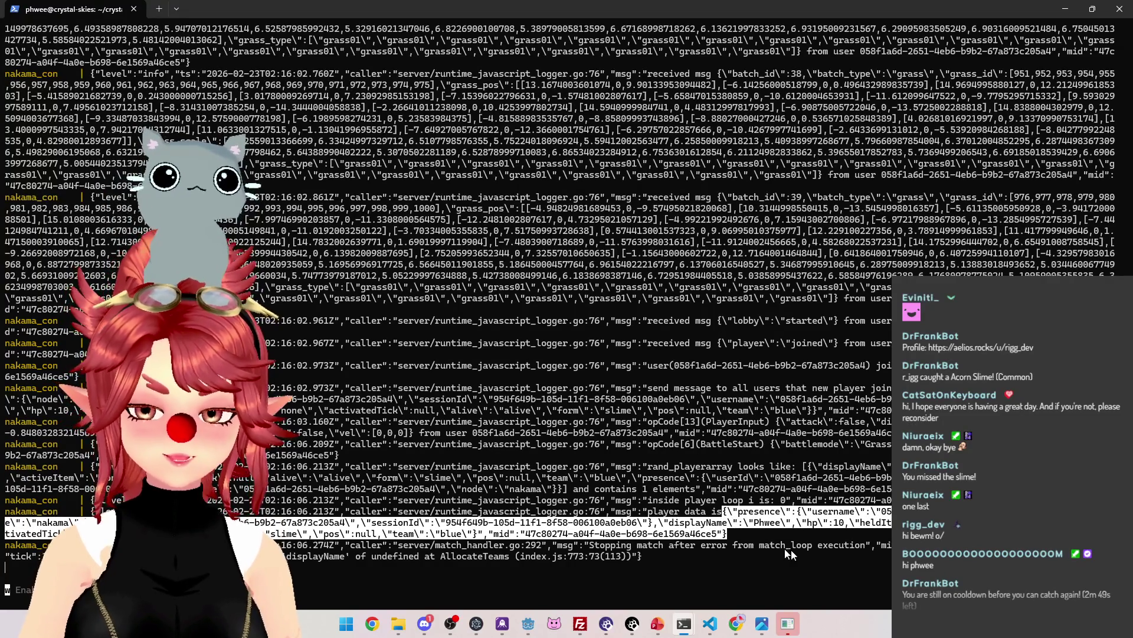
pyautogui.moveTo(722, 512); pyautogui.dragTo(730, 535)
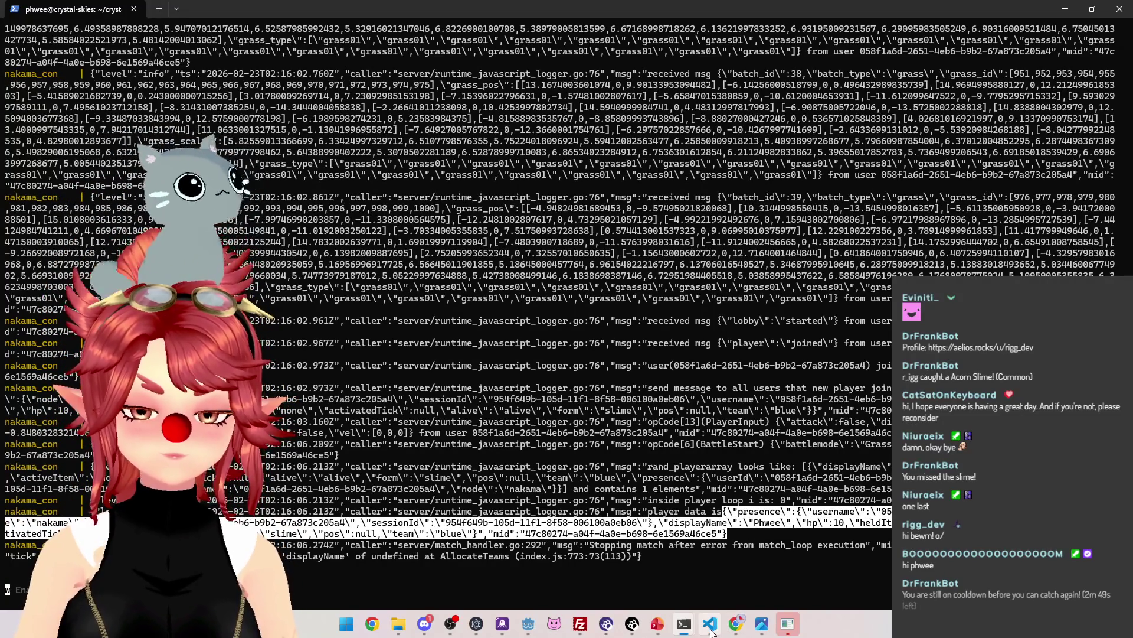
# - Change the index n to i on line 836 of nk_lobbyhandler.ts
pyautogui.click(709, 624)
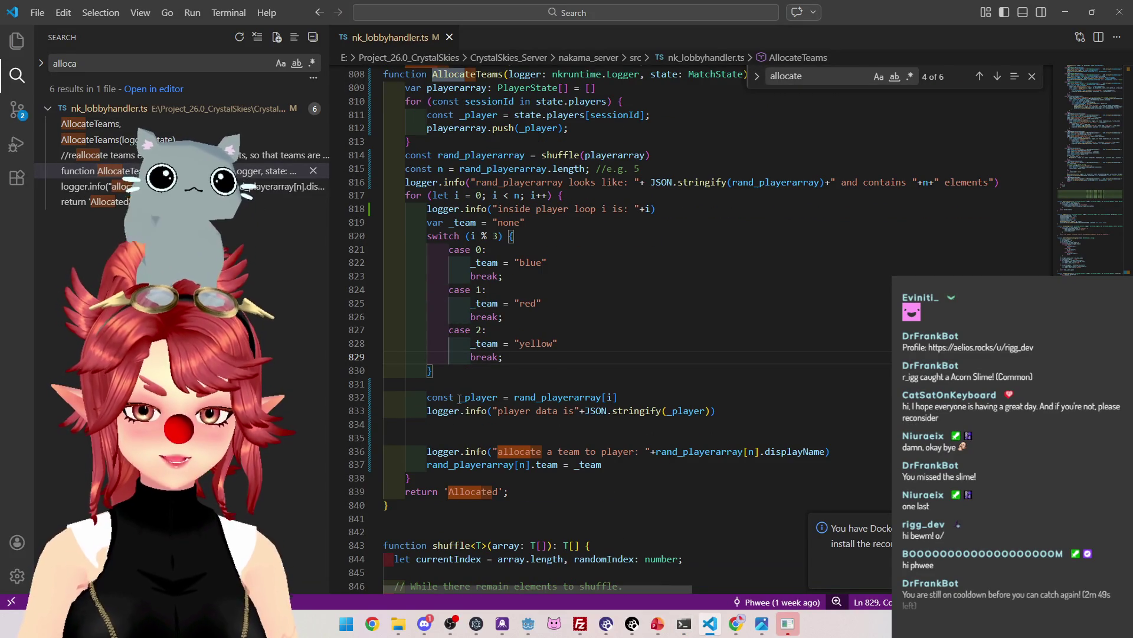
pyautogui.moveTo(679, 416)
pyautogui.doubleClick(752, 451)
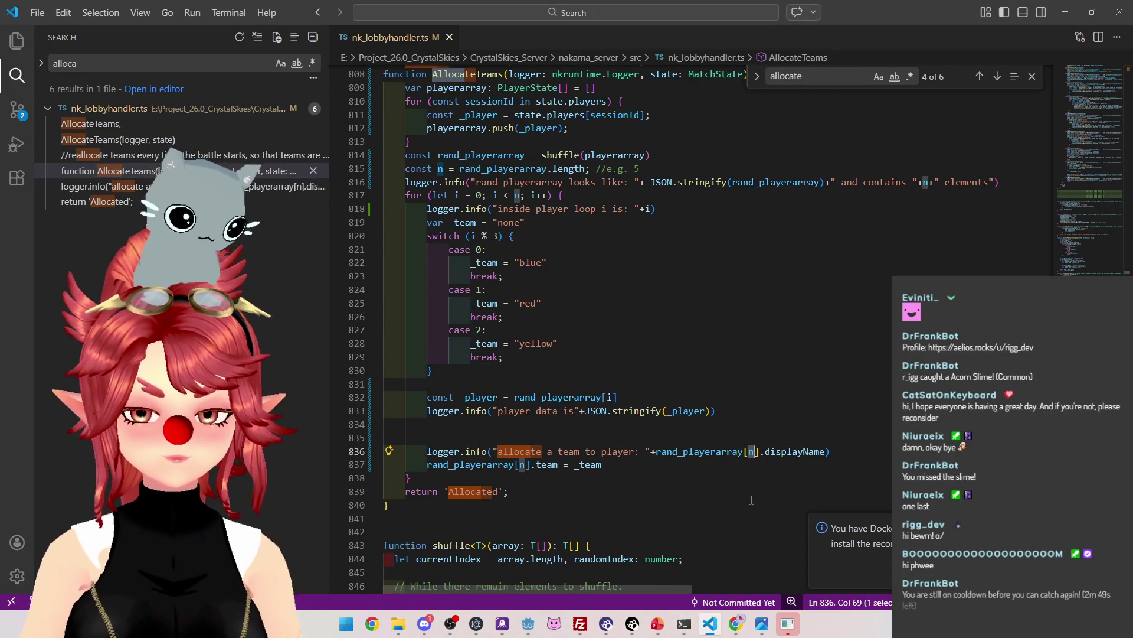
pyautogui.write('i')
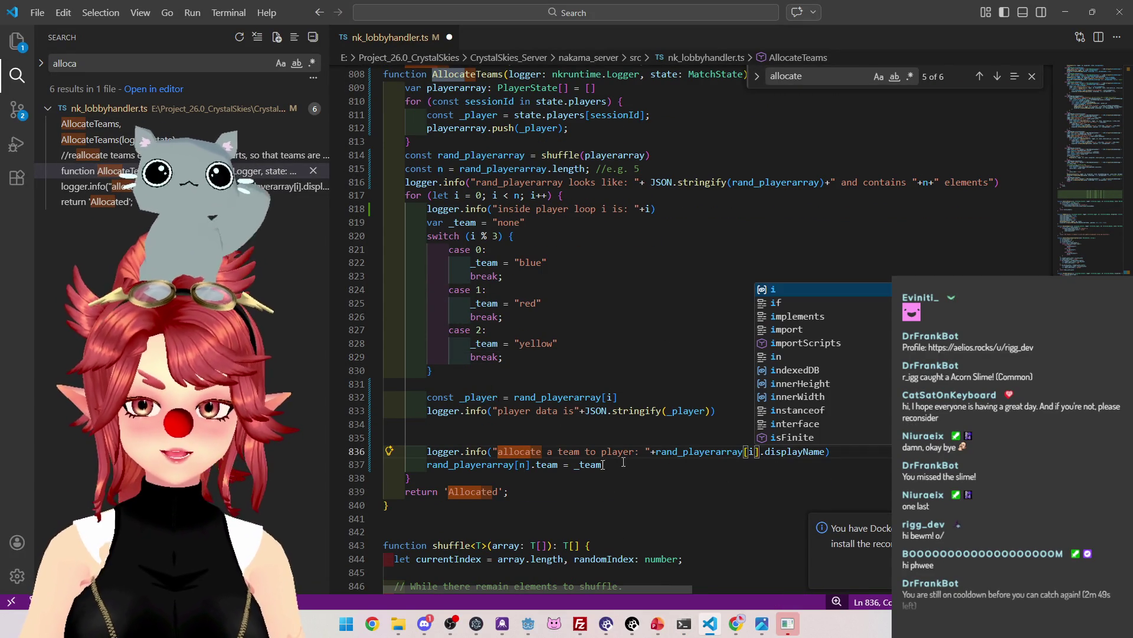
pyautogui.press('Escape')
pyautogui.press('Up')
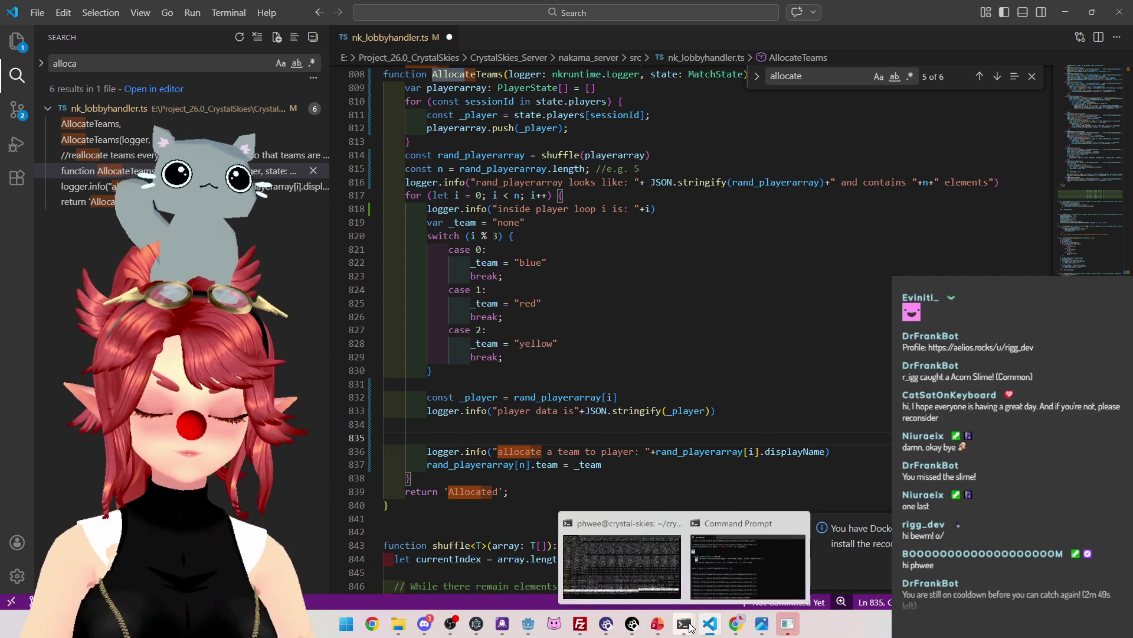
# - Stop the running game in the Godot editor
pyautogui.moveTo(704, 627)
pyautogui.click(528, 624)
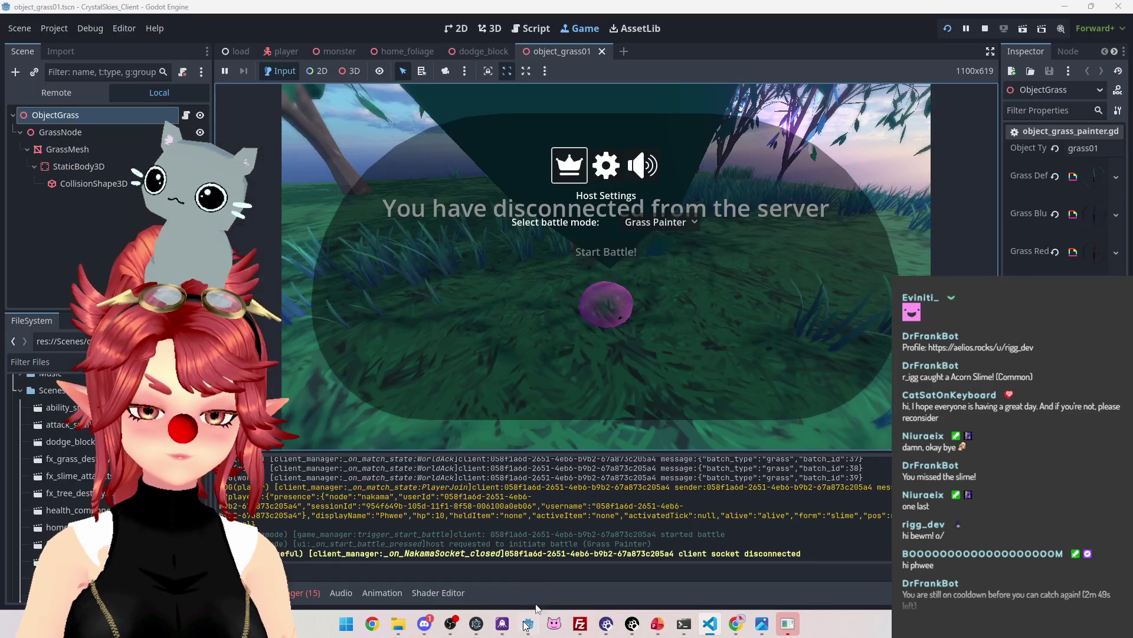
pyautogui.click(984, 28)
pyautogui.click(710, 623)
# - Delete the empty lines around line 834
pyautogui.click(561, 428)
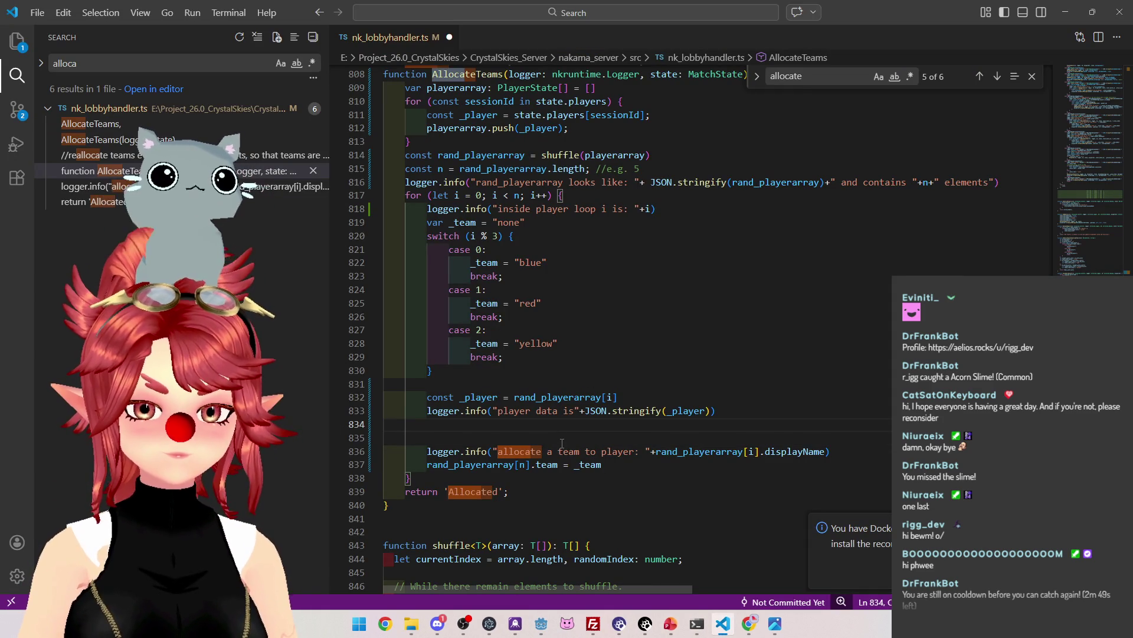
pyautogui.press('BackSpace')
pyautogui.press('Delete')
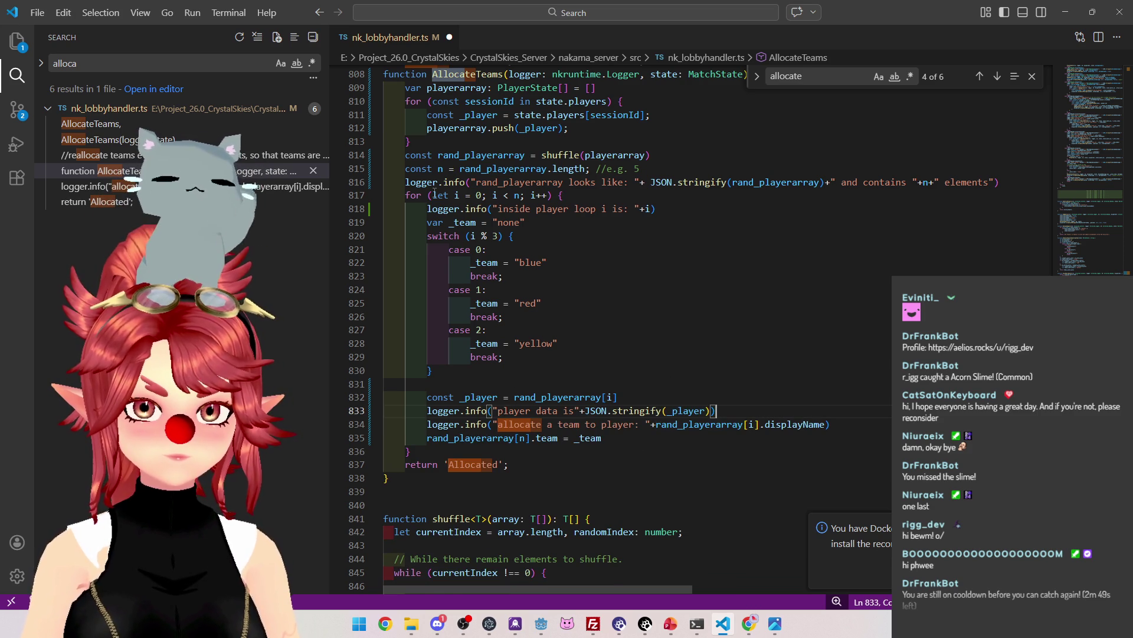
pyautogui.scroll(1, 406, 171)
pyautogui.scroll(-1, 472, 429)
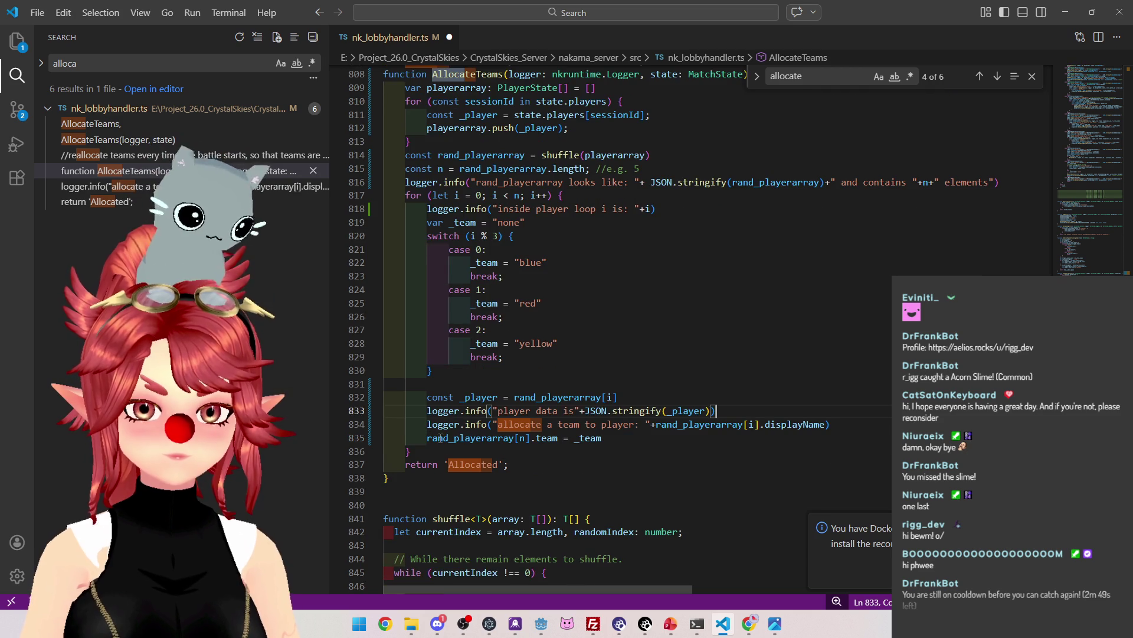
# - Make the team assignment read rand_playerarray[i].team = _team and save nk_lobbyhandler.ts
pyautogui.doubleClick(521, 438)
pyautogui.write('i')
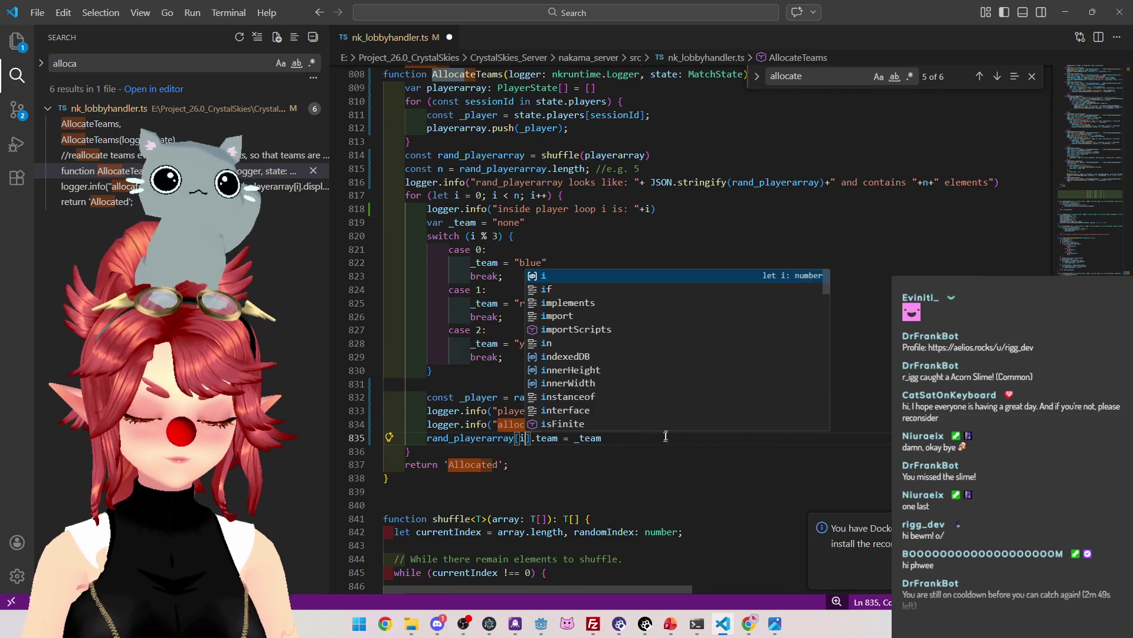
pyautogui.click(483, 370)
pyautogui.hotkey('ctrl', 's')
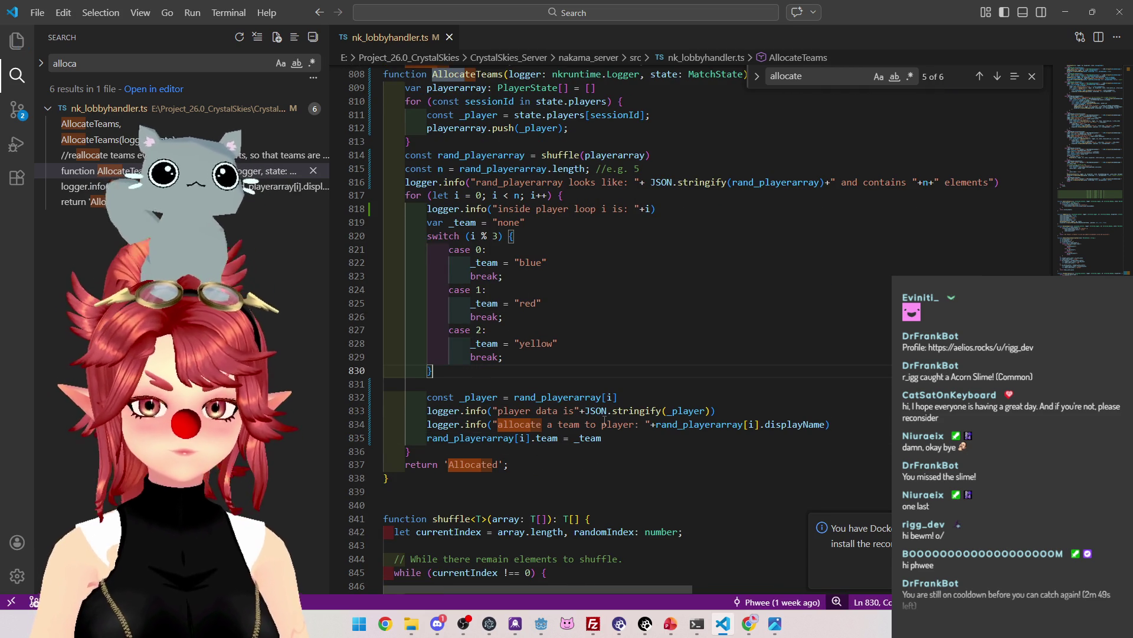
pyautogui.moveTo(697, 624)
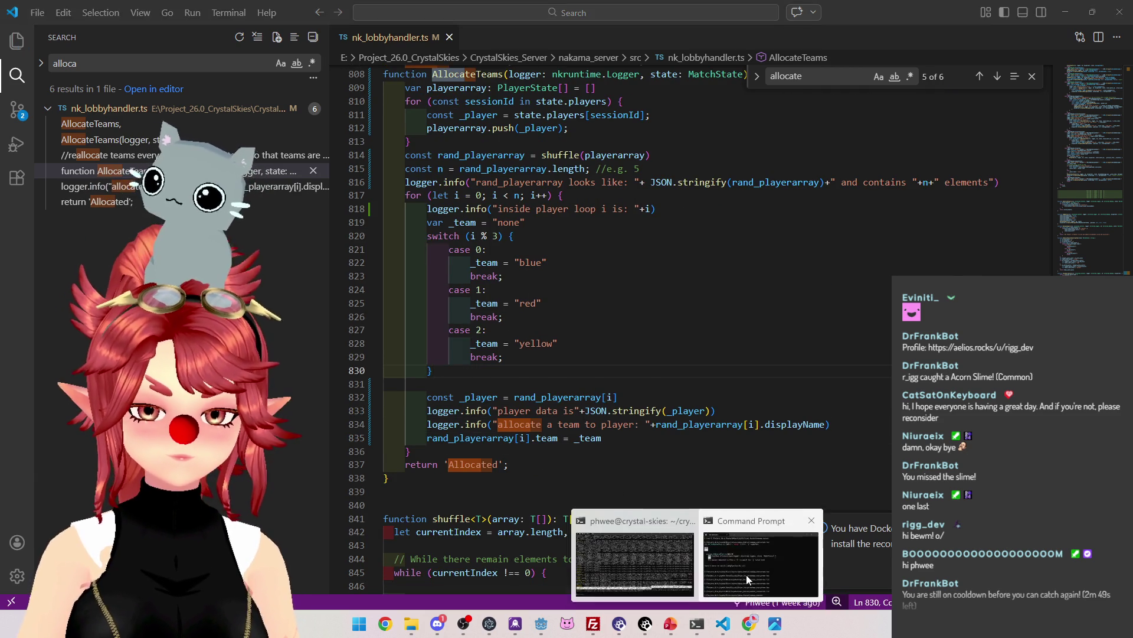
pyautogui.click(746, 575)
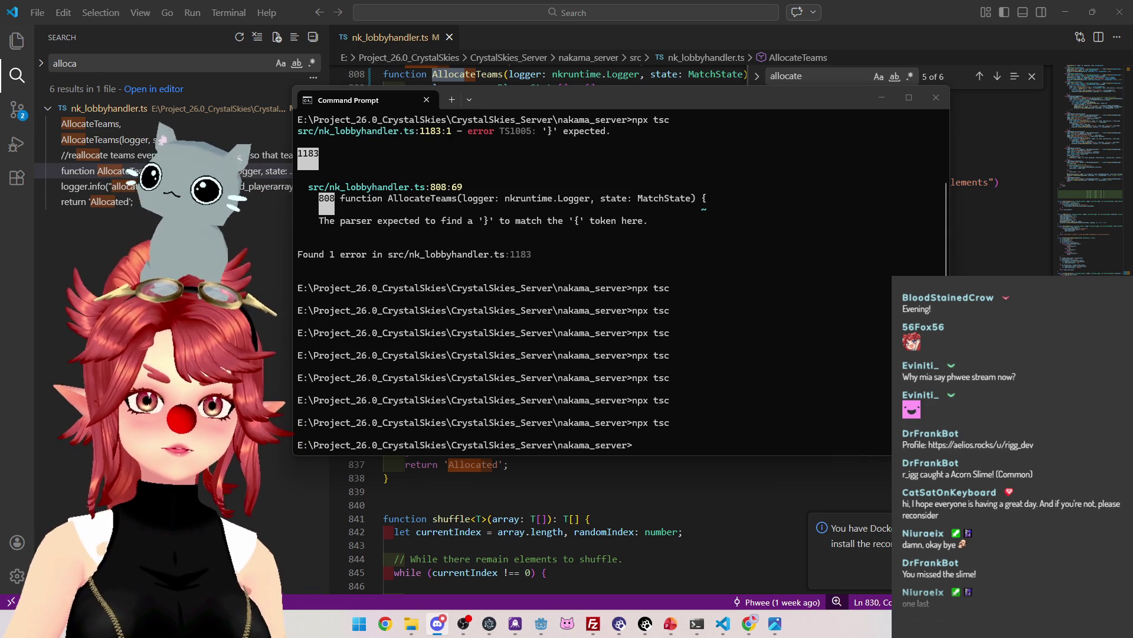
pyautogui.hotkey('alt', 'Tab')
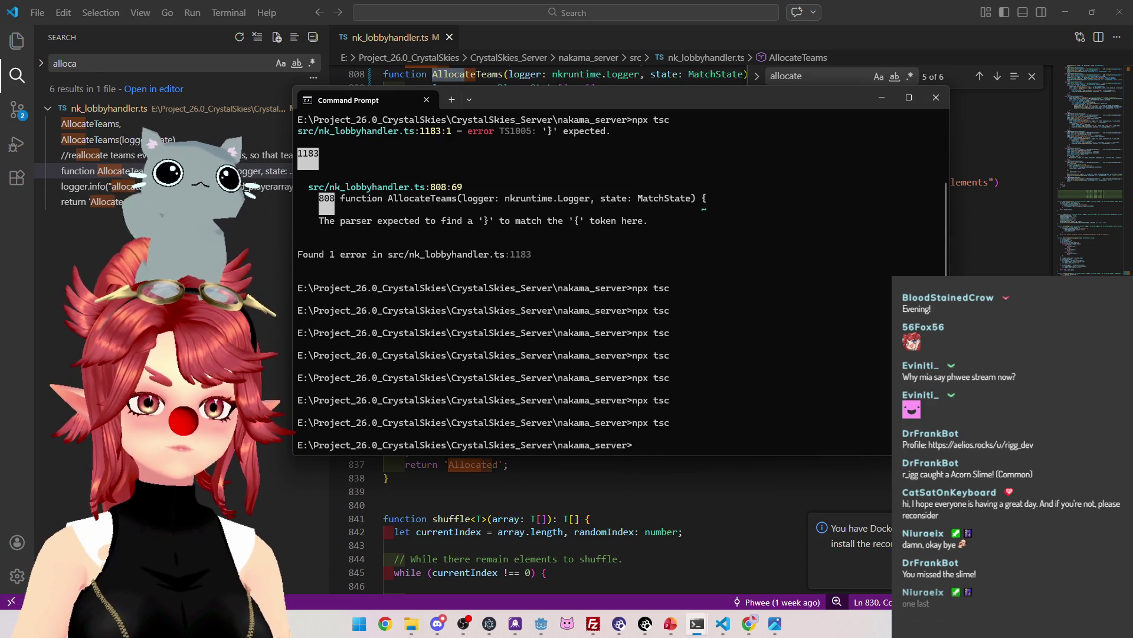
pyautogui.moveTo(641, 101)
pyautogui.mouseDown()
pyautogui.moveTo(682, 118)
pyautogui.moveTo(577, 107)
pyautogui.mouseUp()
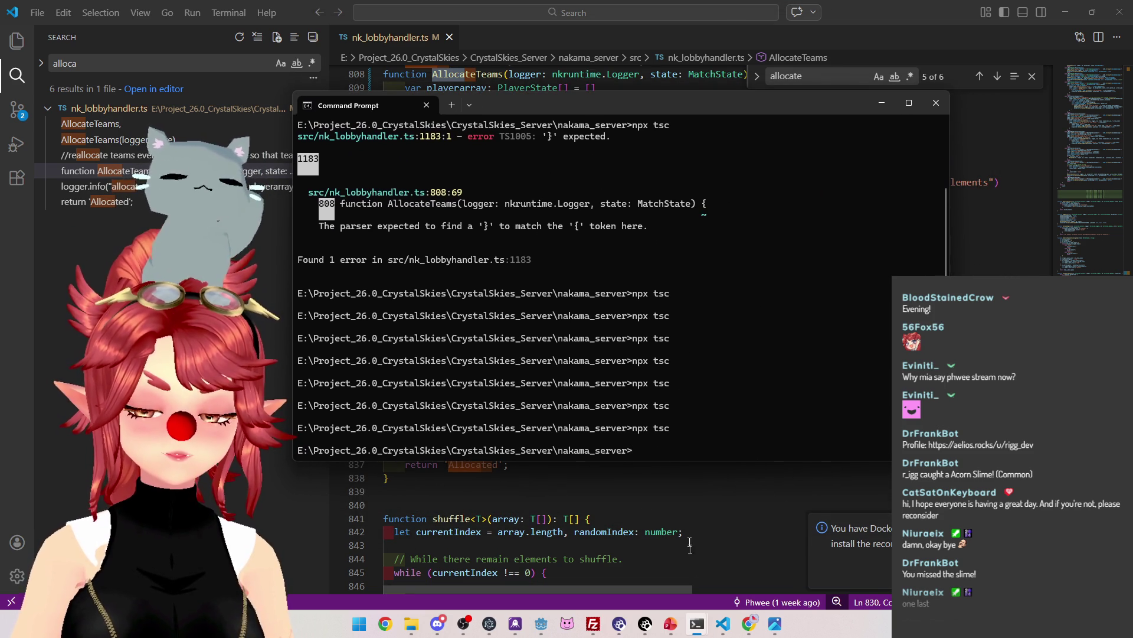
# - Delete index.js from the server in FileZilla
pyautogui.click(593, 623)
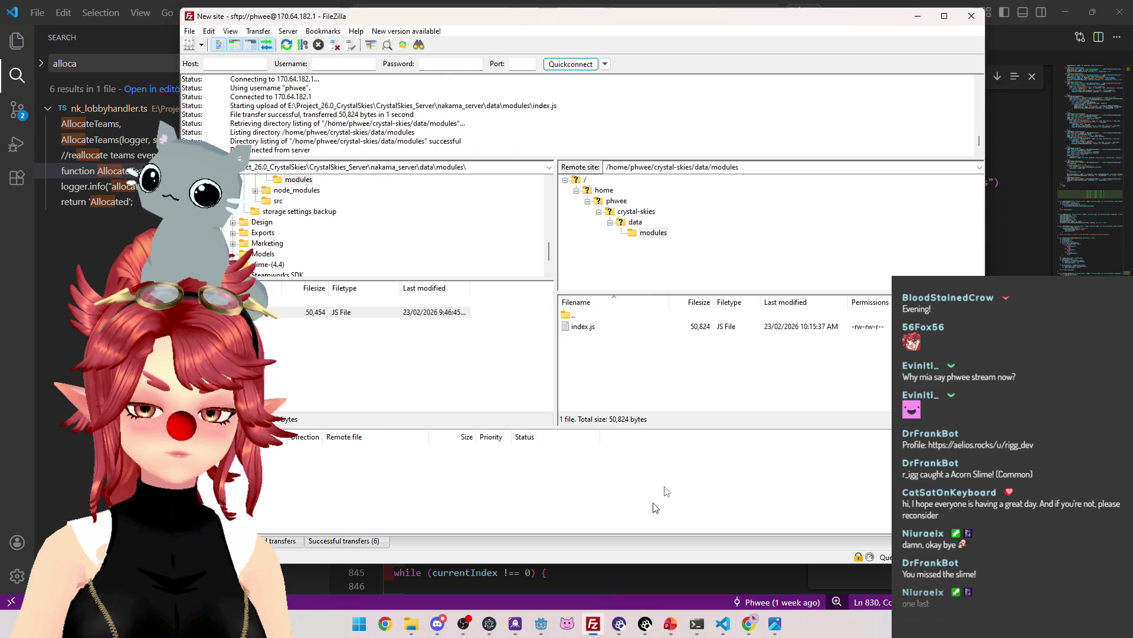
pyautogui.click(624, 331)
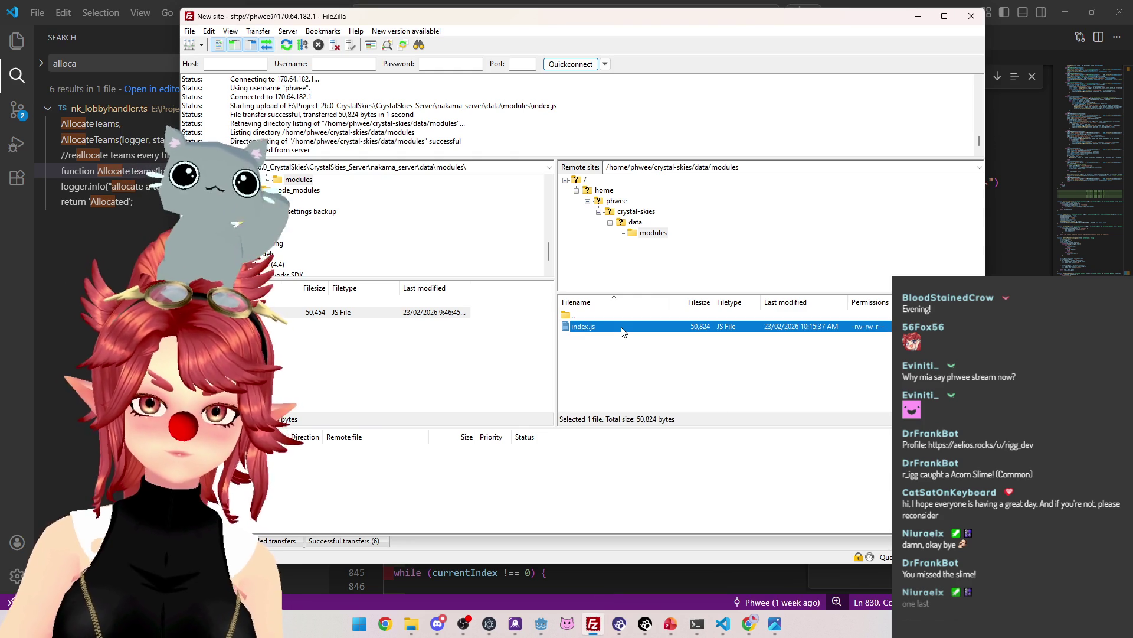
pyautogui.press('Delete')
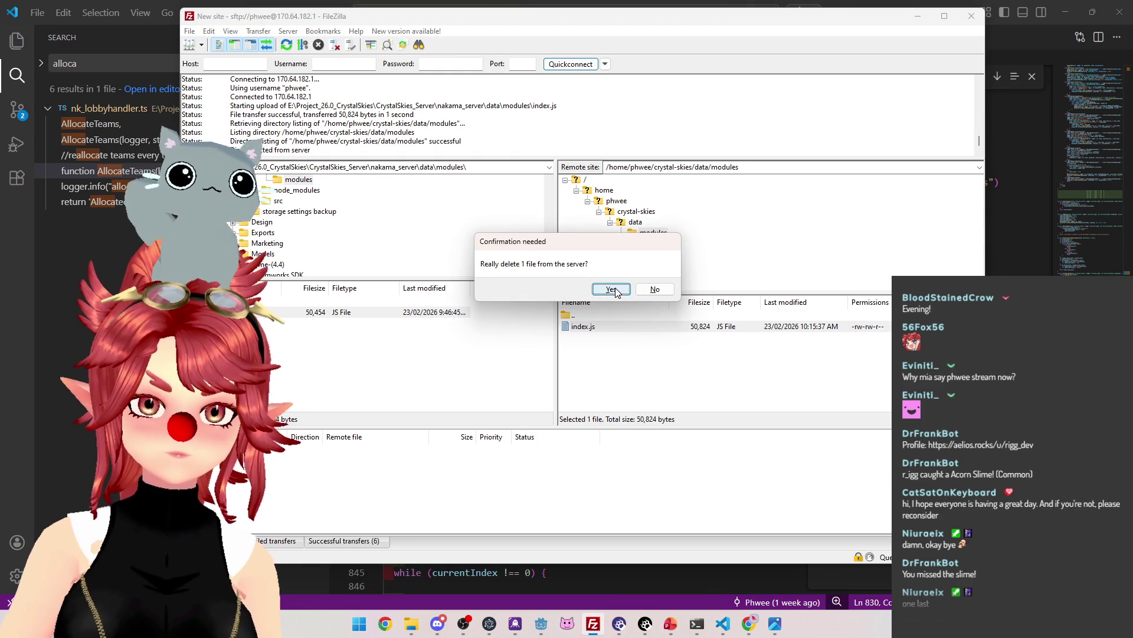
pyautogui.click(611, 289)
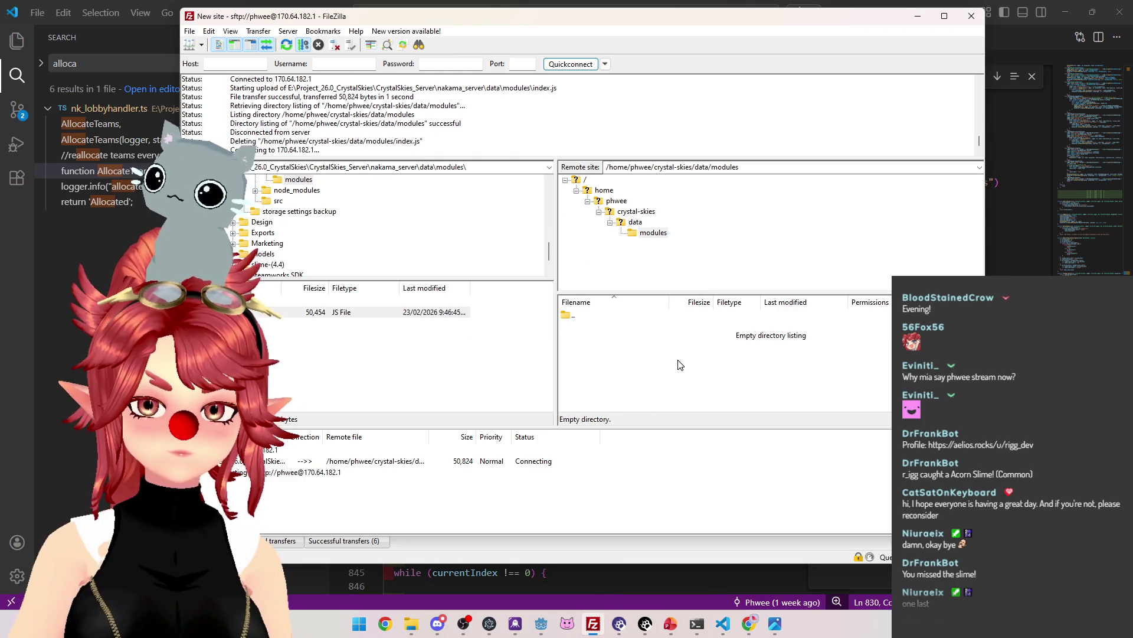
# - Recompile the server TypeScript code with the npx tsc command
pyautogui.hotkey('alt', 'Tab')
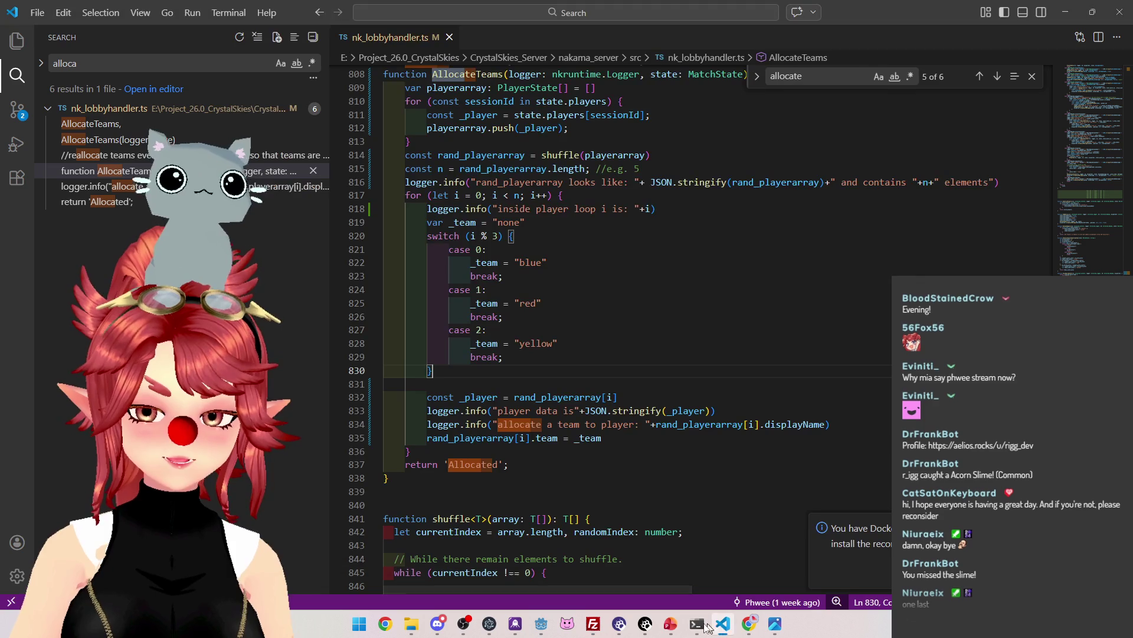
pyautogui.moveTo(697, 620)
pyautogui.click(746, 584)
pyautogui.press('Up')
pyautogui.press('Return')
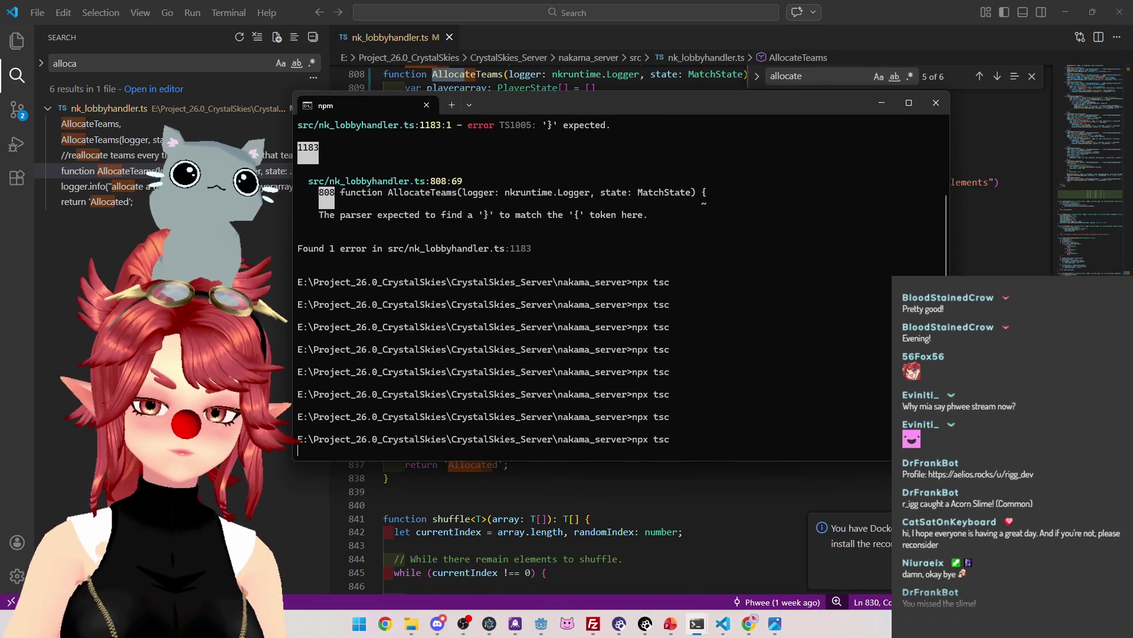
# - Replace the server's modules/index.js with the freshly built local index.js
pyautogui.click(593, 623)
pyautogui.click(590, 326)
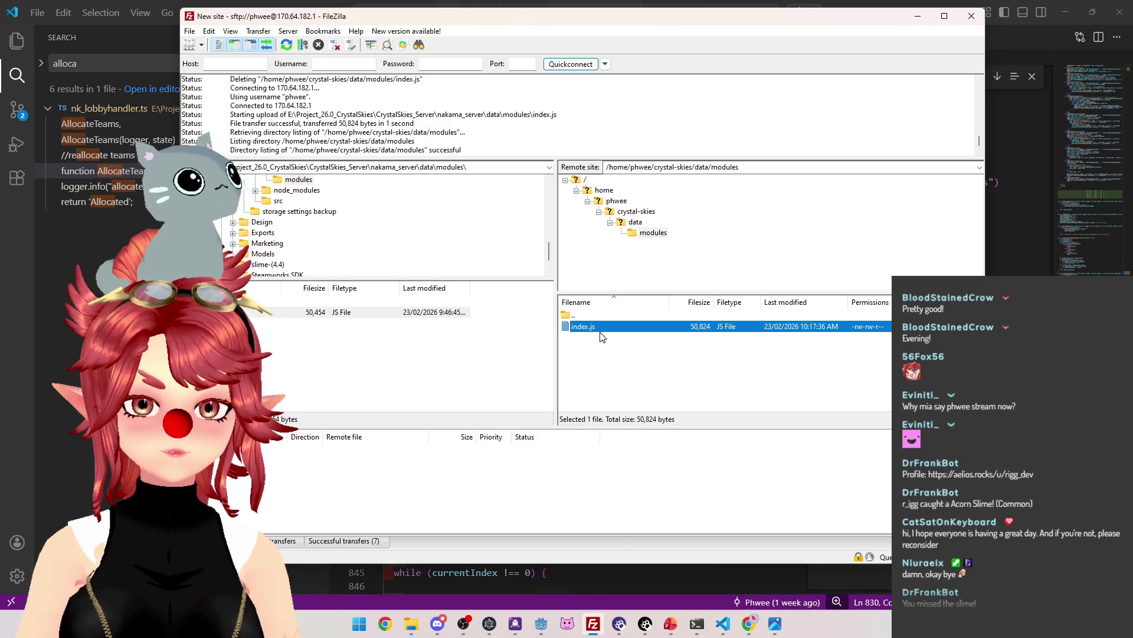
pyautogui.press('Delete')
pyautogui.click(610, 289)
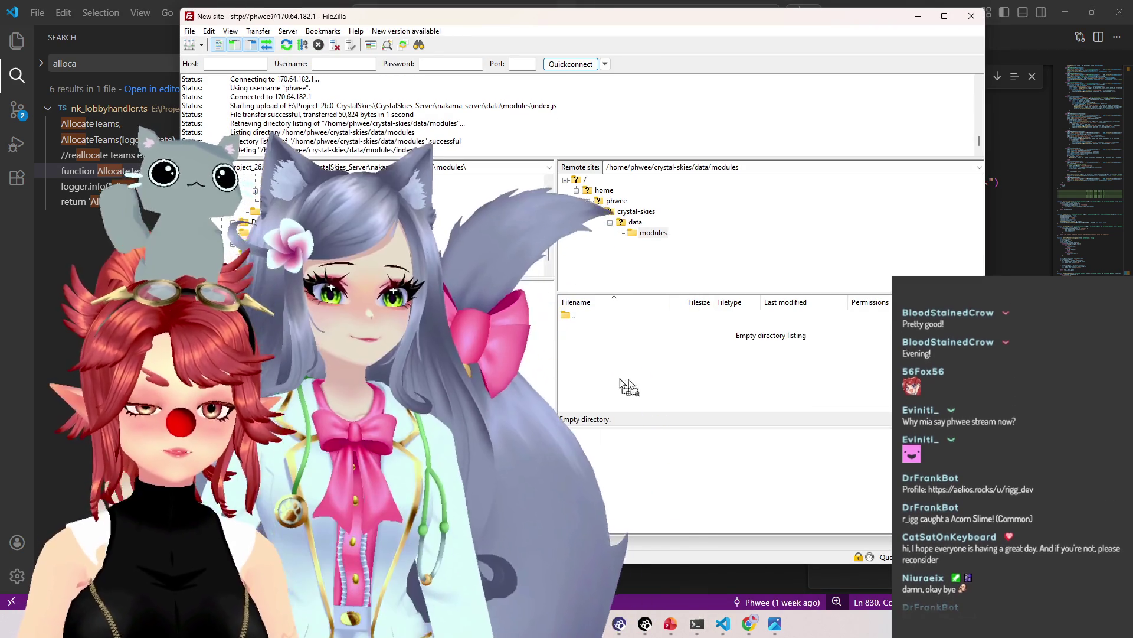
pyautogui.moveTo(685, 382); pyautogui.dragTo(681, 377)
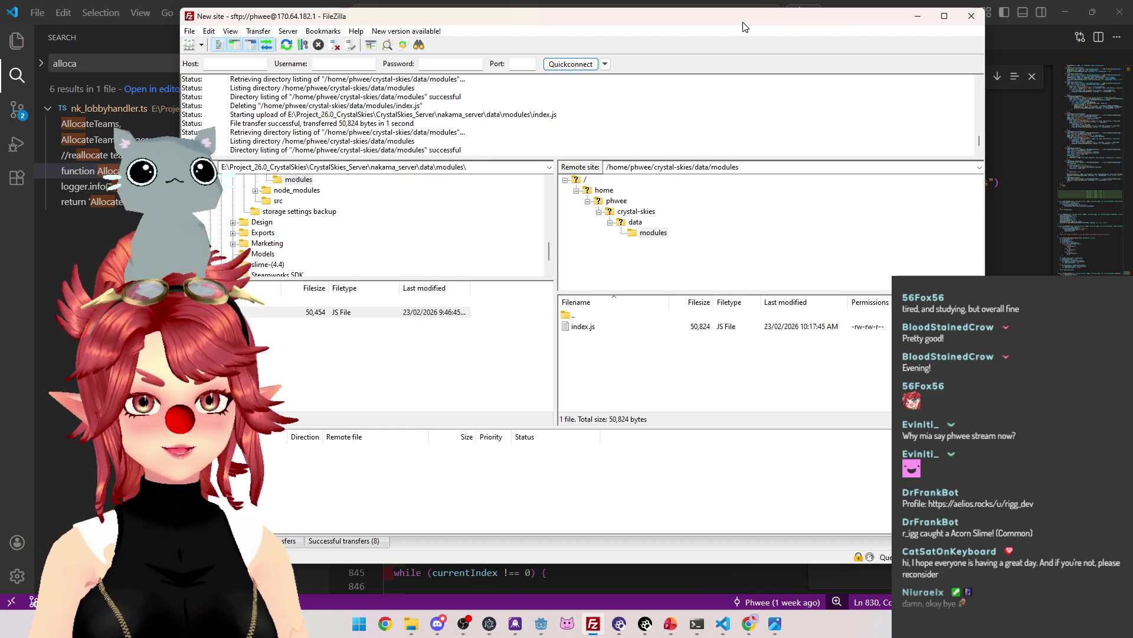
# - Reposition the FileZilla window
pyautogui.moveTo(745, 27); pyautogui.dragTo(725, 45)
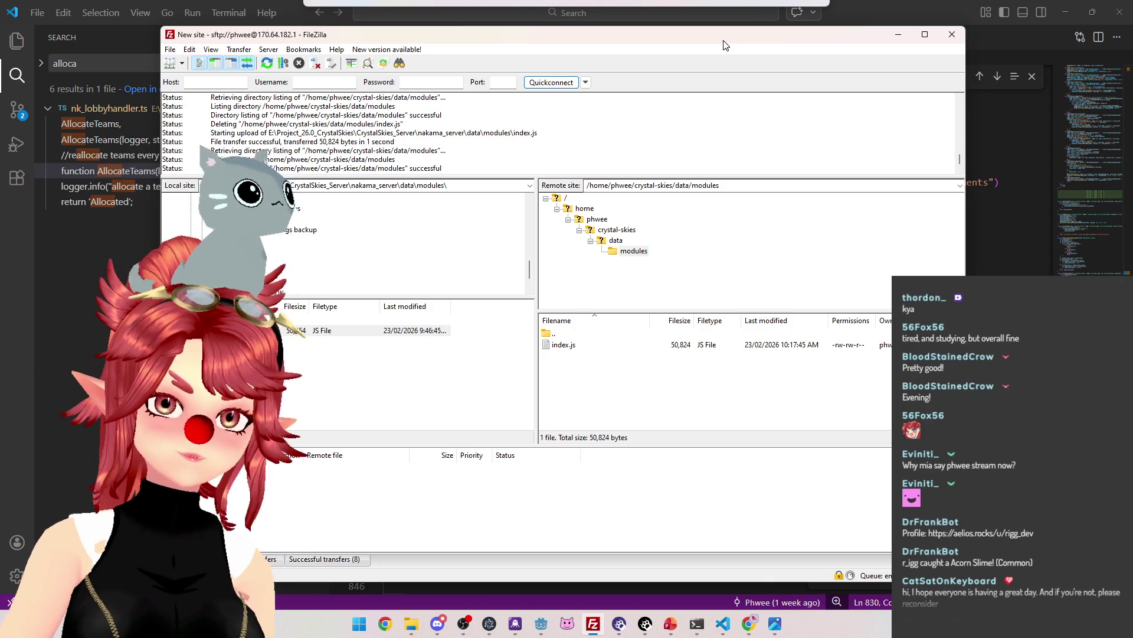
pyautogui.moveTo(725, 45); pyautogui.dragTo(731, 39)
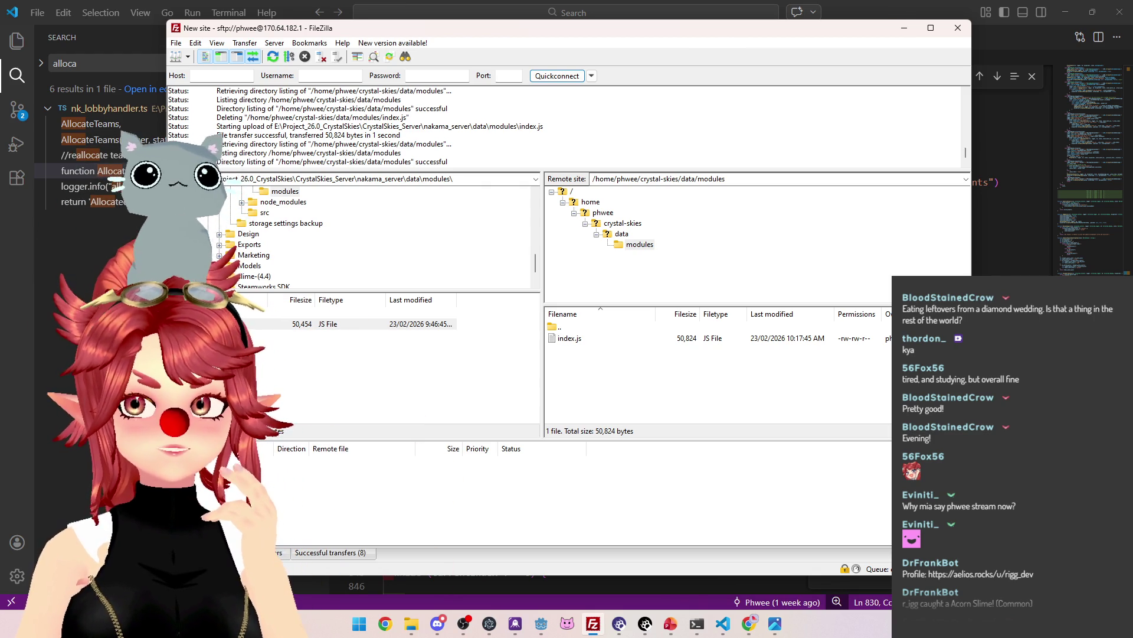
pyautogui.hotkey('alt', 'Tab')
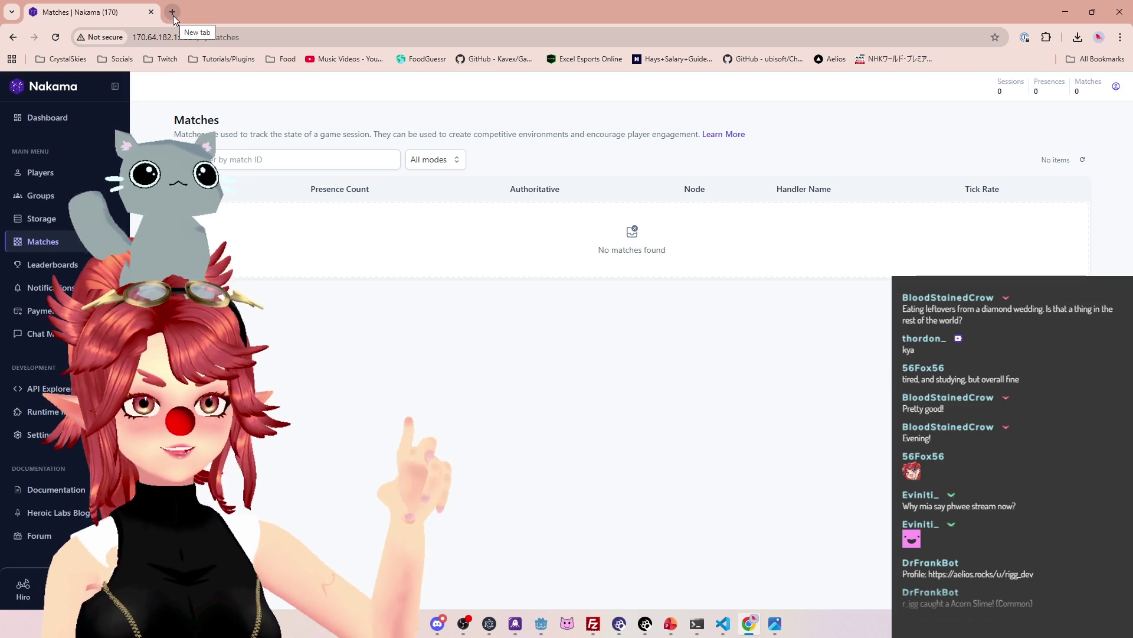
pyautogui.click(173, 16)
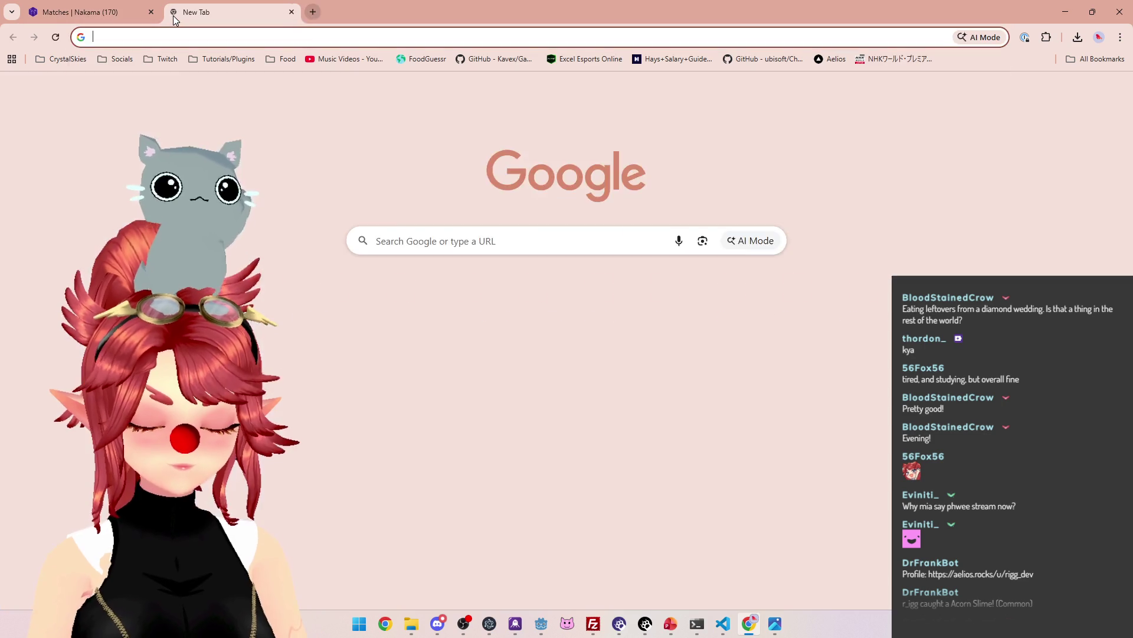
pyautogui.write('diamon wedding')
pyautogui.press('Return')
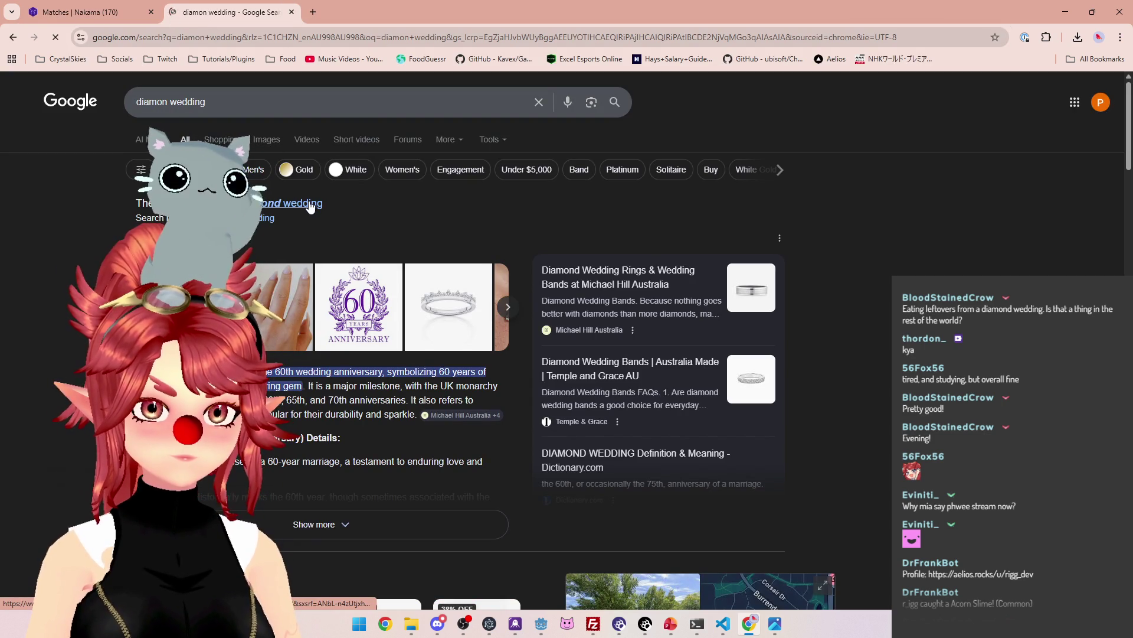
pyautogui.moveTo(262, 372)
pyautogui.mouseDown()
pyautogui.moveTo(397, 399)
pyautogui.moveTo(424, 378)
pyautogui.moveTo(303, 385)
pyautogui.mouseUp()
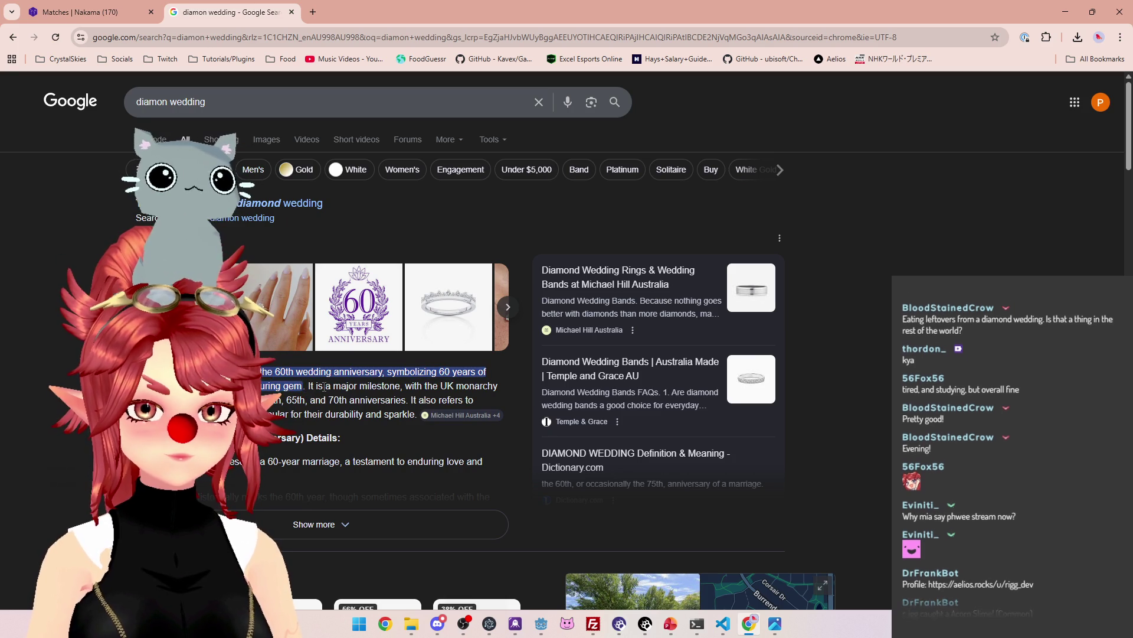
pyautogui.moveTo(323, 387)
pyautogui.mouseDown()
pyautogui.moveTo(426, 385)
pyautogui.moveTo(318, 387)
pyautogui.moveTo(337, 397)
pyautogui.moveTo(326, 414)
pyautogui.mouseUp()
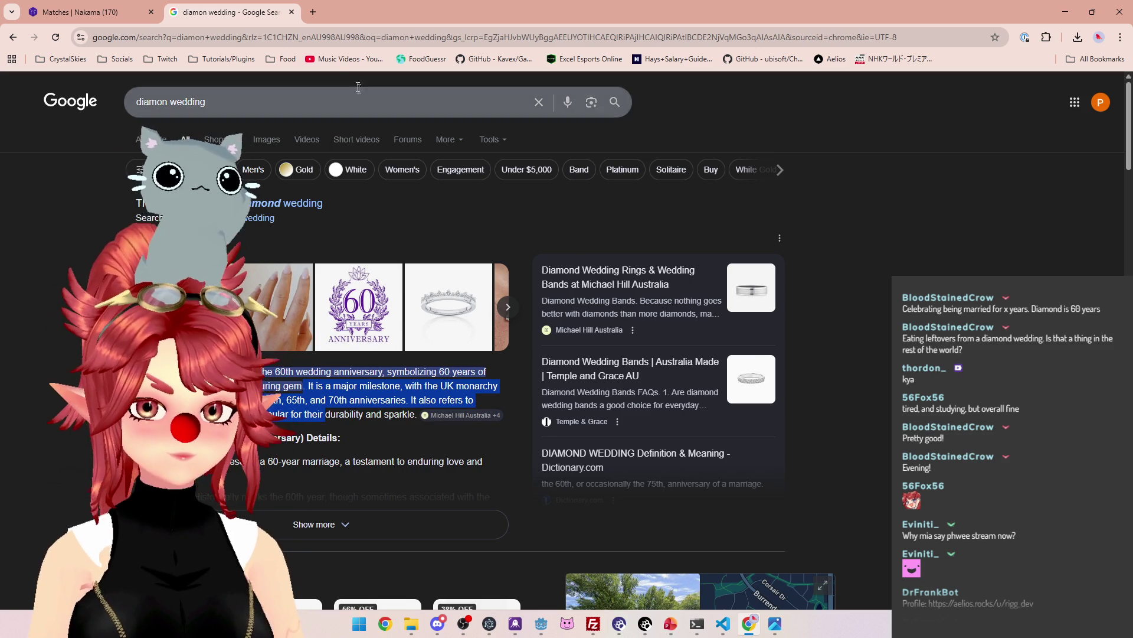
pyautogui.hotkey('ctrl', 'w')
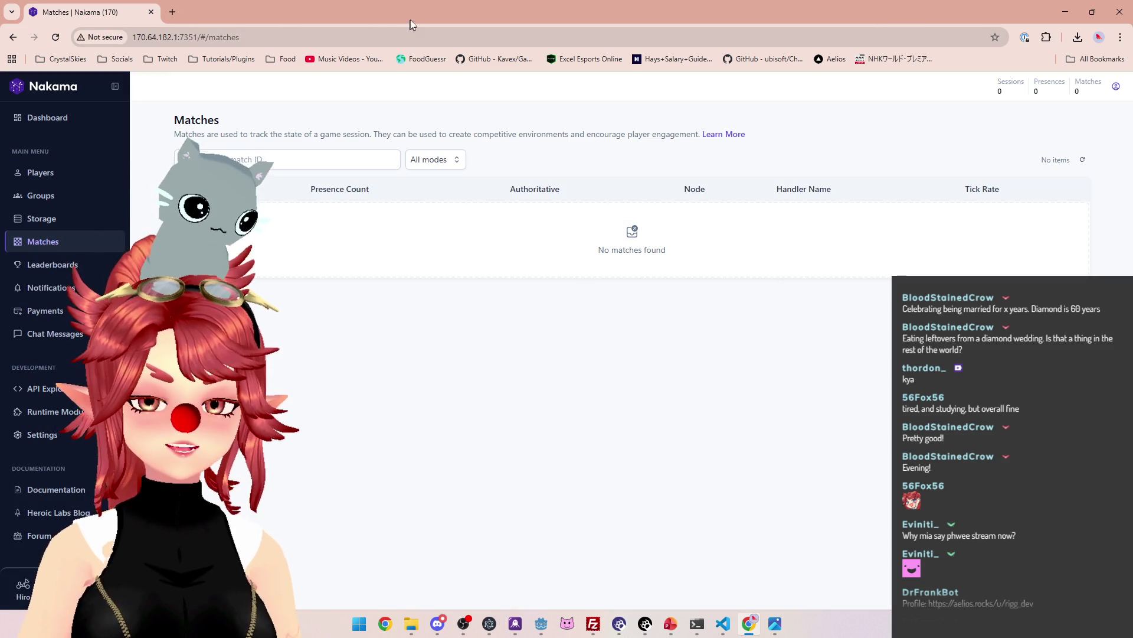
pyautogui.click(1067, 10)
# - Move the FileZilla window up
pyautogui.moveTo(675, 42); pyautogui.dragTo(674, 32)
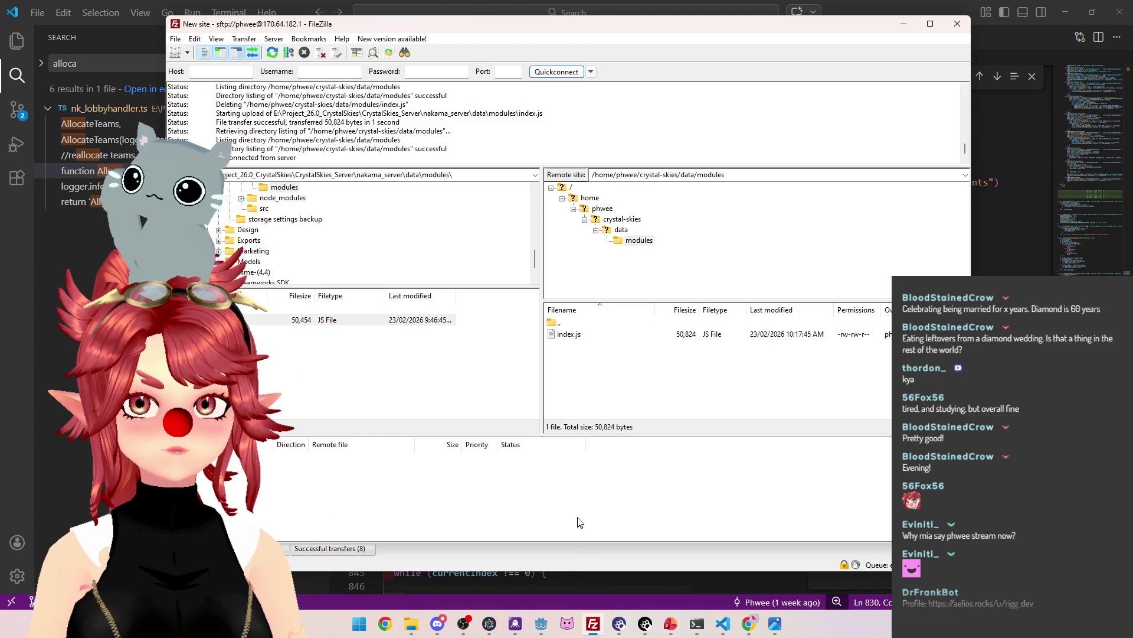
pyautogui.moveTo(540, 629)
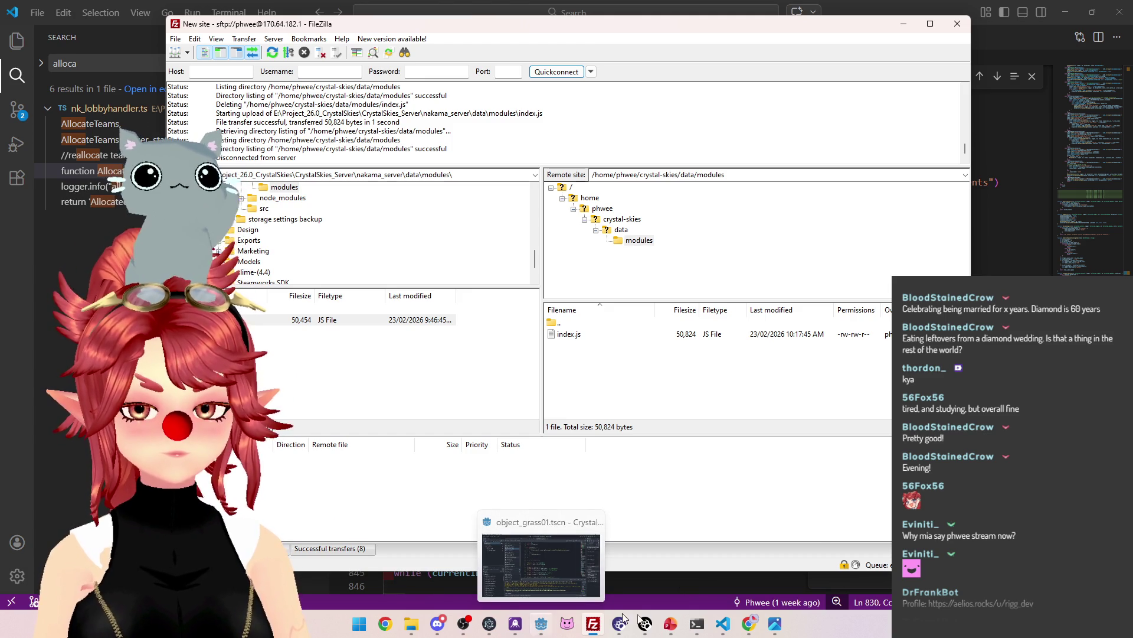
# - Stop the running Nakama server with Ctrl+C
pyautogui.moveTo(700, 626)
pyautogui.click(661, 572)
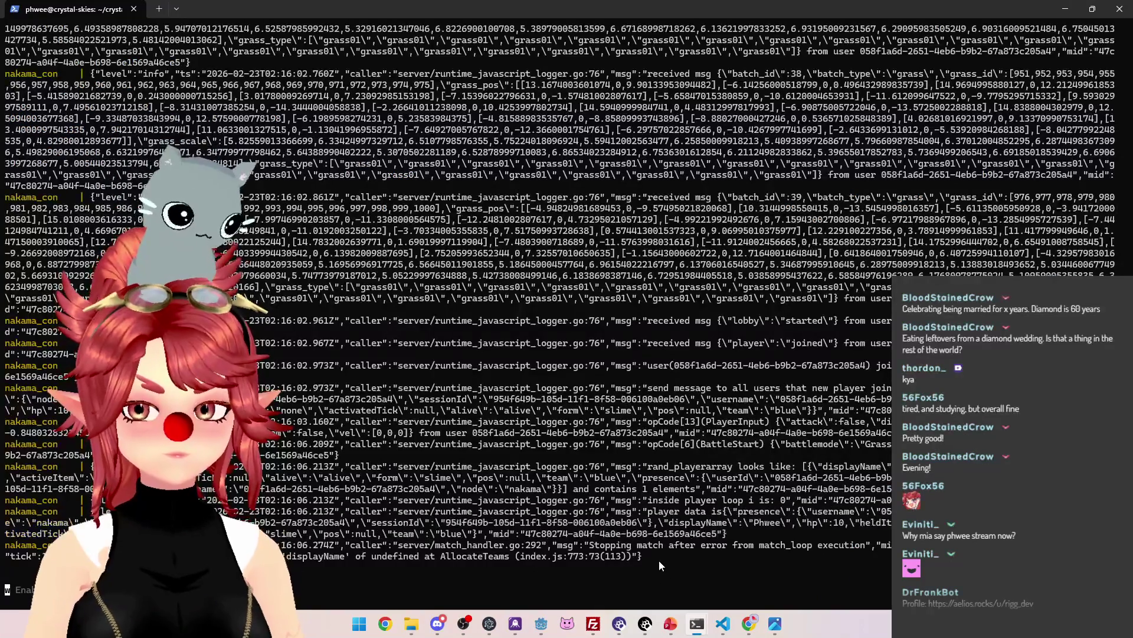
pyautogui.hotkey('ctrl', 'c')
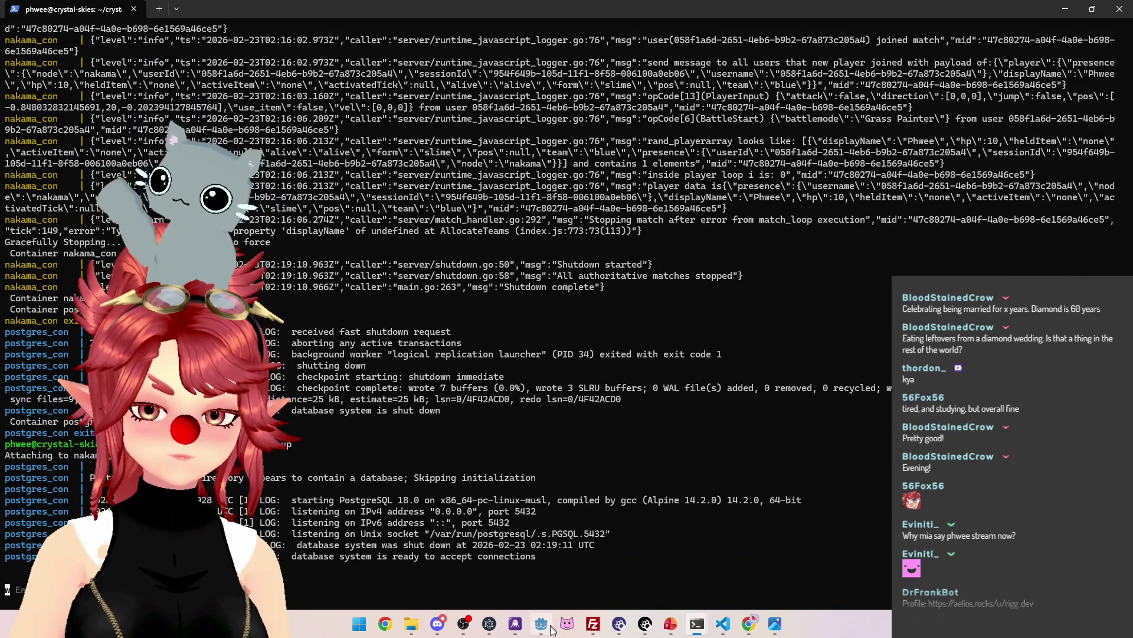
# - Run the game project from the Godot editor
pyautogui.click(546, 630)
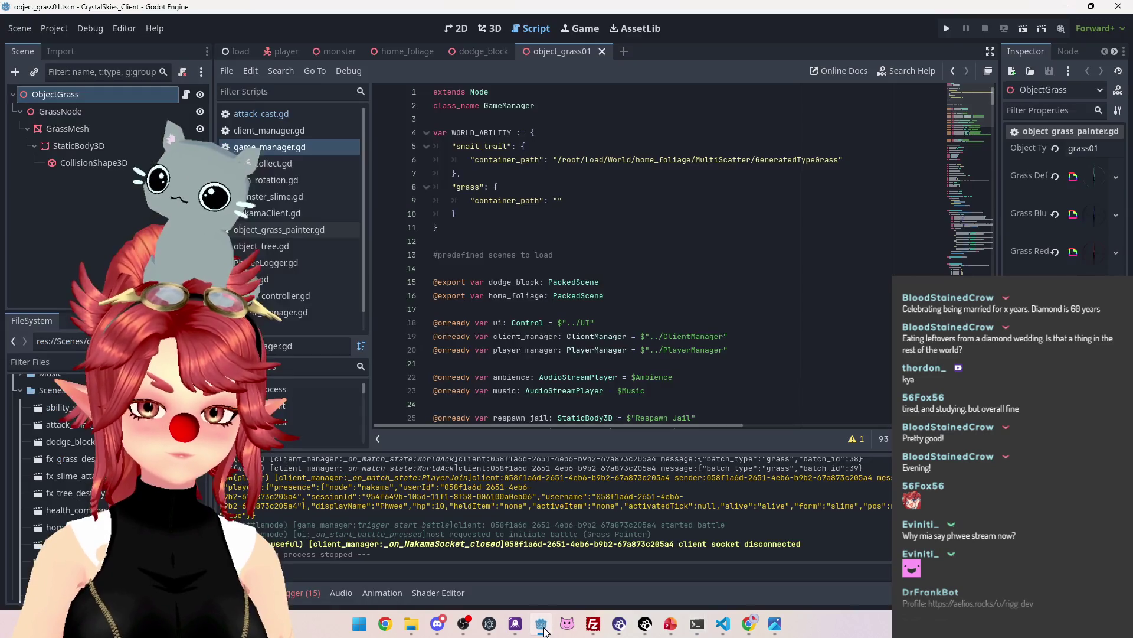
pyautogui.moveTo(696, 627)
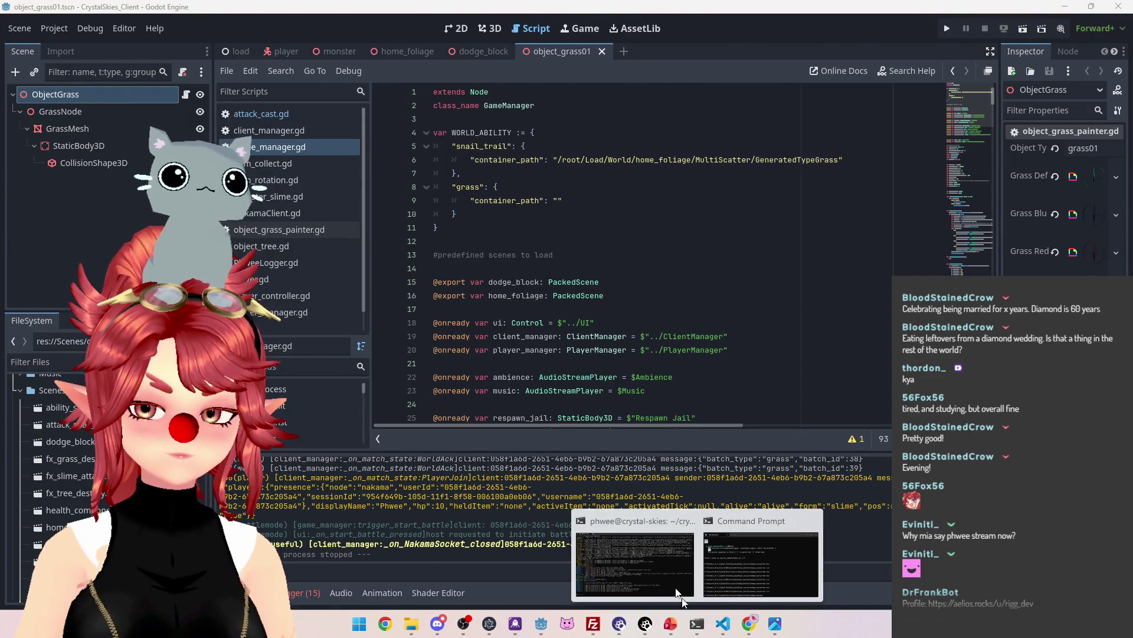
pyautogui.click(668, 579)
pyautogui.moveTo(544, 625)
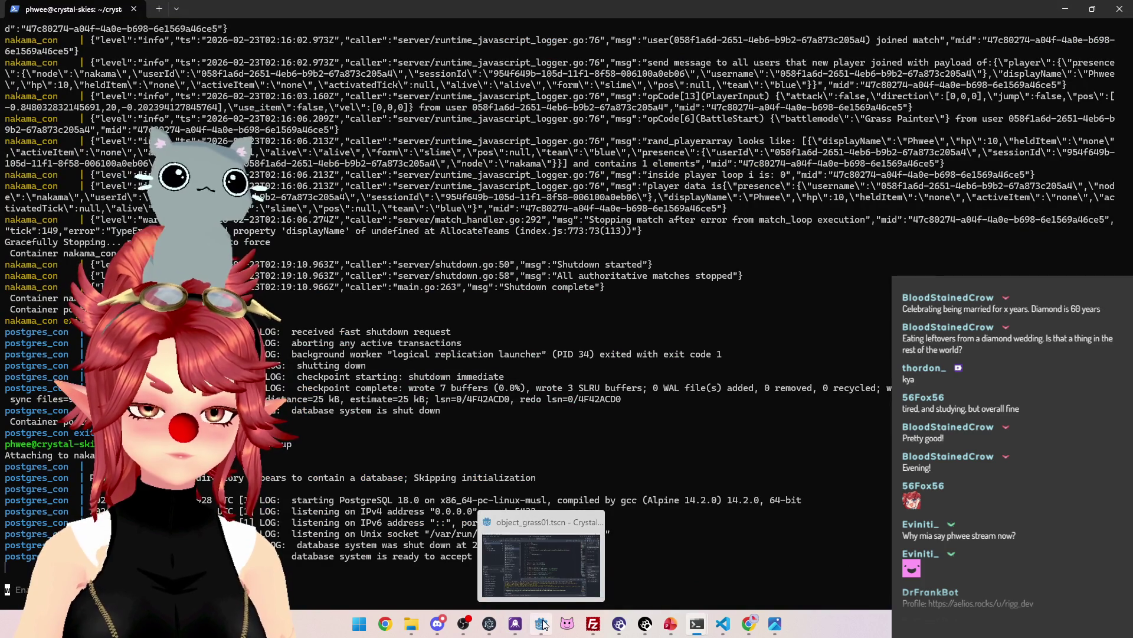
pyautogui.click(541, 564)
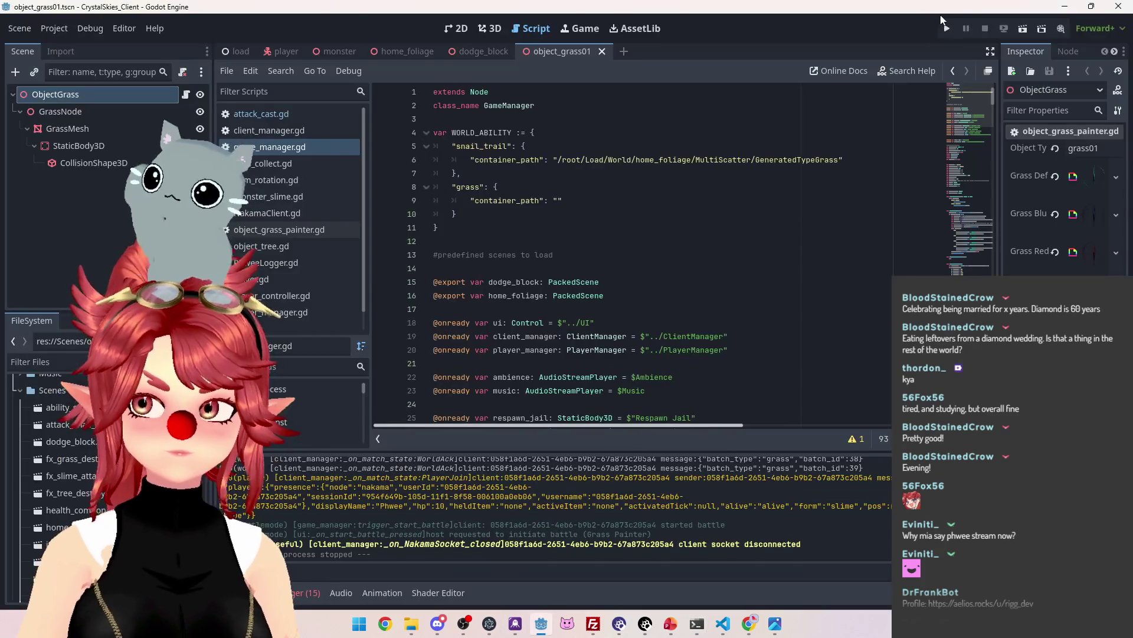
pyautogui.click(949, 27)
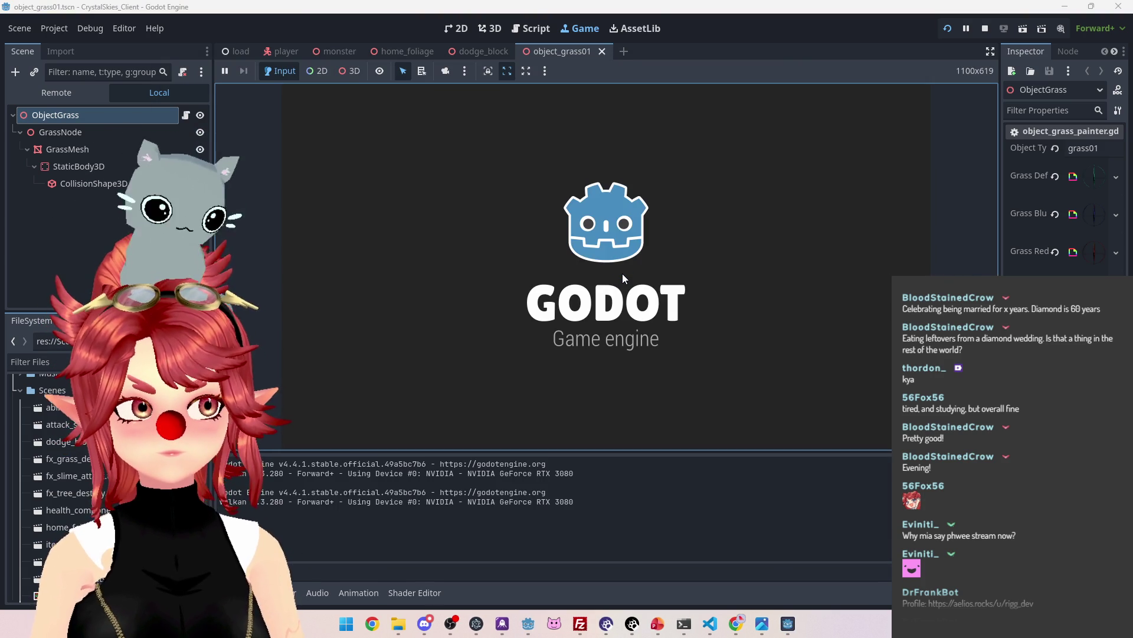
# - Create a lobby named 'asd' and start a Grass Painter battle
pyautogui.click(631, 304)
pyautogui.click(632, 379)
pyautogui.write('as')
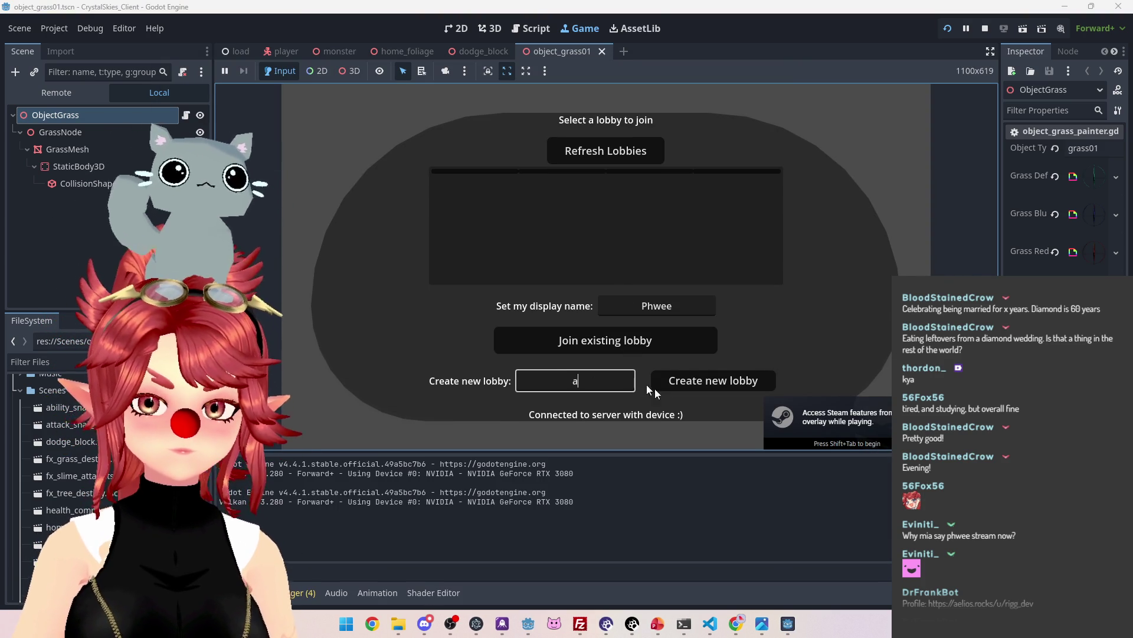
pyautogui.write('dd')
pyautogui.click(704, 387)
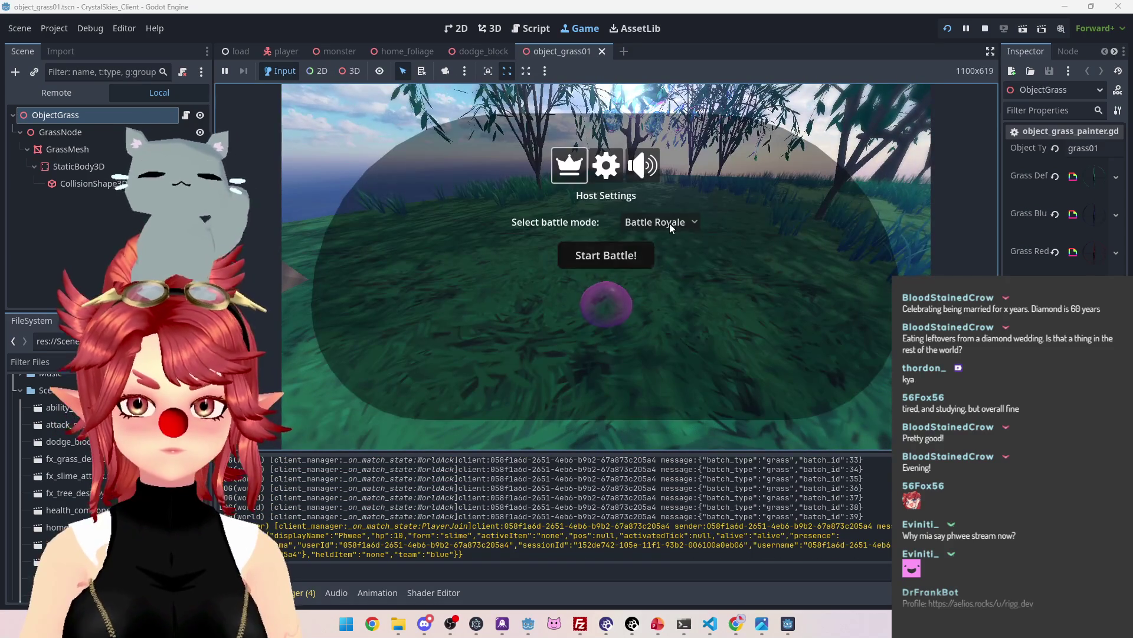
pyautogui.click(669, 223)
pyautogui.click(668, 275)
pyautogui.click(607, 256)
# - Roll the blue slime forward through the grass, painting it blue
pyautogui.press('w')
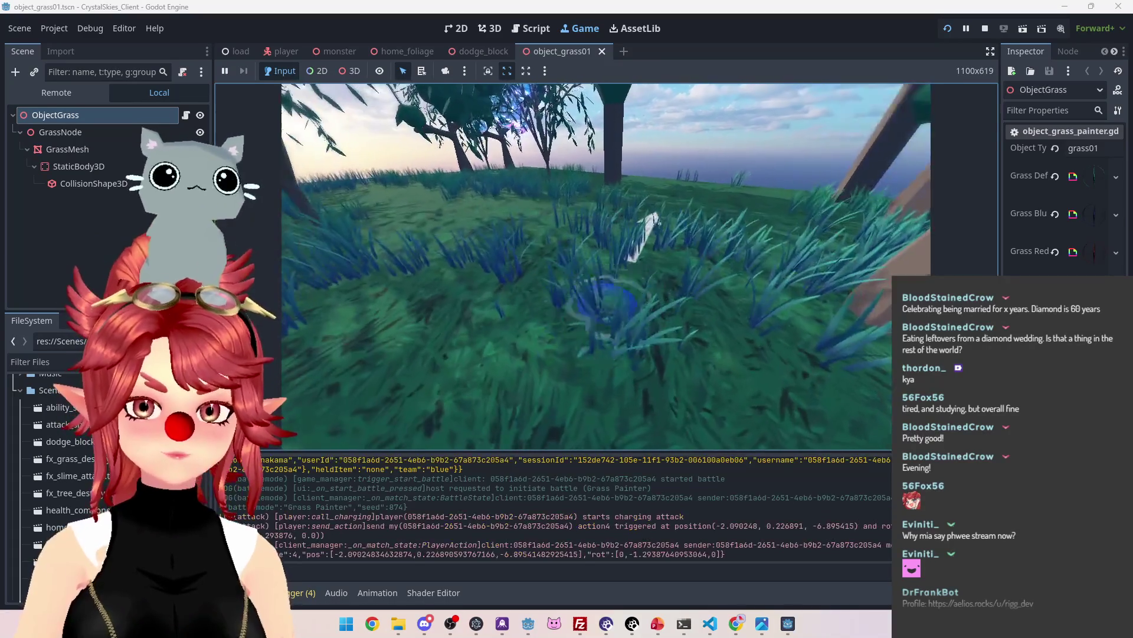
pyautogui.press('space')
pyautogui.press('w')
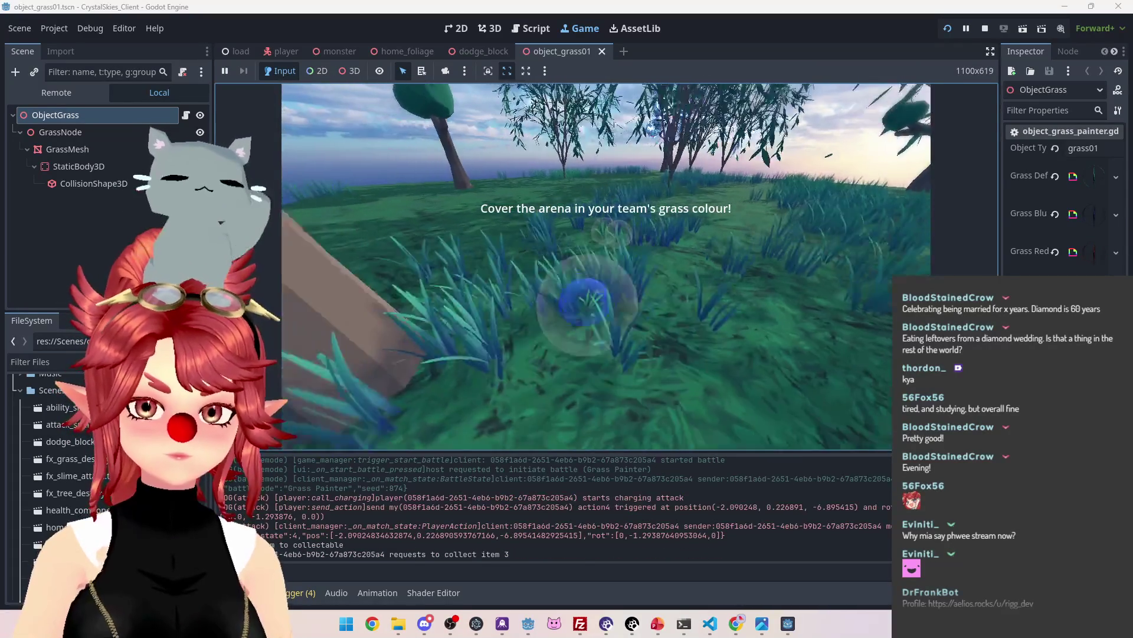
pyautogui.press('w')
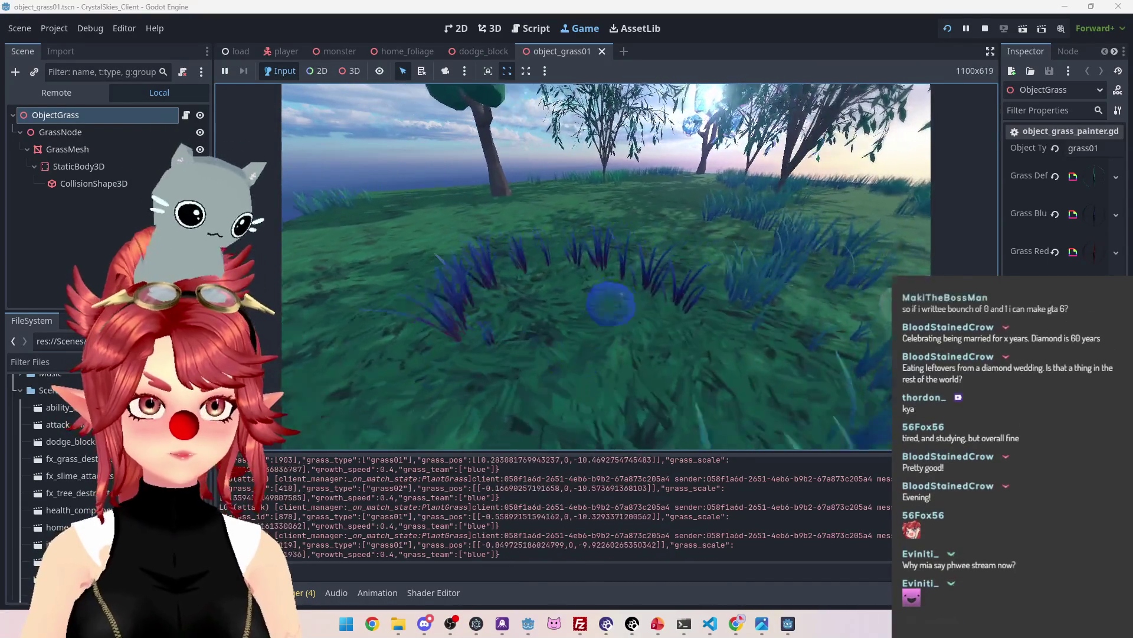
pyautogui.press('w')
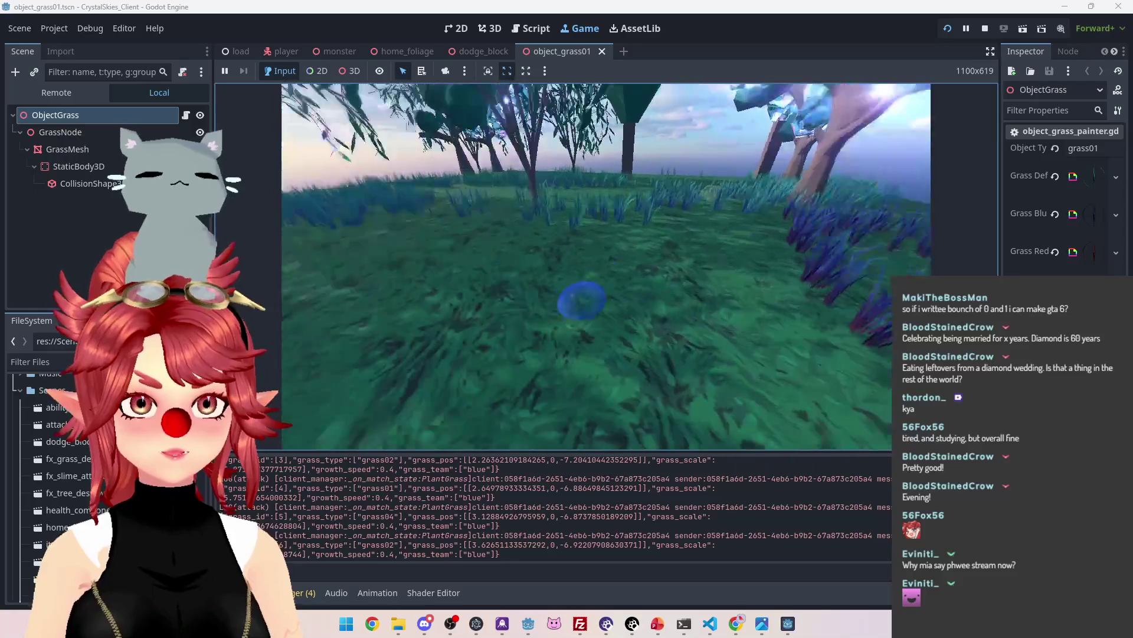
pyautogui.press('w')
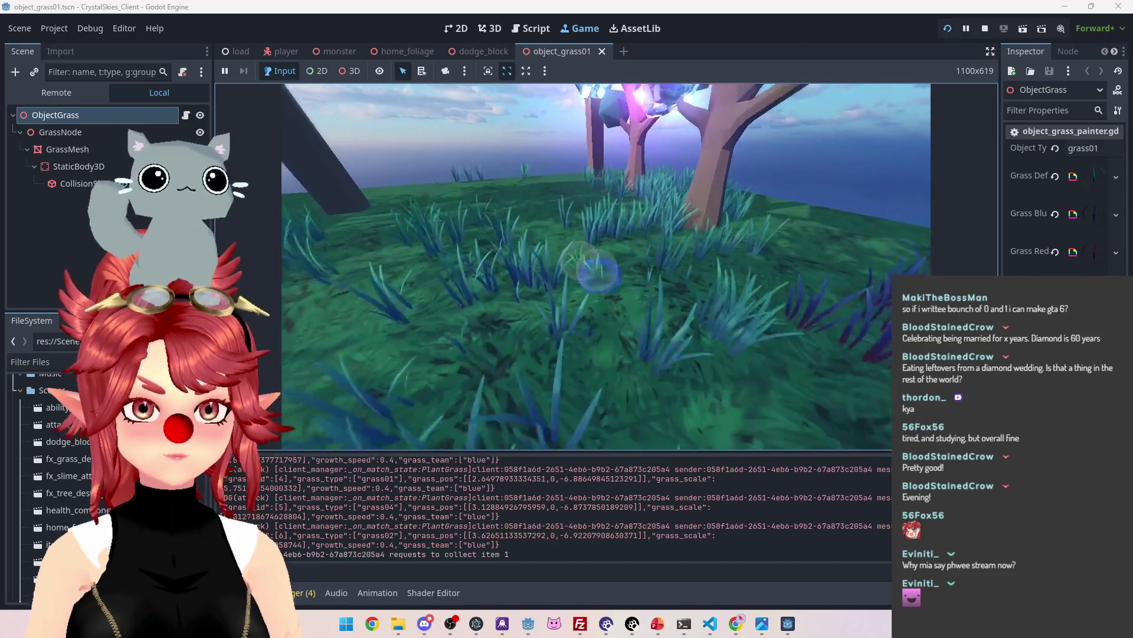
pyautogui.press('w')
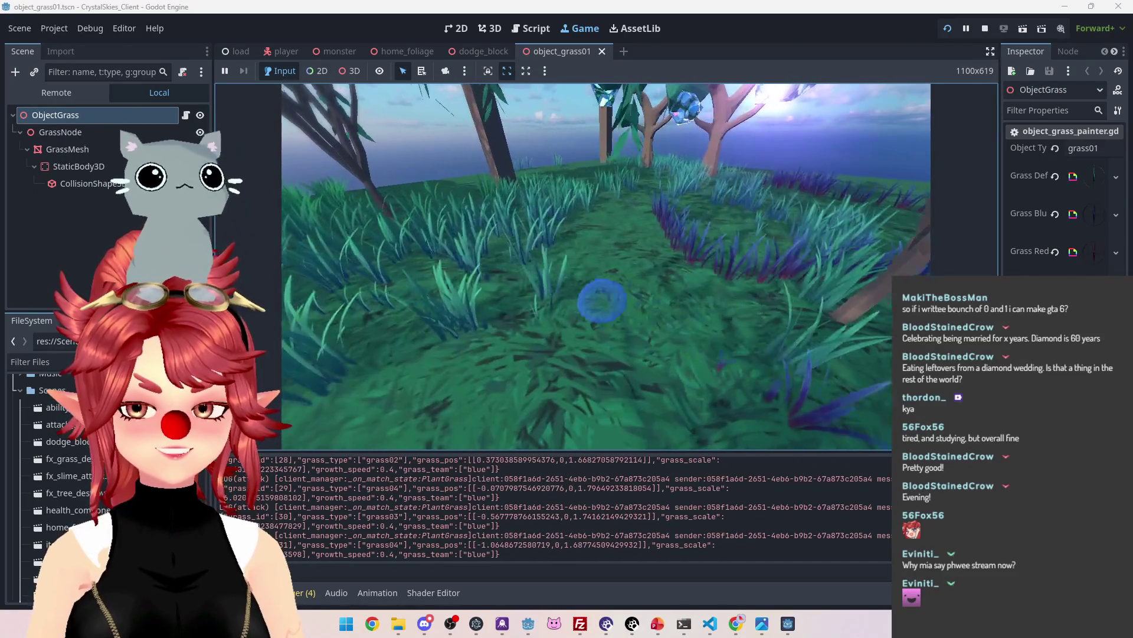
pyautogui.click(788, 625)
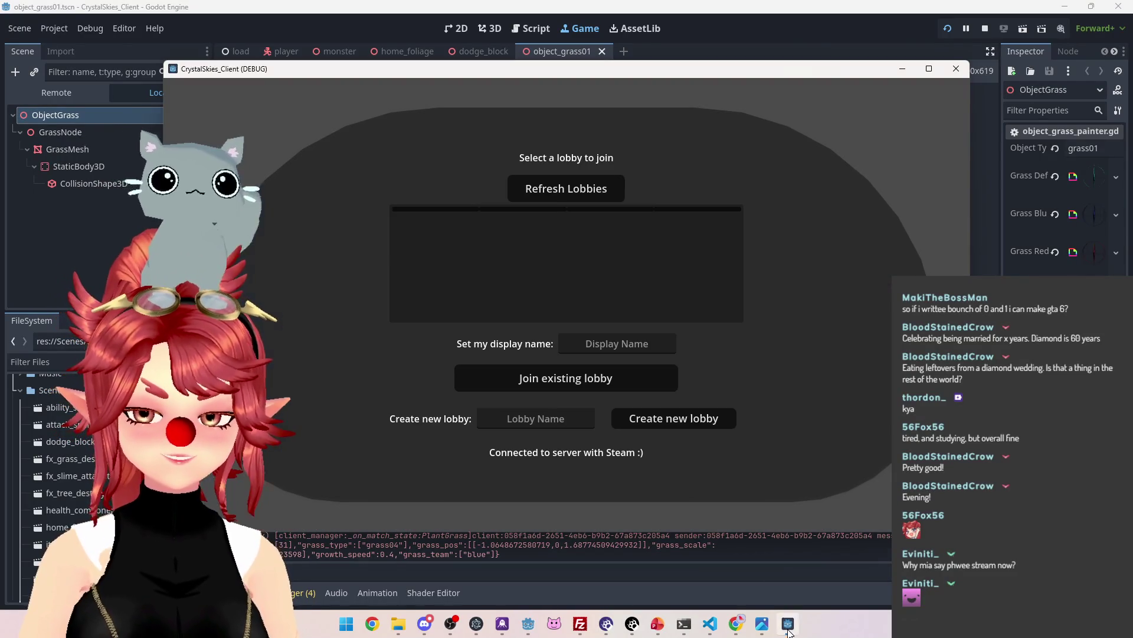
# - Refresh the lobby list and join the existing asddd lobby
pyautogui.click(566, 195)
pyautogui.click(582, 236)
pyautogui.click(624, 348)
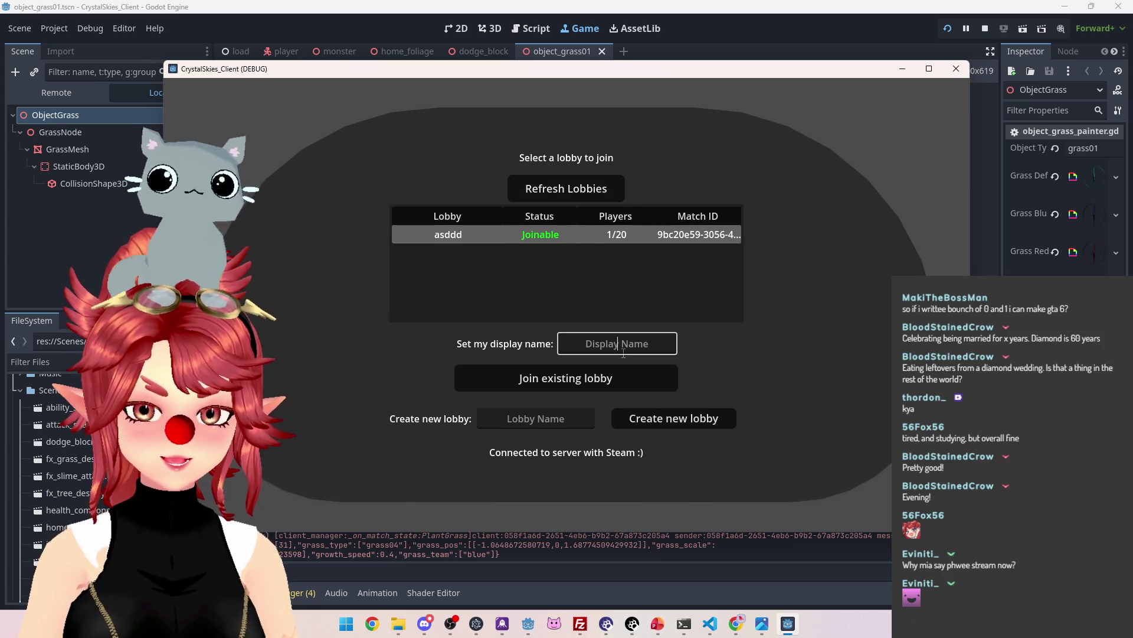
pyautogui.click(593, 385)
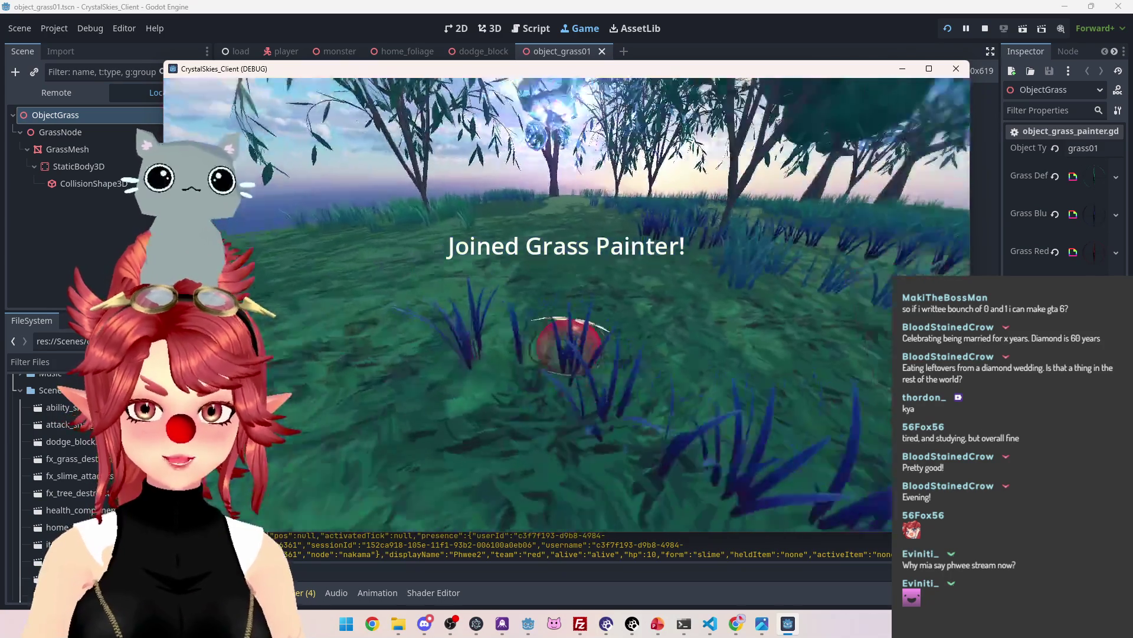
# - Move the red-team slime forward to plant red grass
pyautogui.press('w')
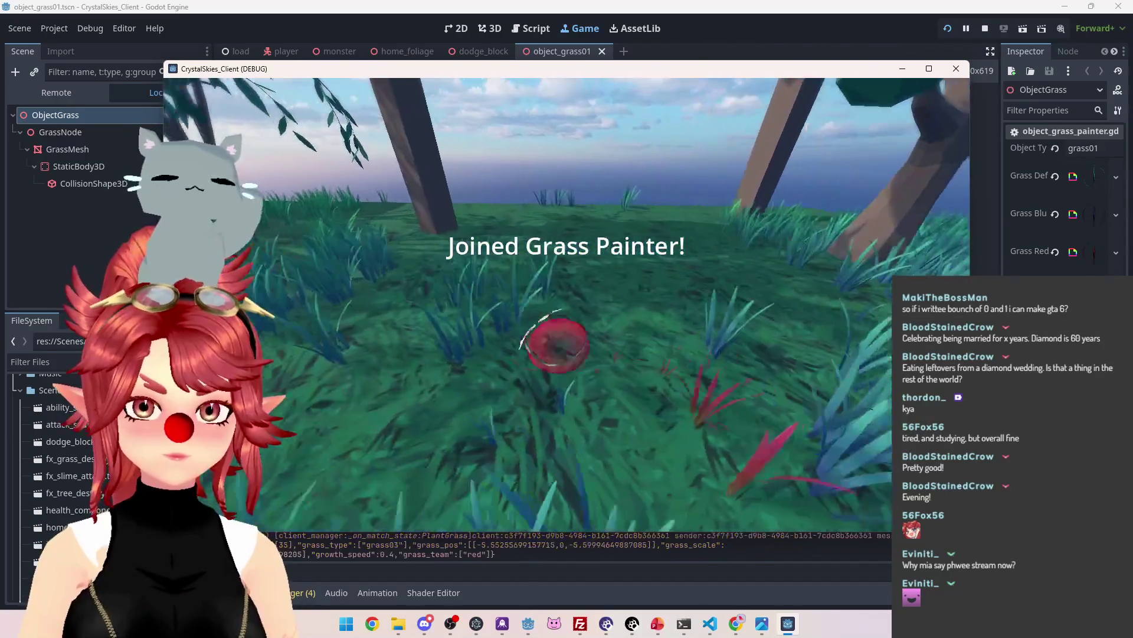
pyautogui.press('w')
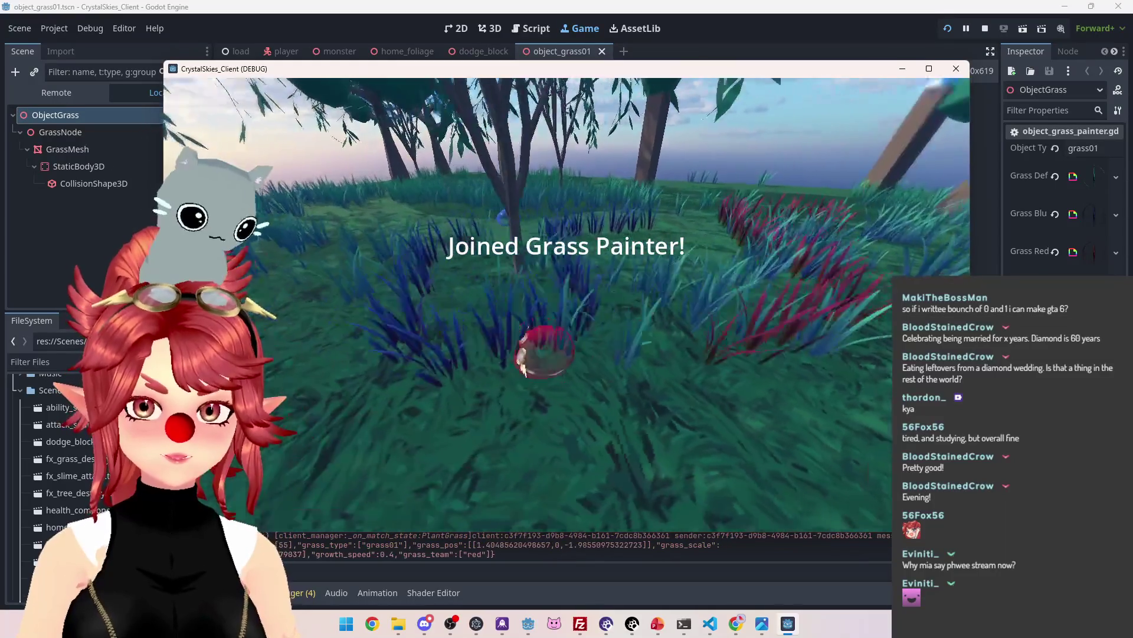
pyautogui.press('Escape')
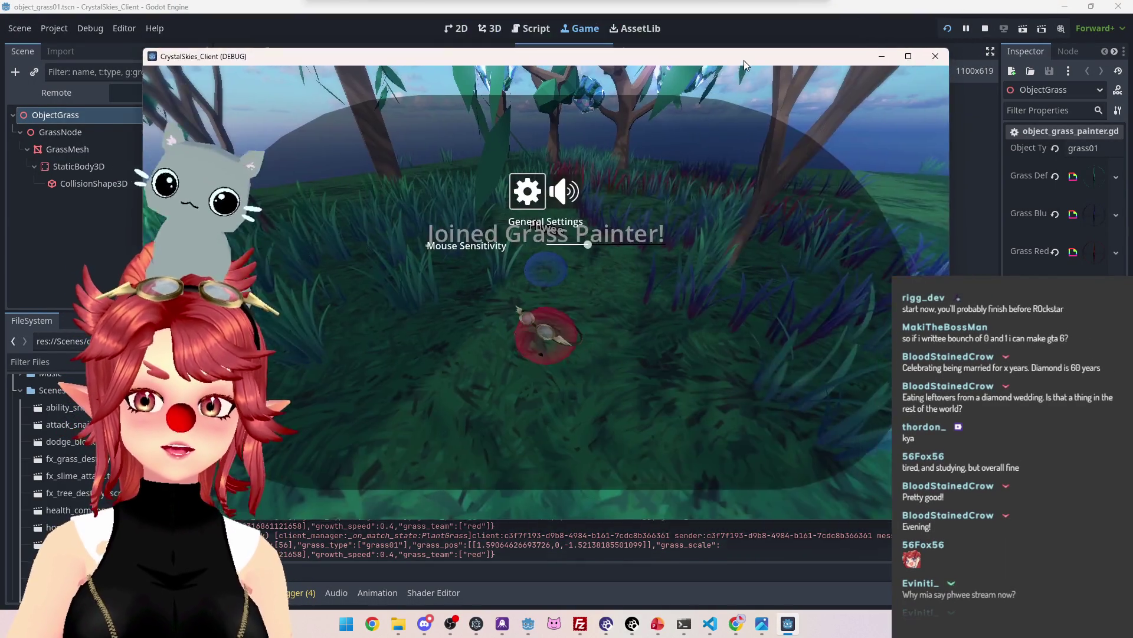
# - Set the master volume to about halfway in the Audio Settings
pyautogui.moveTo(744, 60); pyautogui.dragTo(775, 112)
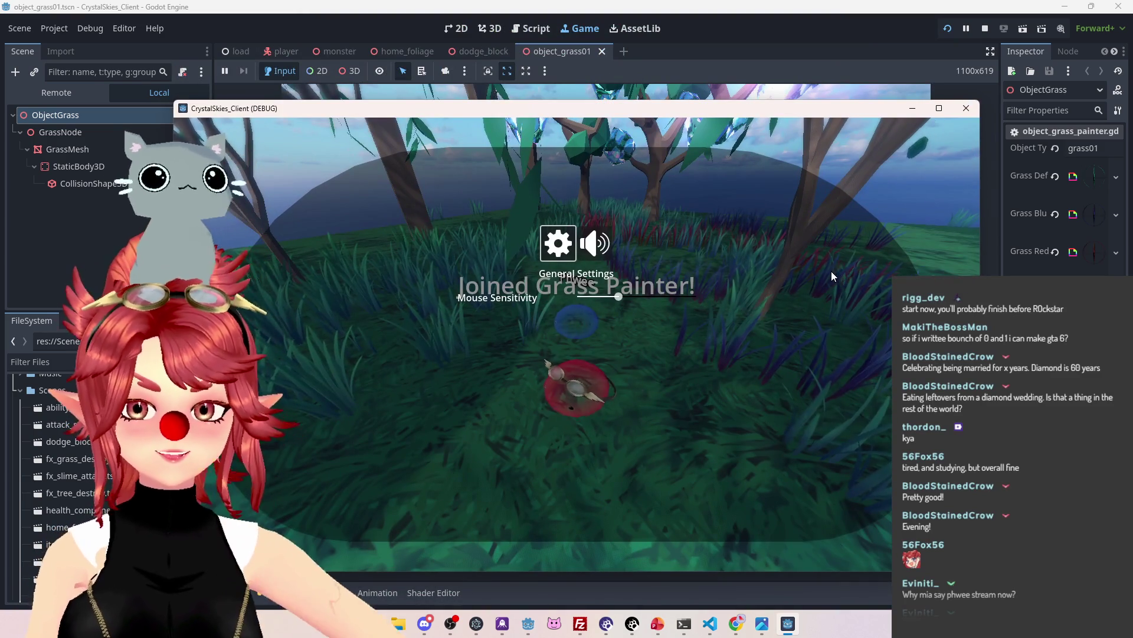
pyautogui.press('Escape')
pyautogui.press('Escape')
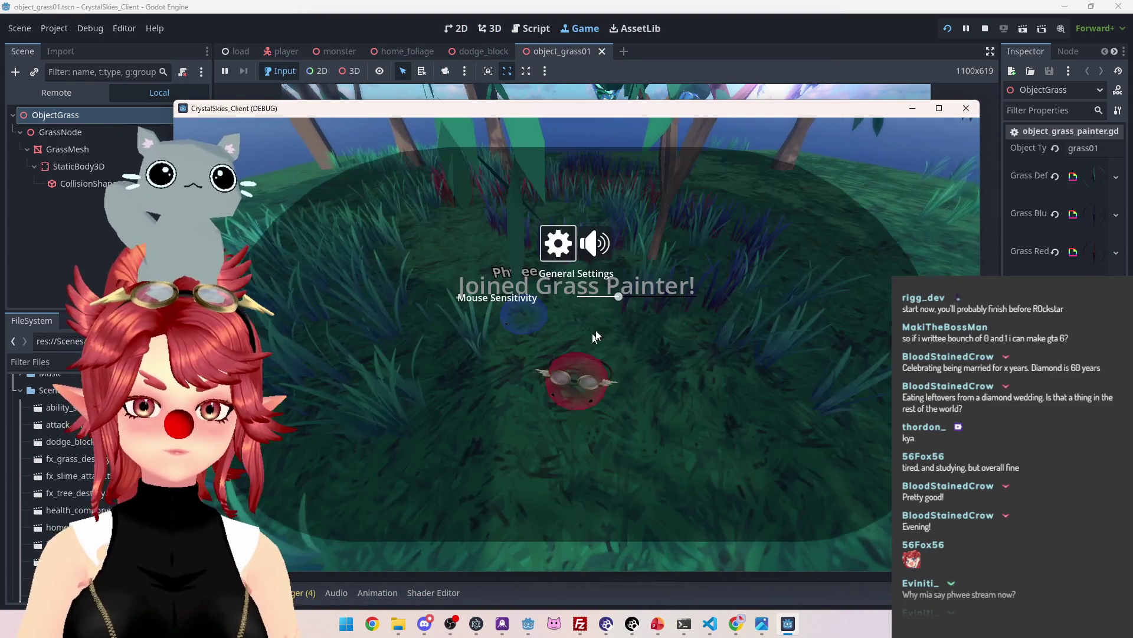
pyautogui.click(596, 243)
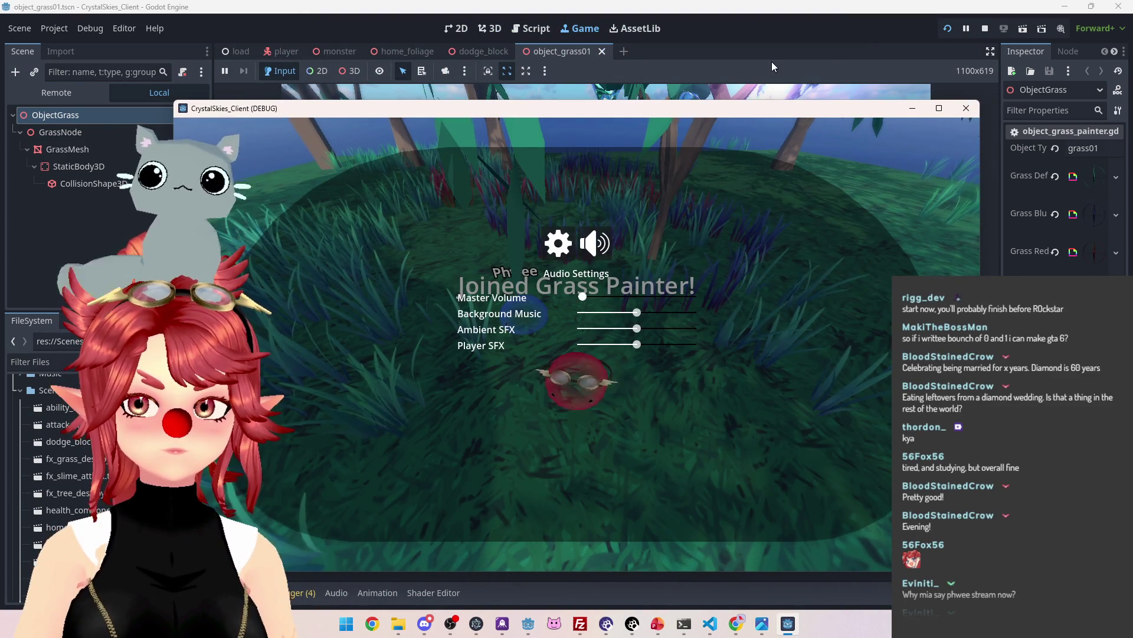
pyautogui.click(771, 61)
pyautogui.click(644, 174)
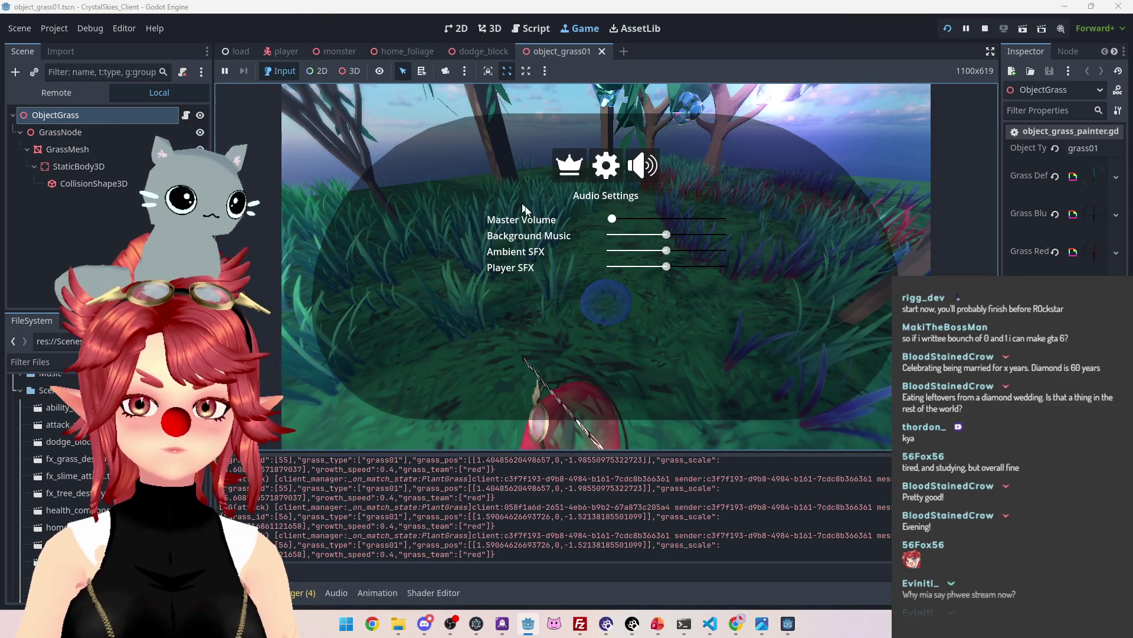
pyautogui.click(788, 623)
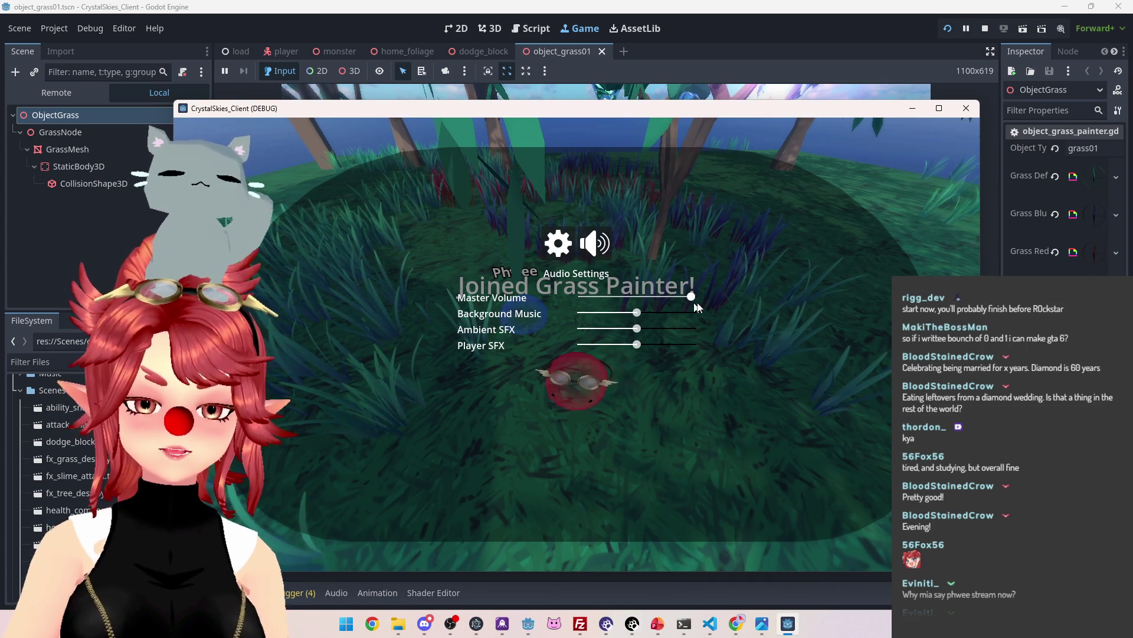
pyautogui.moveTo(675, 296); pyautogui.dragTo(645, 296)
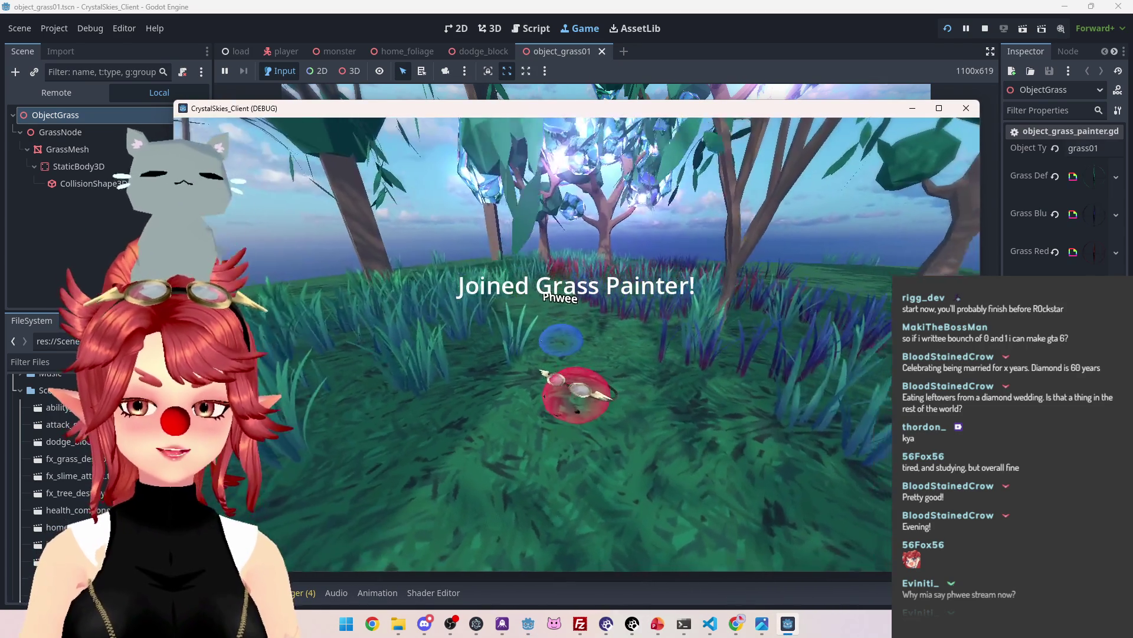
# - Play the Grass Painter match to its end, repositioning the floating client window
pyautogui.press('Escape')
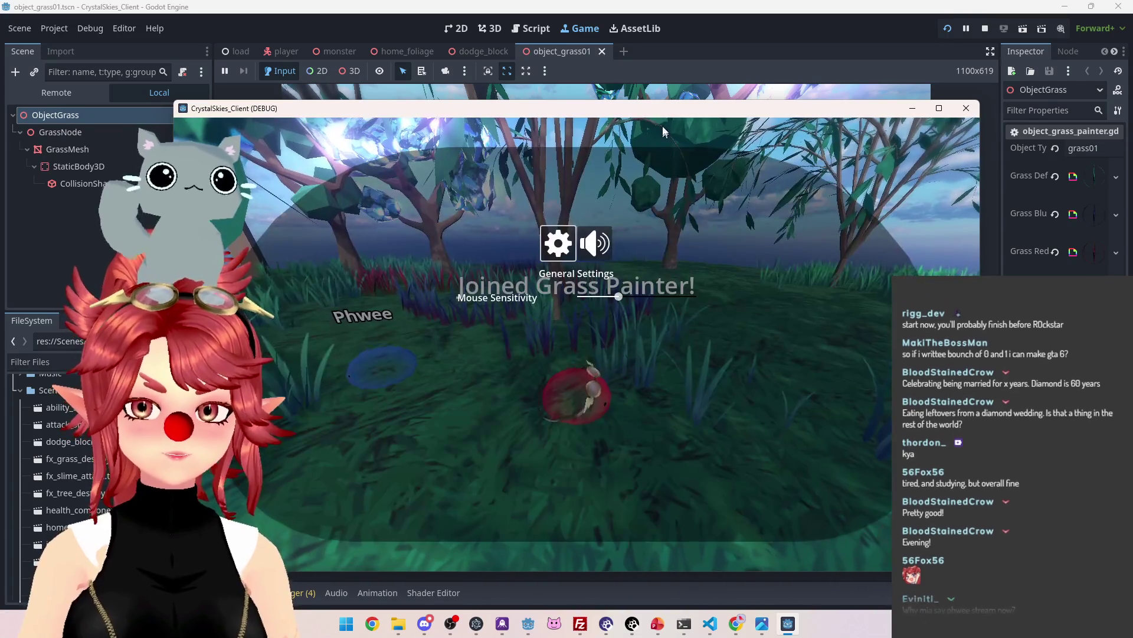
pyautogui.moveTo(659, 108)
pyautogui.mouseDown()
pyautogui.moveTo(689, 319)
pyautogui.moveTo(690, 281)
pyautogui.moveTo(693, 291)
pyautogui.mouseUp()
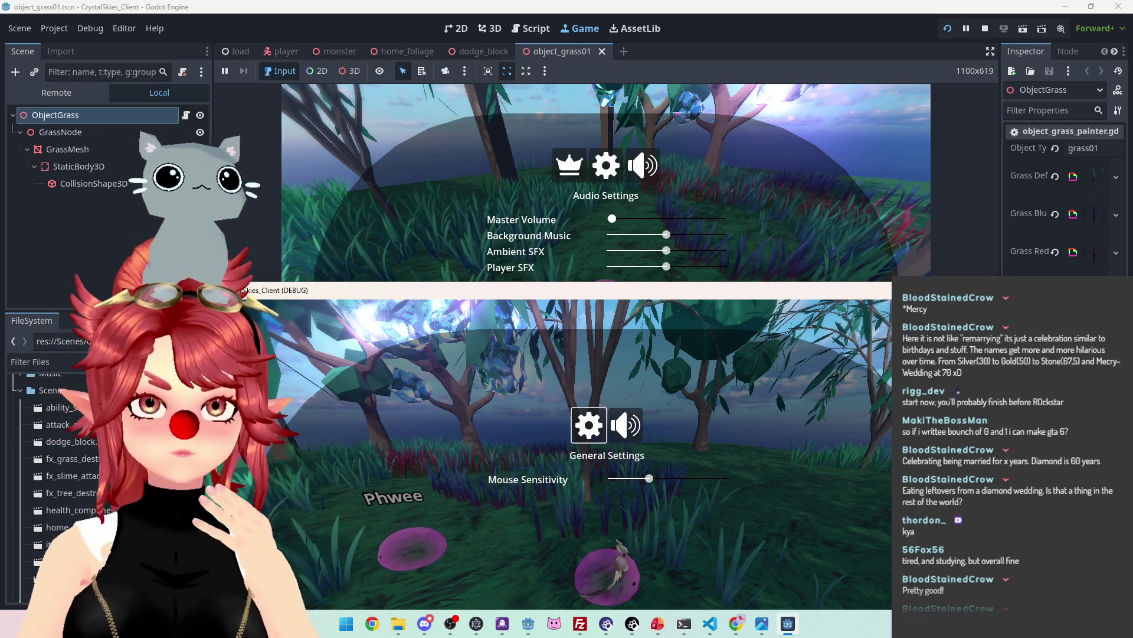
pyautogui.moveTo(791, 296); pyautogui.dragTo(763, 89)
pyautogui.press('Escape')
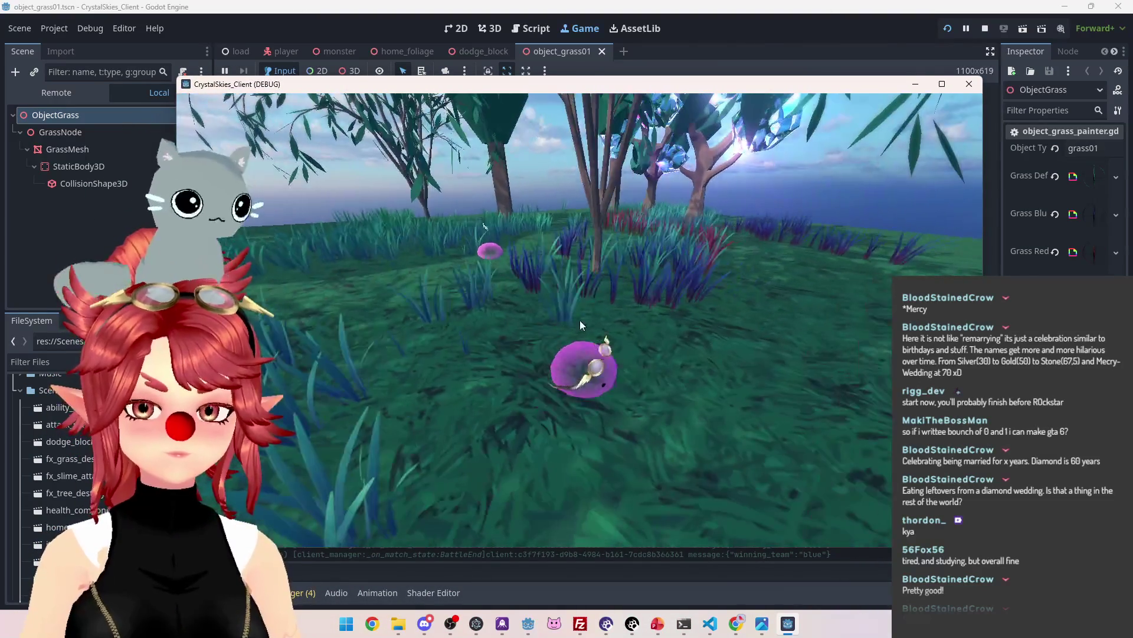
pyautogui.press('Escape')
pyautogui.press('Escape')
pyautogui.press('Escape')
pyautogui.click(773, 39)
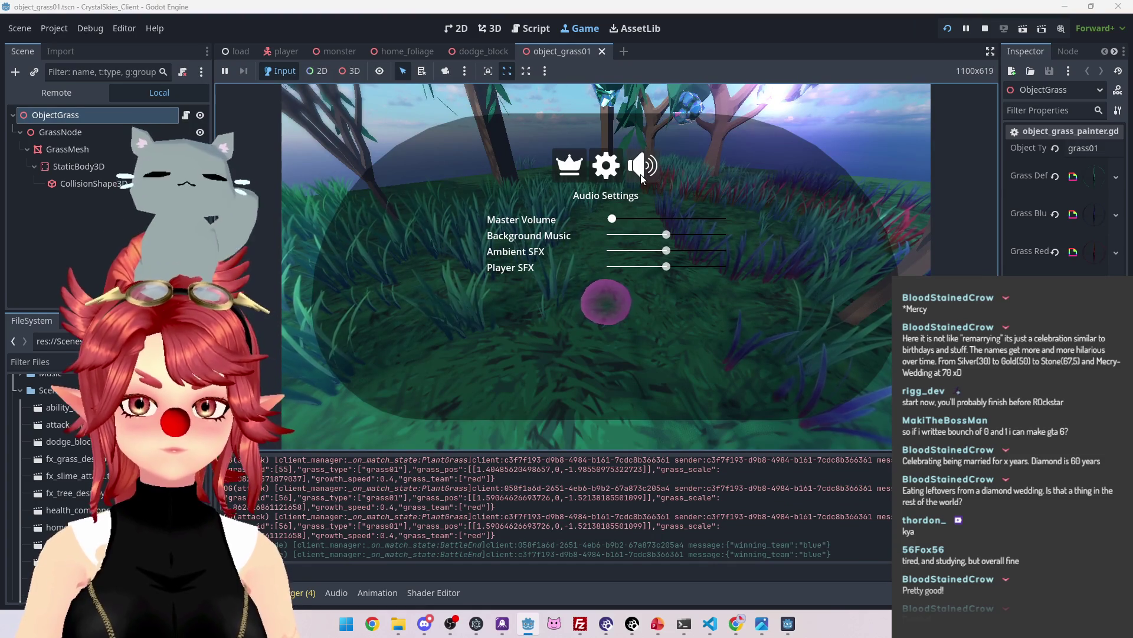
pyautogui.click(655, 625)
pyautogui.scroll(1, 622, 275)
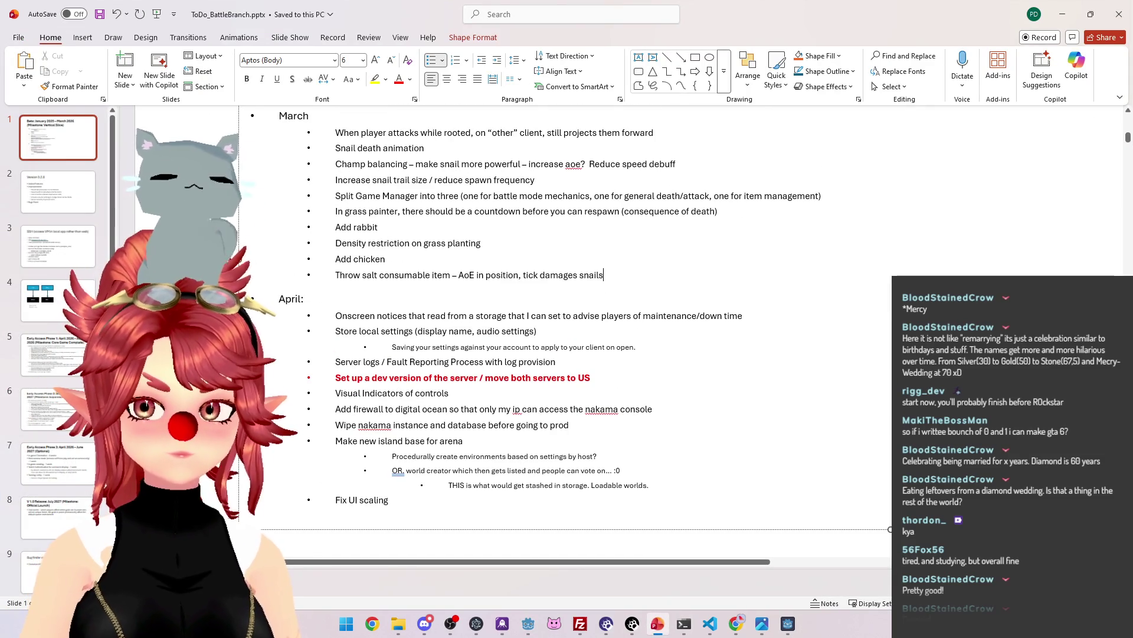
# - Add a bullet after 'Tree item drops': 'Joinng mid-battle, lobby music plays instead of battle music'
pyautogui.scroll(2, 590, 319)
pyautogui.press('Return')
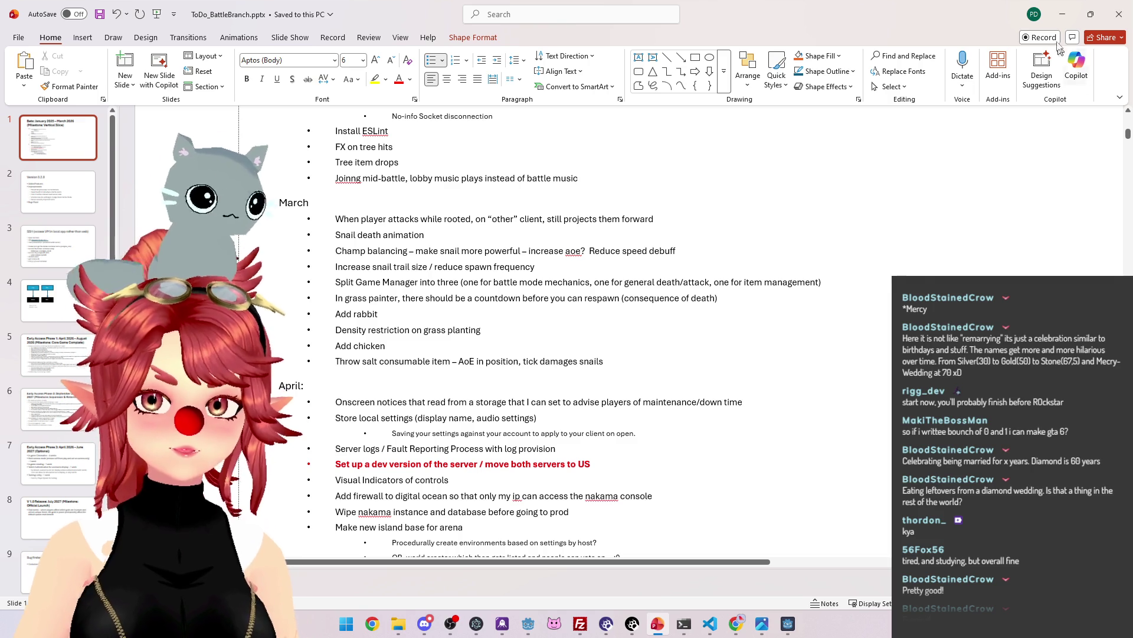
pyautogui.click(1062, 14)
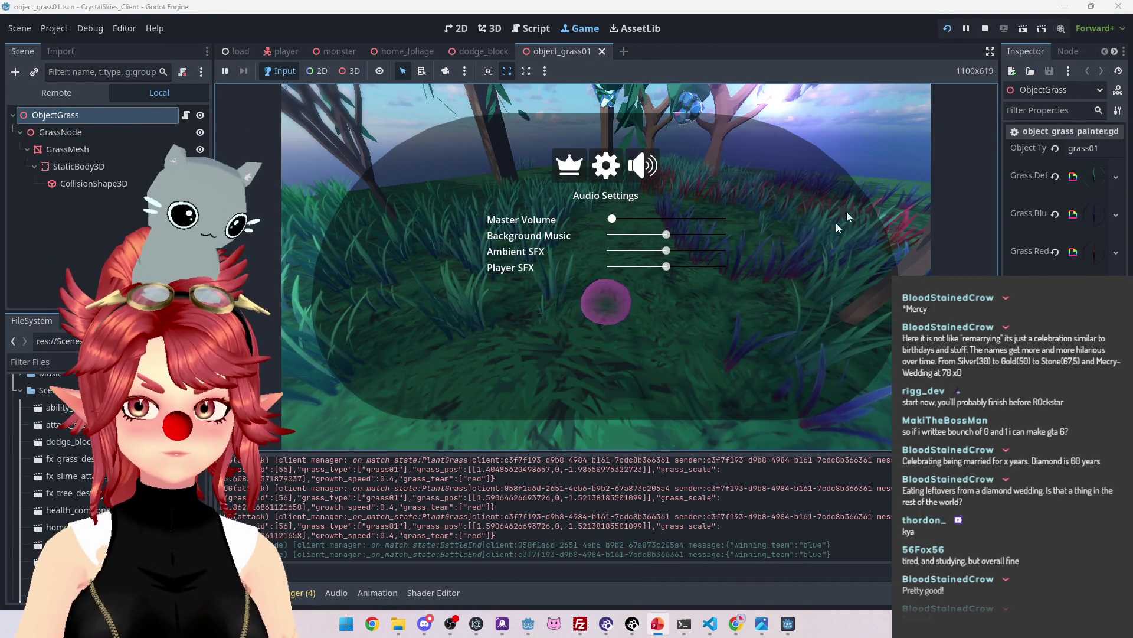
# - Leave audio settings and start a Battle Royale match from Host Settings
pyautogui.press('Escape')
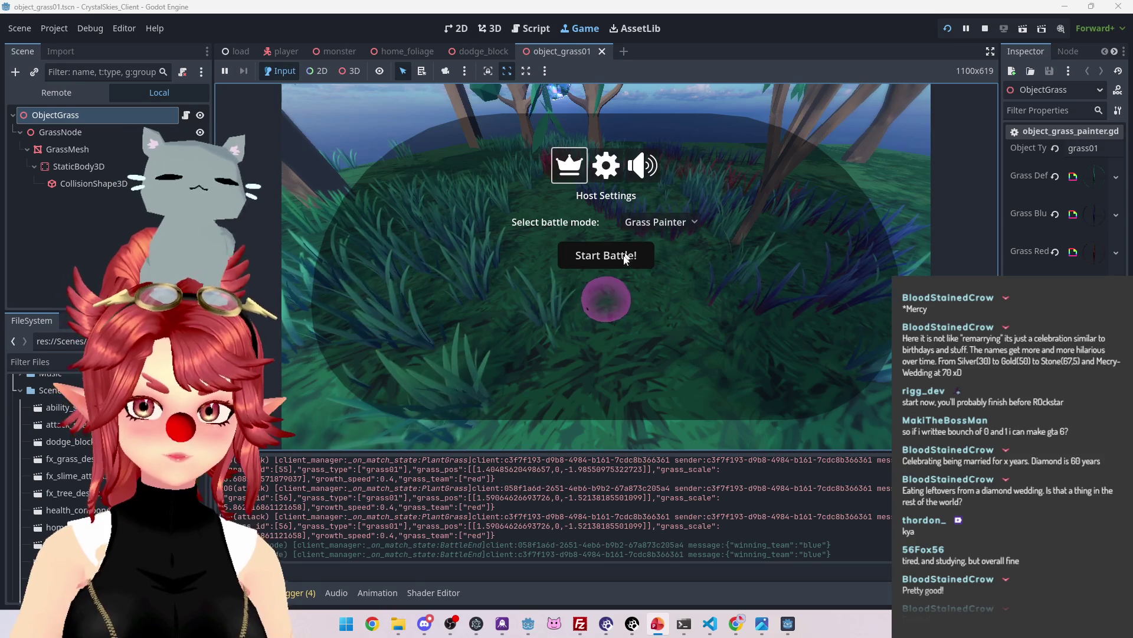
pyautogui.click(646, 222)
pyautogui.click(674, 242)
pyautogui.click(606, 255)
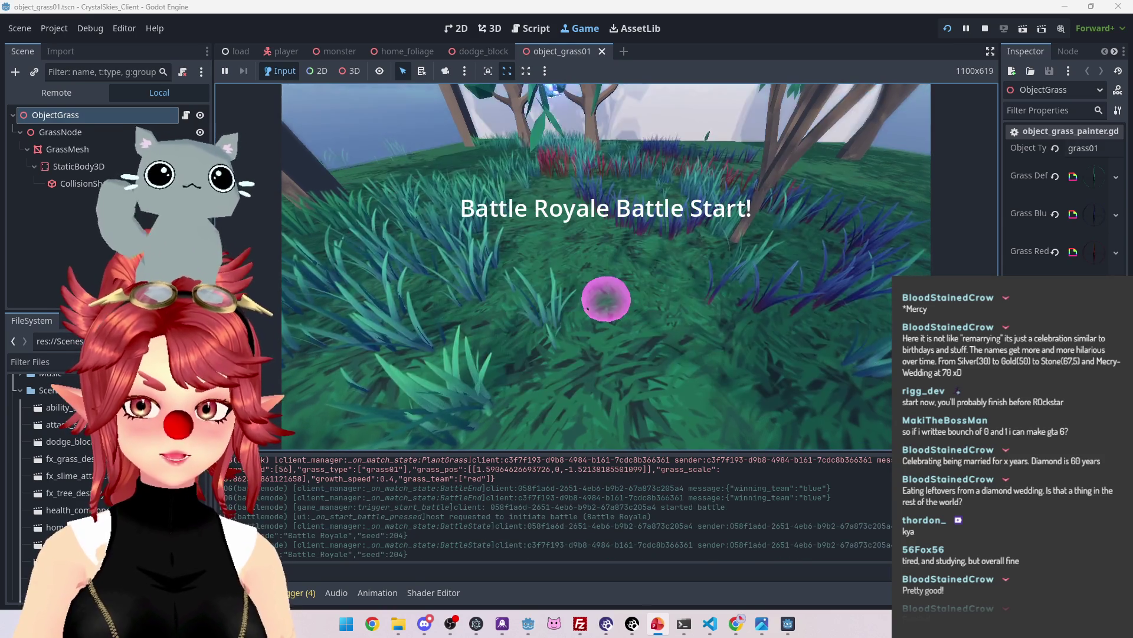
# - Charge and fire two attacks at the other player's slime
pyautogui.click(607, 298)
pyautogui.moveTo(610, 198)
pyautogui.mouseDown()
pyautogui.moveTo(767, 263)
pyautogui.moveTo(610, 197)
pyautogui.moveTo(606, 223)
pyautogui.mouseUp()
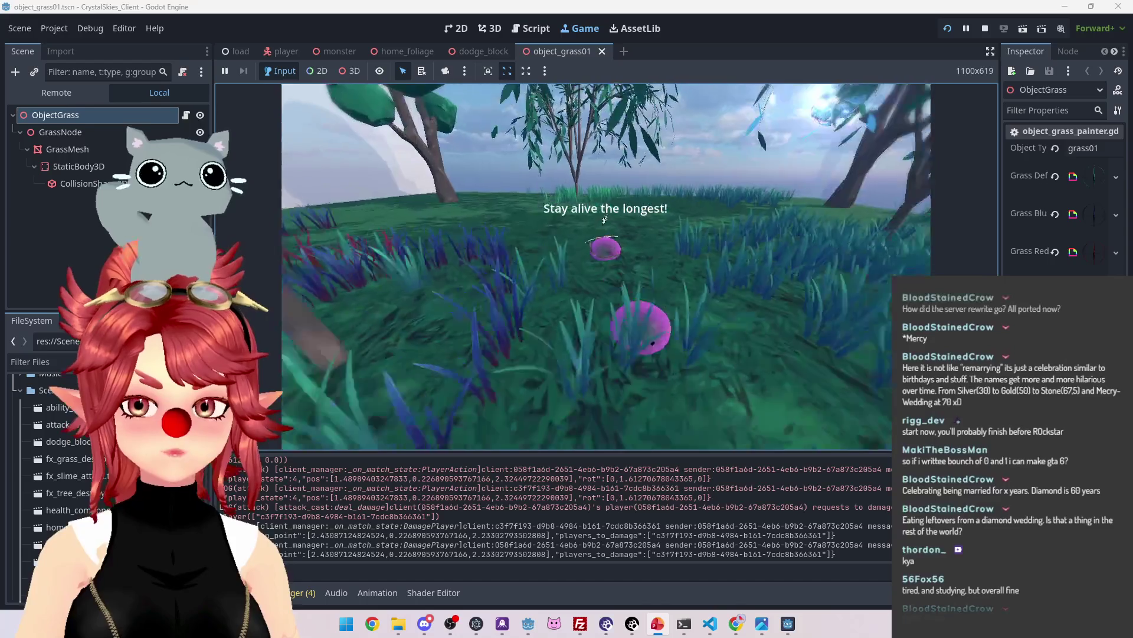
pyautogui.click(606, 222)
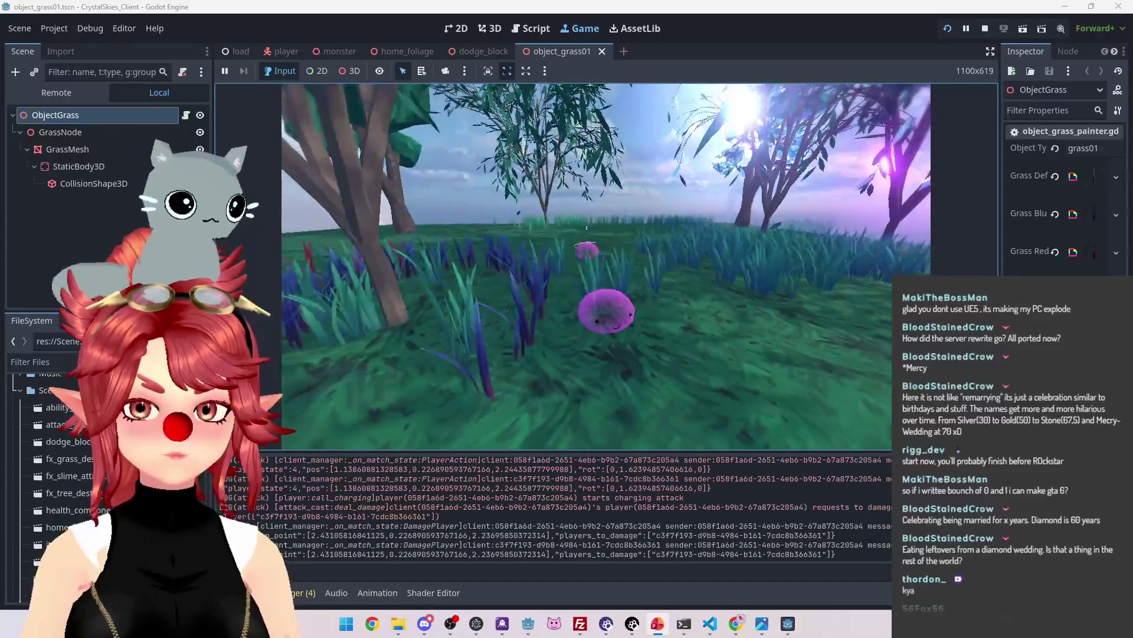
pyautogui.moveTo(590, 228); pyautogui.dragTo(623, 223)
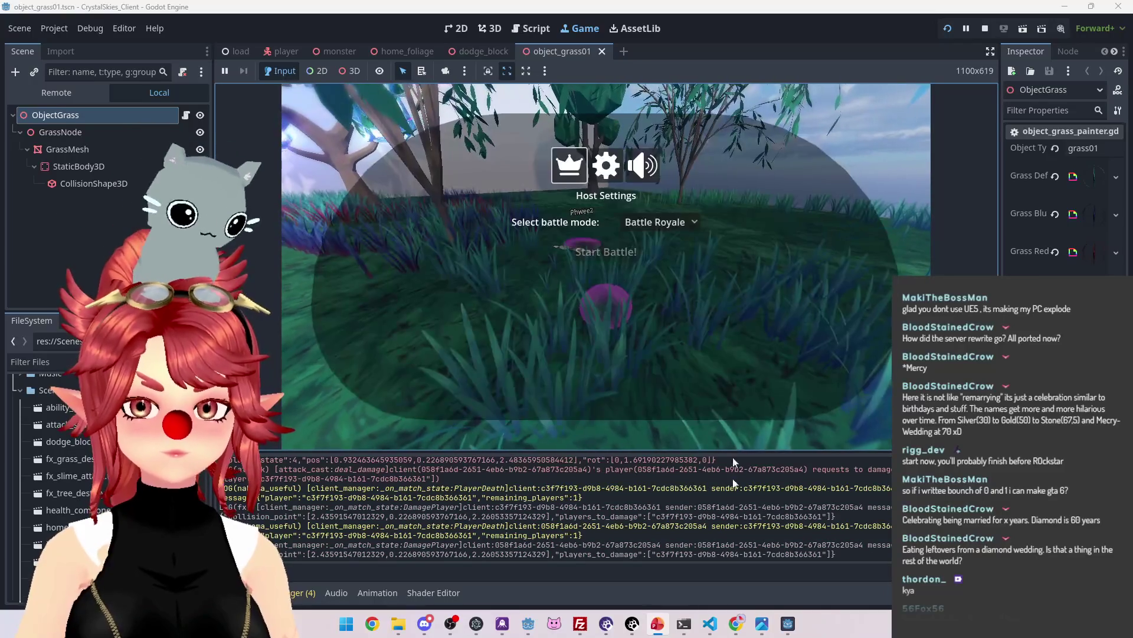
# - On the other client, send the dead player to the viewer area
pyautogui.moveTo(794, 627)
pyautogui.click(790, 570)
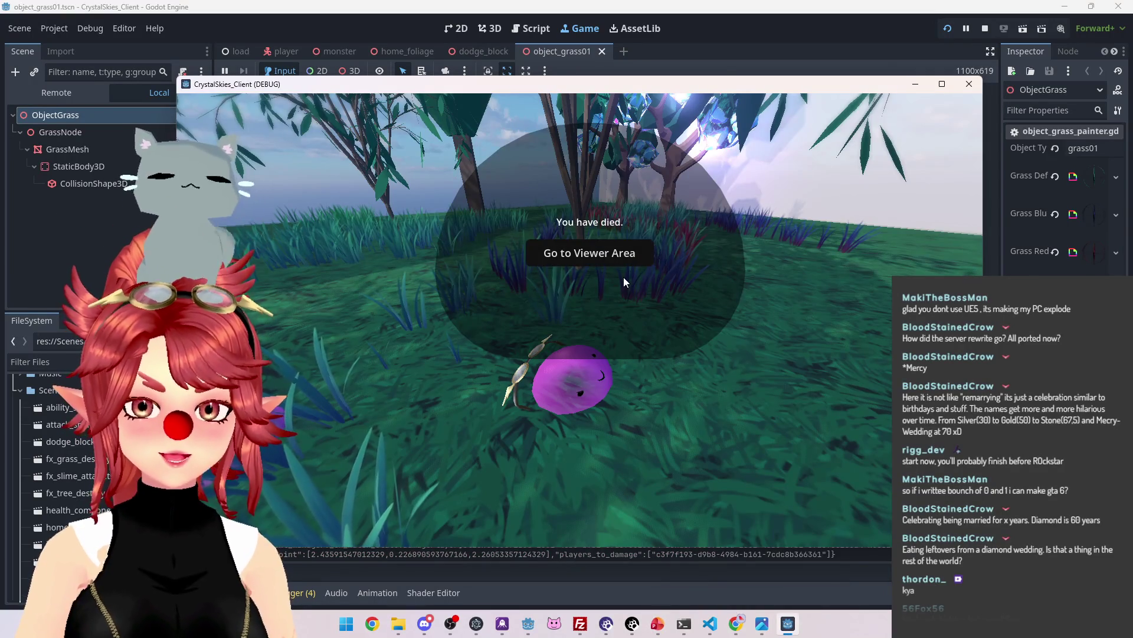
pyautogui.click(632, 260)
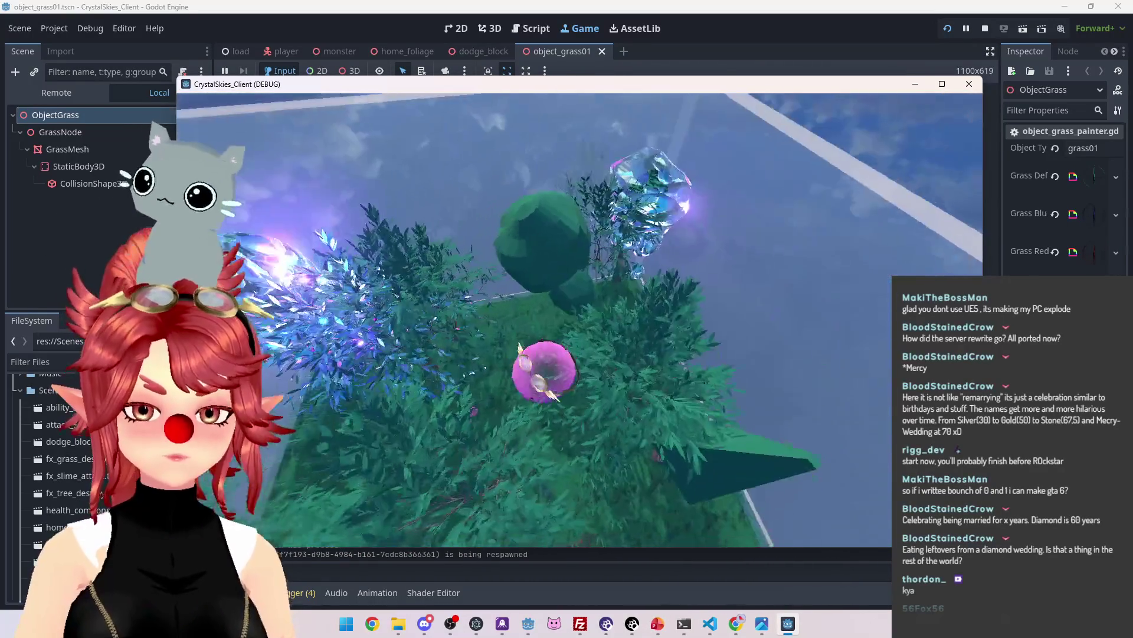
# - Stop the running Godot game and return to the ToDo_BattleBranch slides
pyautogui.press('Escape')
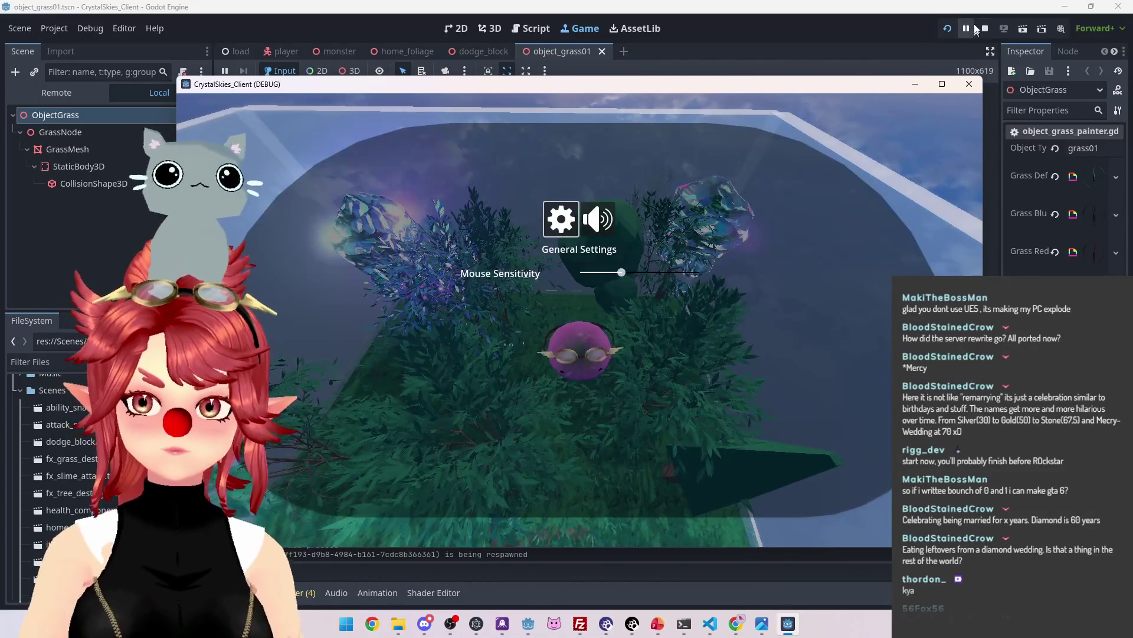
pyautogui.click(984, 28)
pyautogui.hotkey('alt', 'Tab')
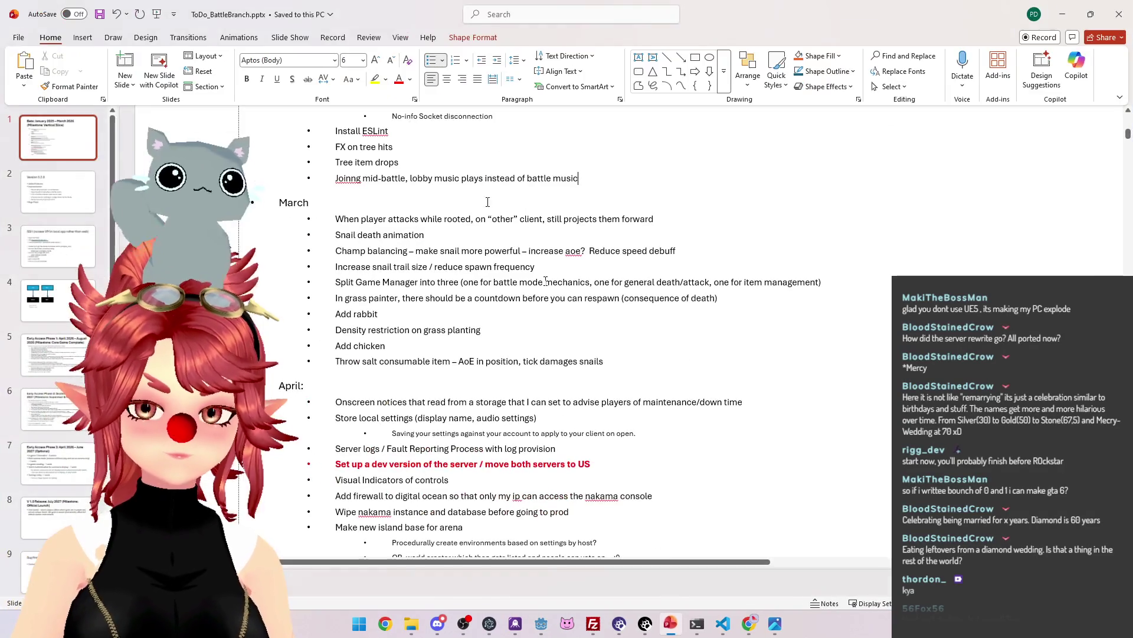
pyautogui.scroll(2, 567, 330)
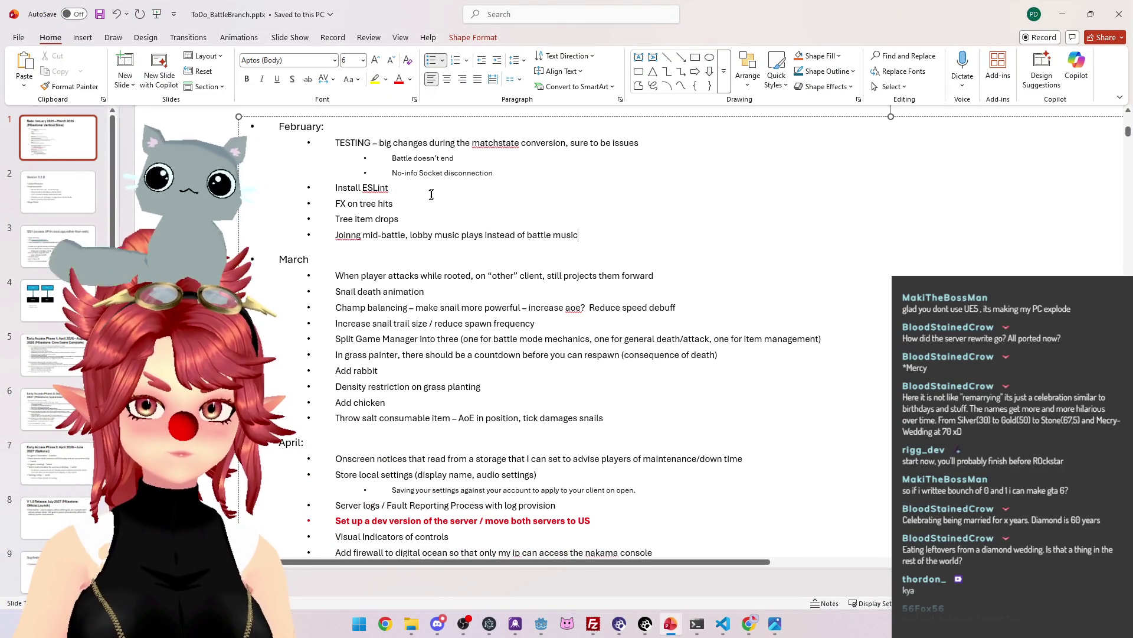
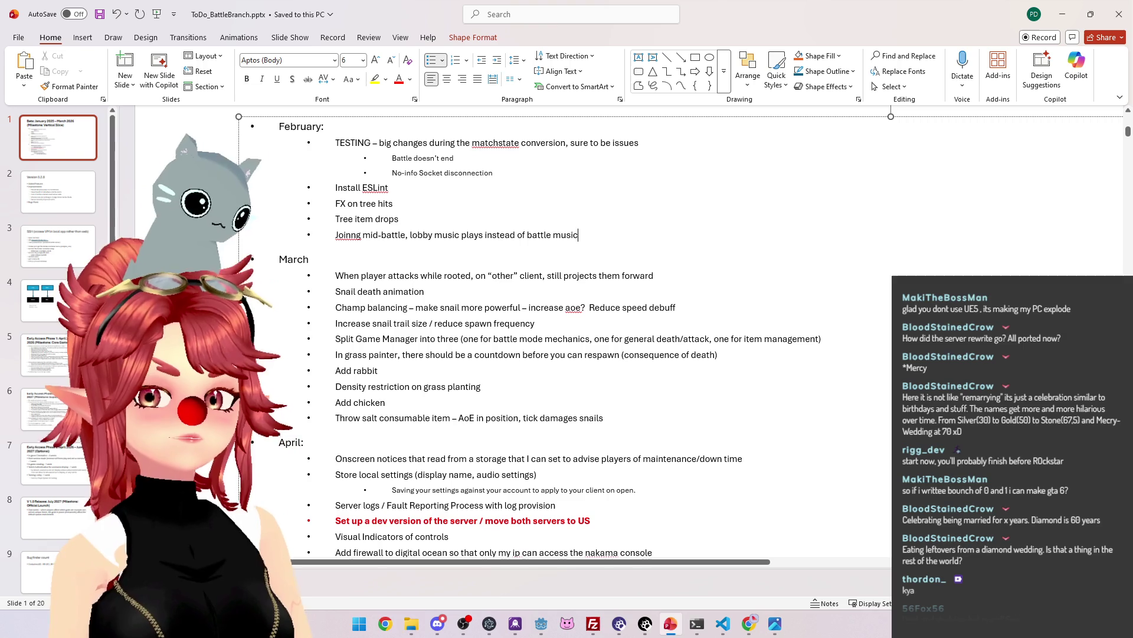
# - Return from the to-do list to the Godot editor and save the grass scene
pyautogui.hotkey('alt', 'Tab')
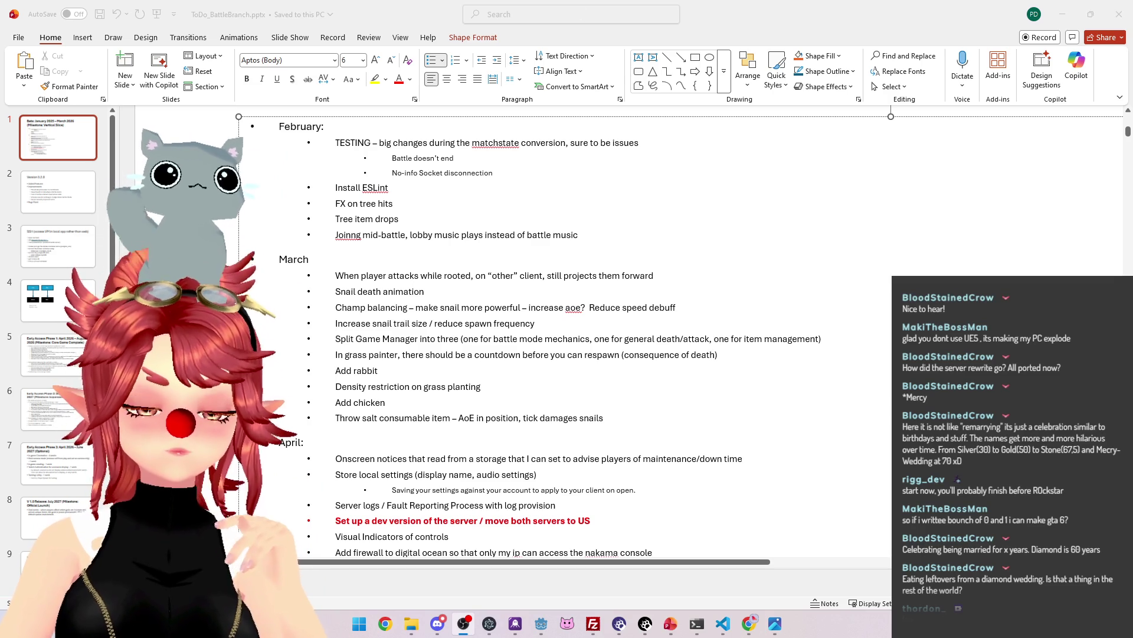
pyautogui.click(645, 219)
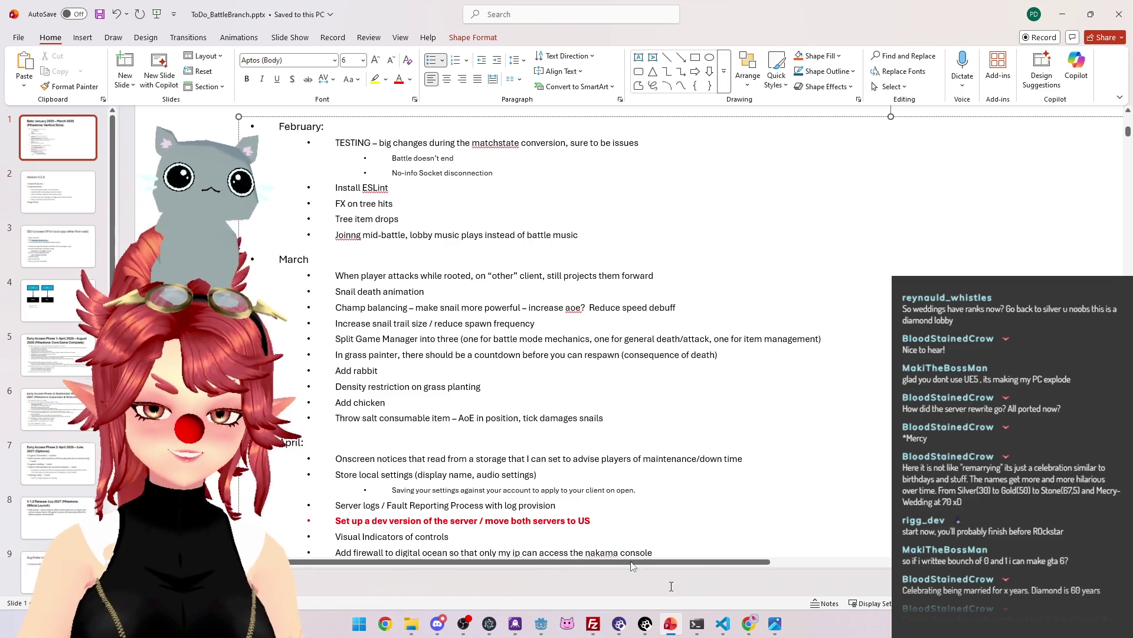
pyautogui.click(541, 626)
pyautogui.click(647, 218)
pyautogui.hotkey('ctrl', 's')
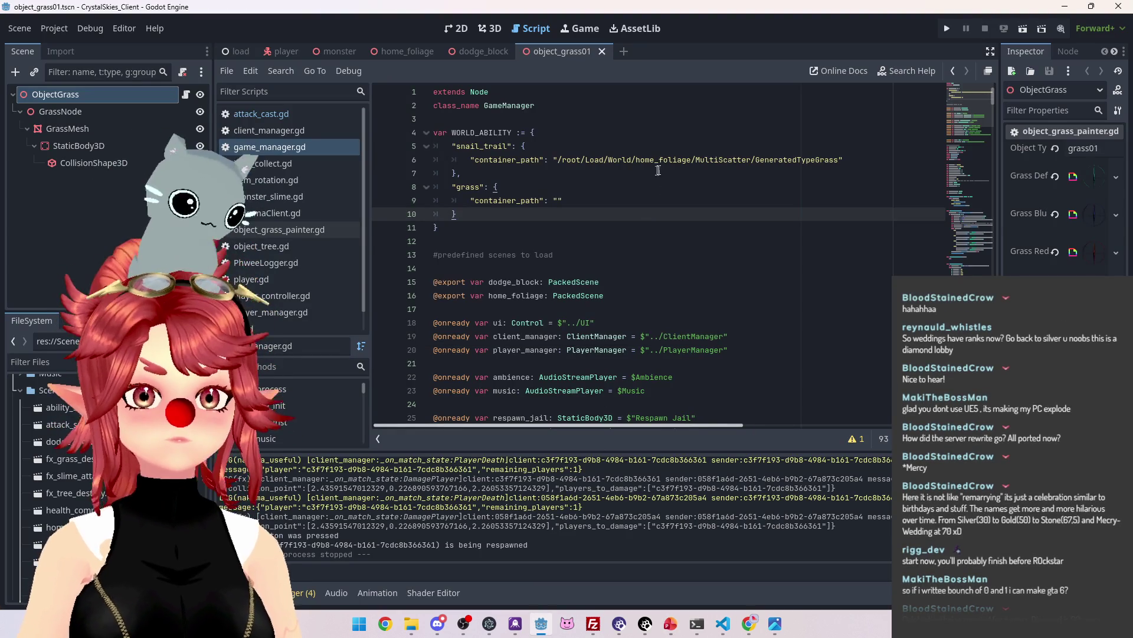
# - Read the GameManager script from the predefined scenes comment on line 13, then switch to the lobby handler code
pyautogui.scroll(-1, 667, 169)
pyautogui.scroll(1, 666, 169)
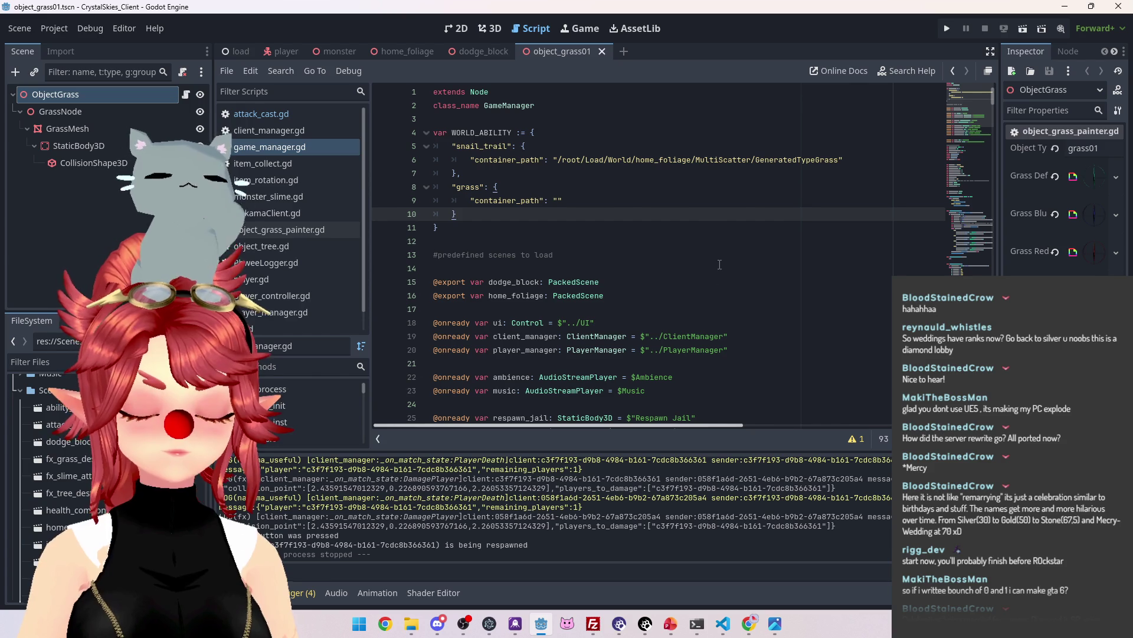
pyautogui.moveTo(724, 625)
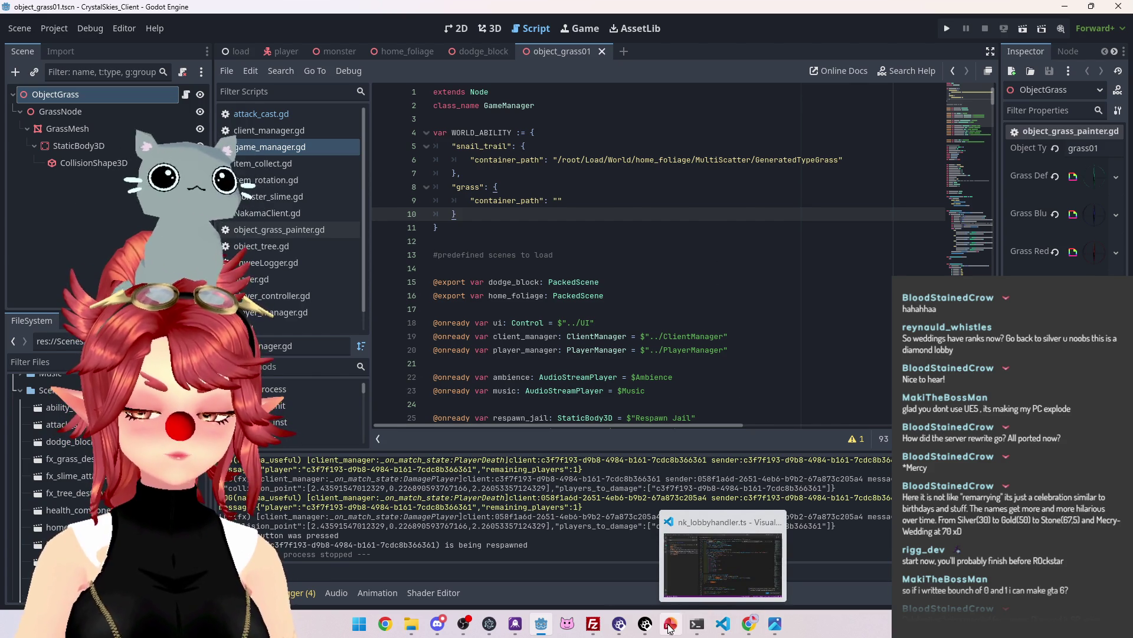
pyautogui.moveTo(670, 628)
pyautogui.click(601, 254)
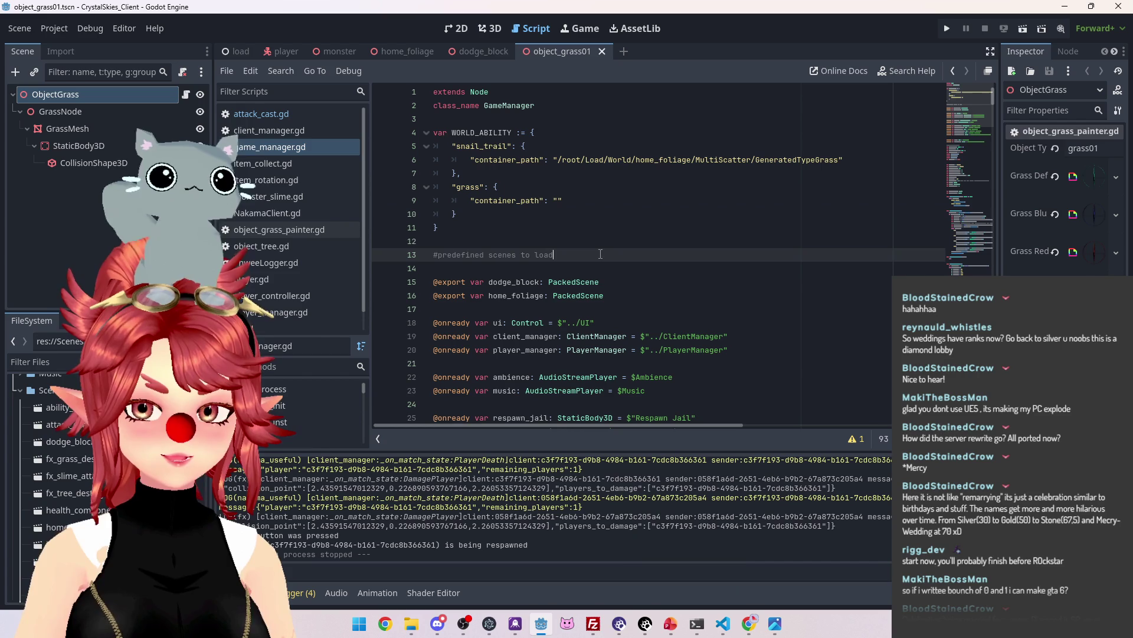
pyautogui.scroll(-4, 600, 253)
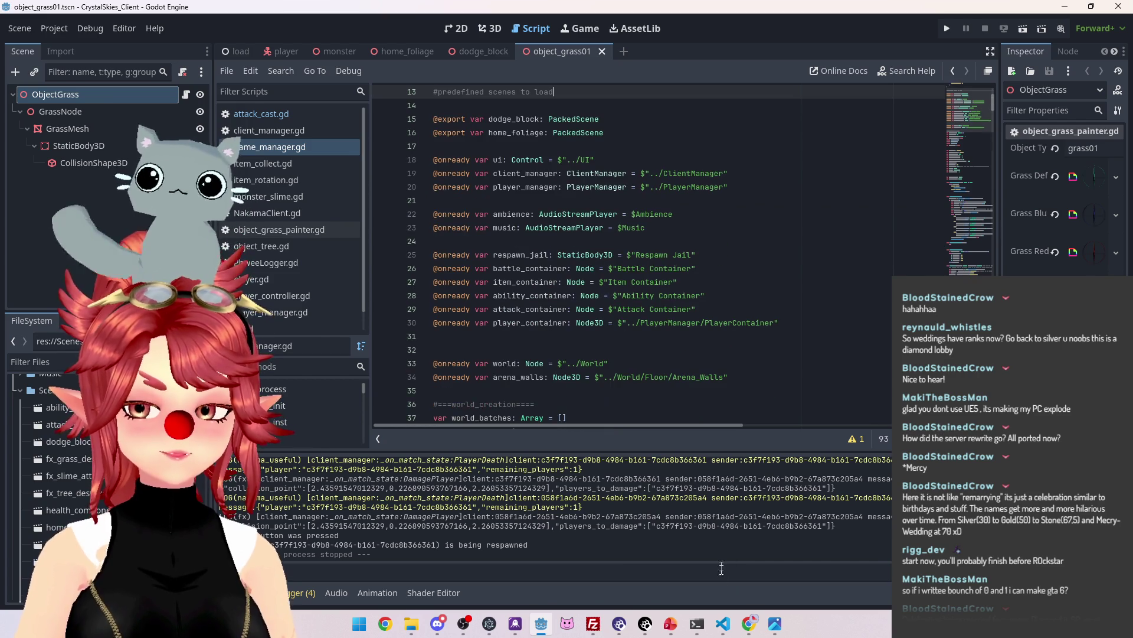
pyautogui.click(723, 624)
# - Scroll through nk_lobbyhandler.ts to the battle-end switch in matchLoop
pyautogui.scroll(15, 590, 325)
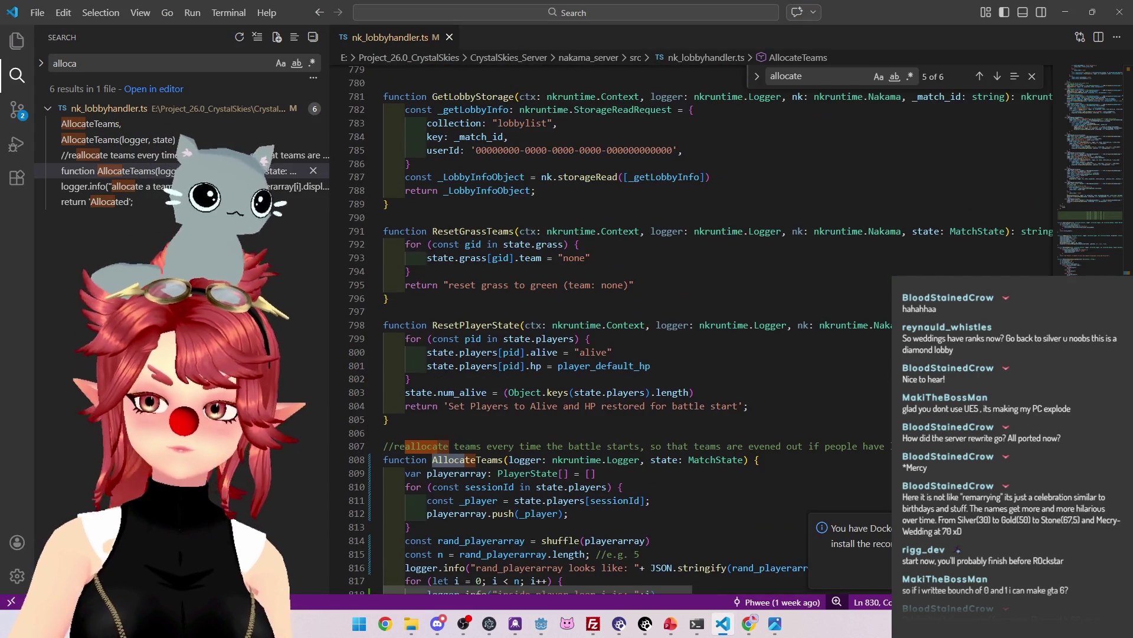
pyautogui.scroll(20, 1126, 195)
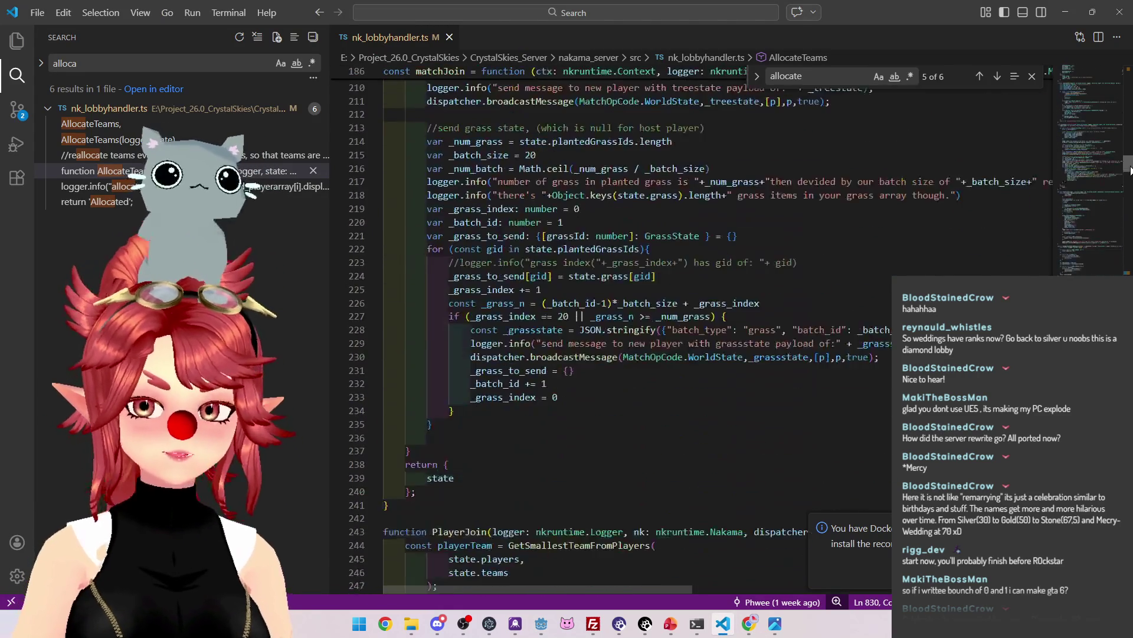
pyautogui.scroll(-20, 1126, 195)
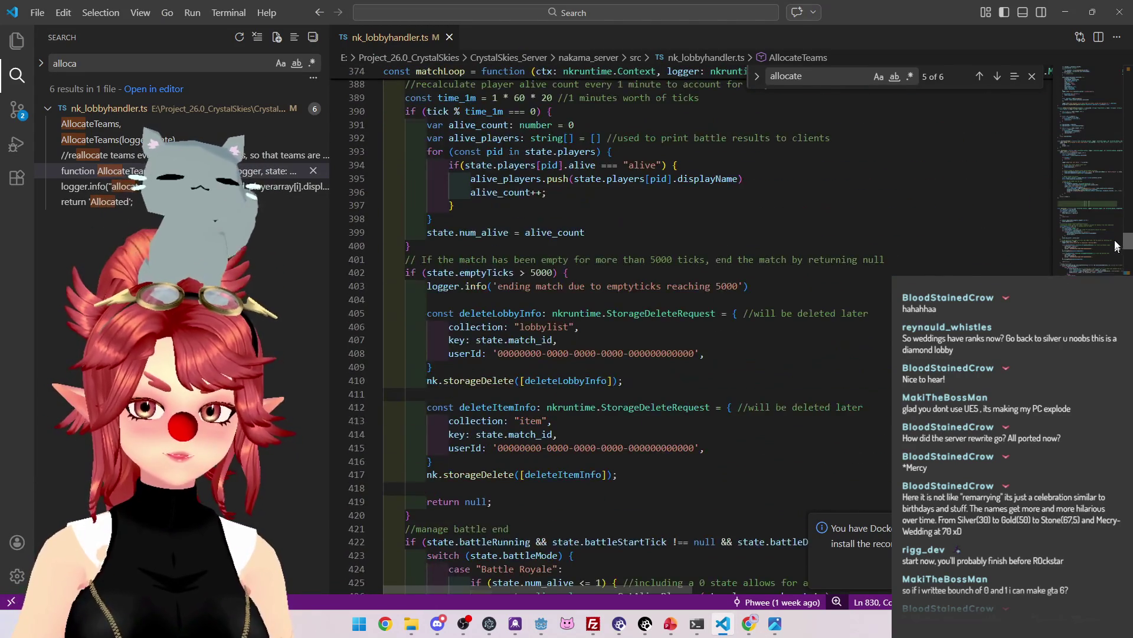
pyautogui.scroll(5, 1119, 248)
pyautogui.scroll(-20, 1118, 255)
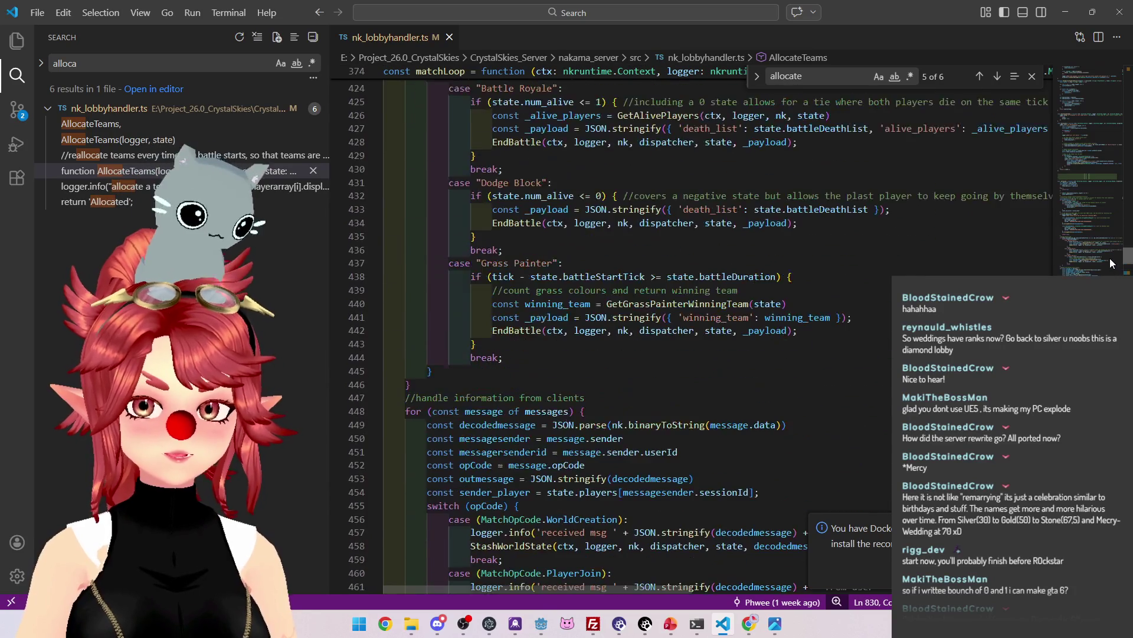
pyautogui.scroll(-9, 1113, 264)
pyautogui.moveTo(1114, 272); pyautogui.dragTo(1120, 232)
pyautogui.scroll(-20, 1120, 232)
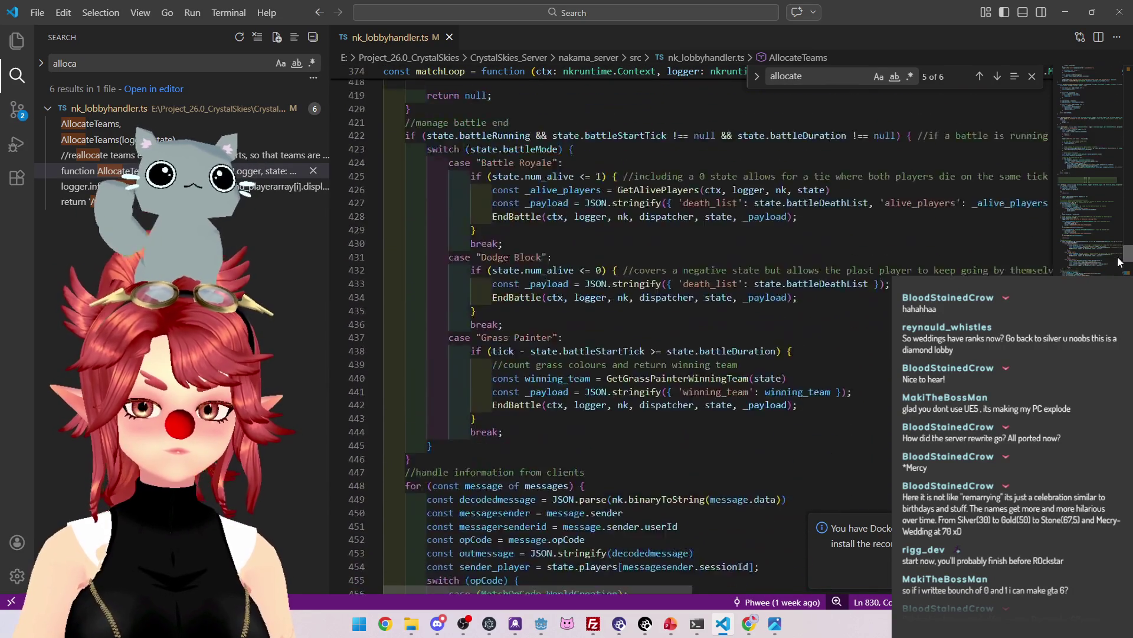
pyautogui.scroll(-7, 1120, 232)
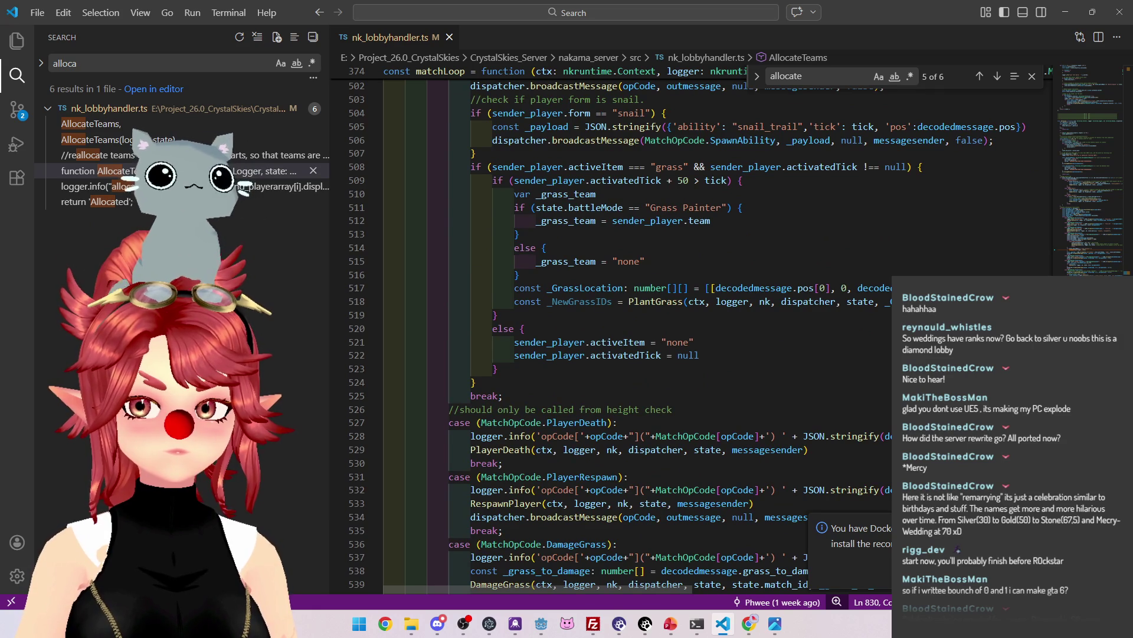
pyautogui.scroll(4, 691, 331)
pyautogui.scroll(20, 666, 320)
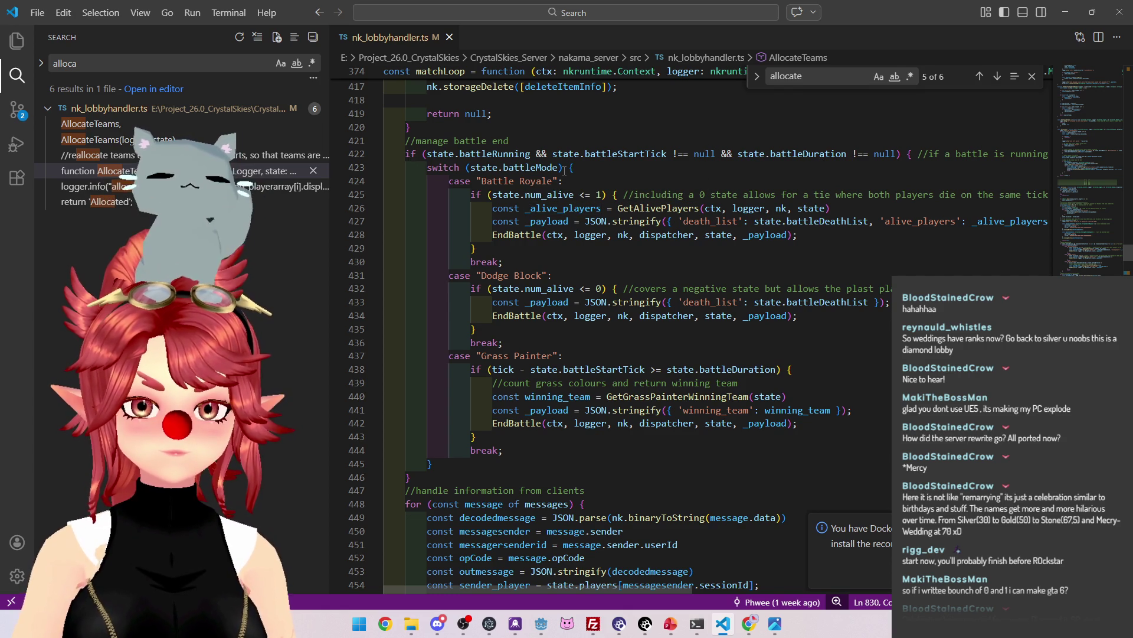
pyautogui.scroll(-1, 567, 160)
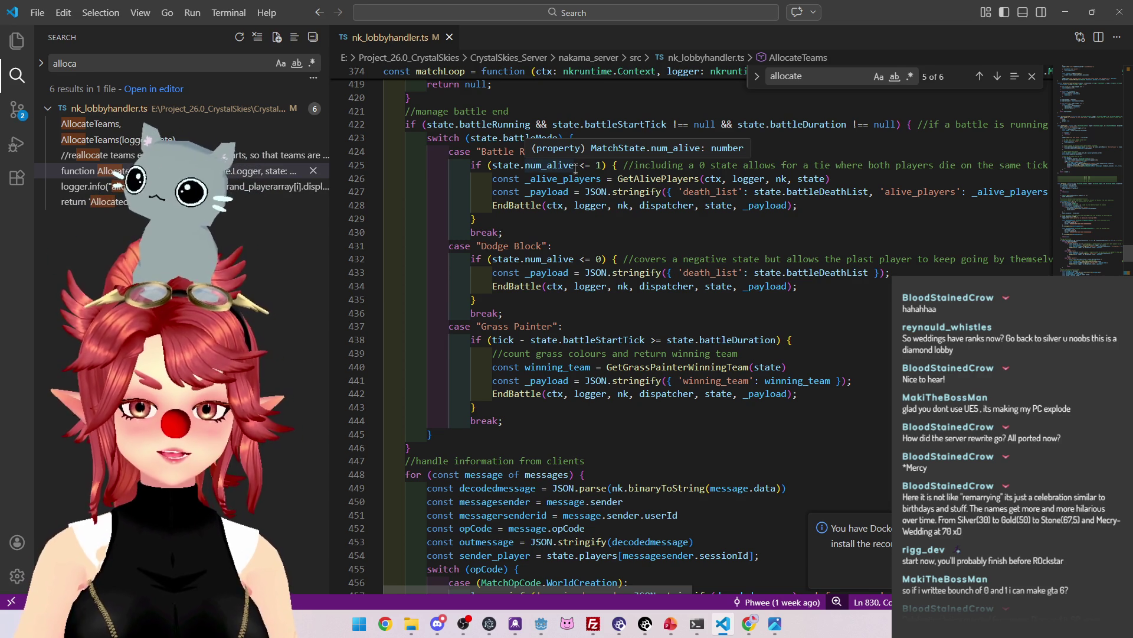
# - Select state.num_alive, search every use of it with Ctrl+Shift+F, and return to Godot
pyautogui.click(554, 164)
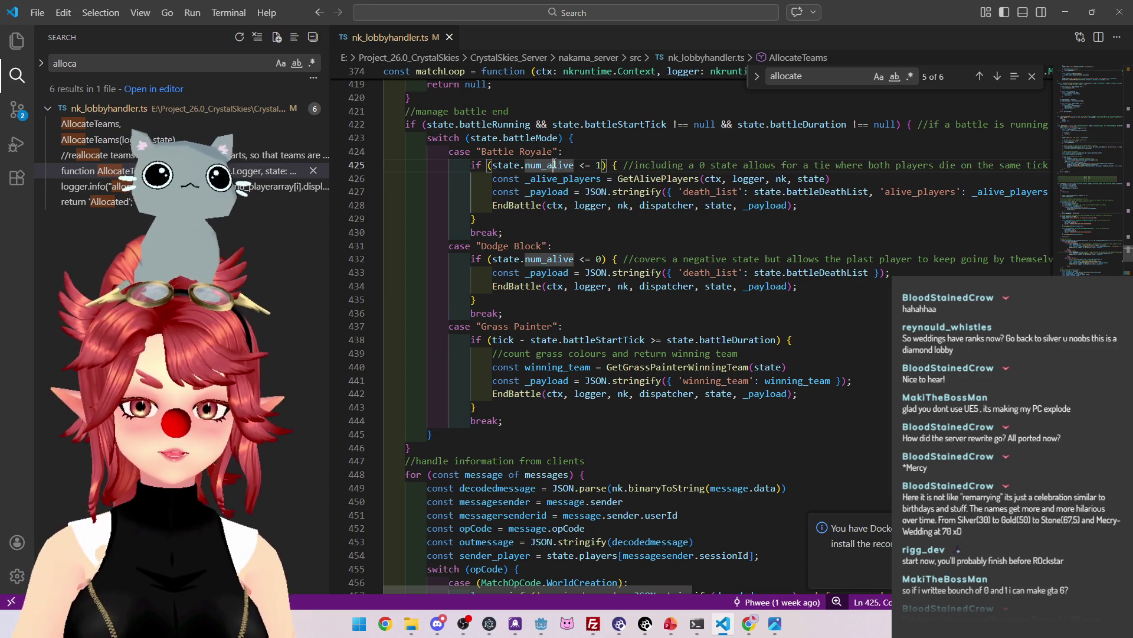
pyautogui.click(542, 624)
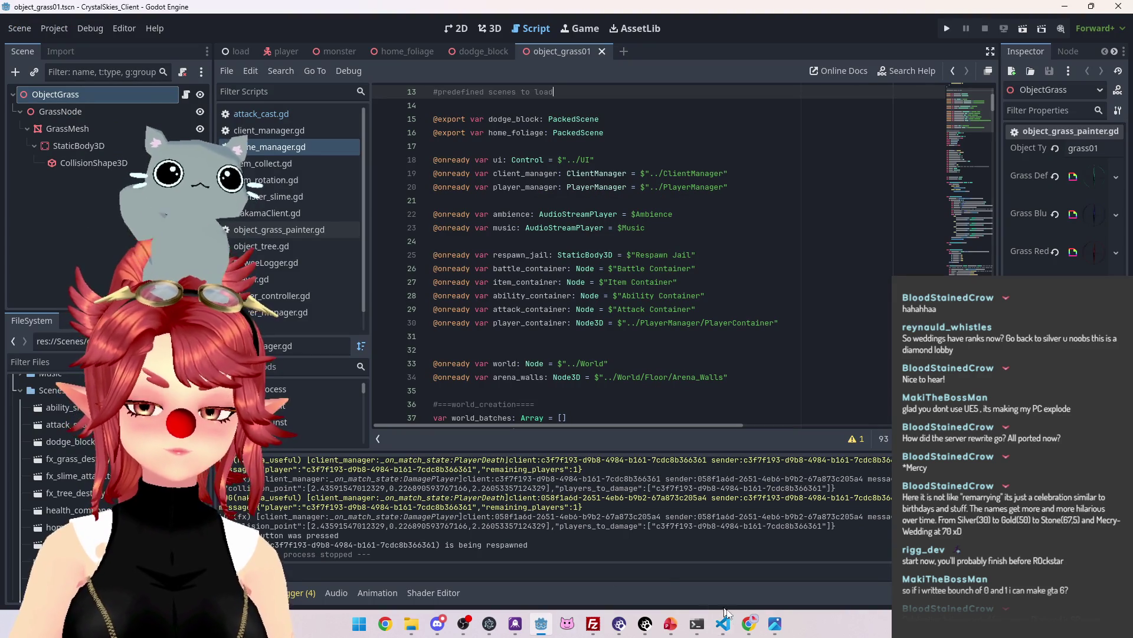
pyautogui.click(729, 628)
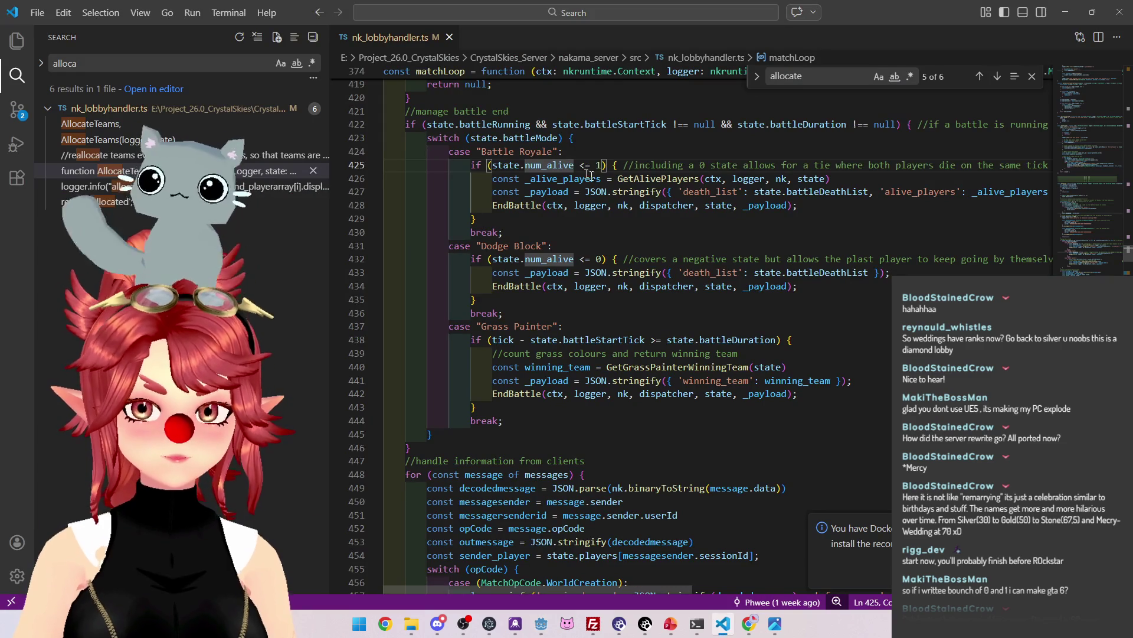
pyautogui.click(679, 168)
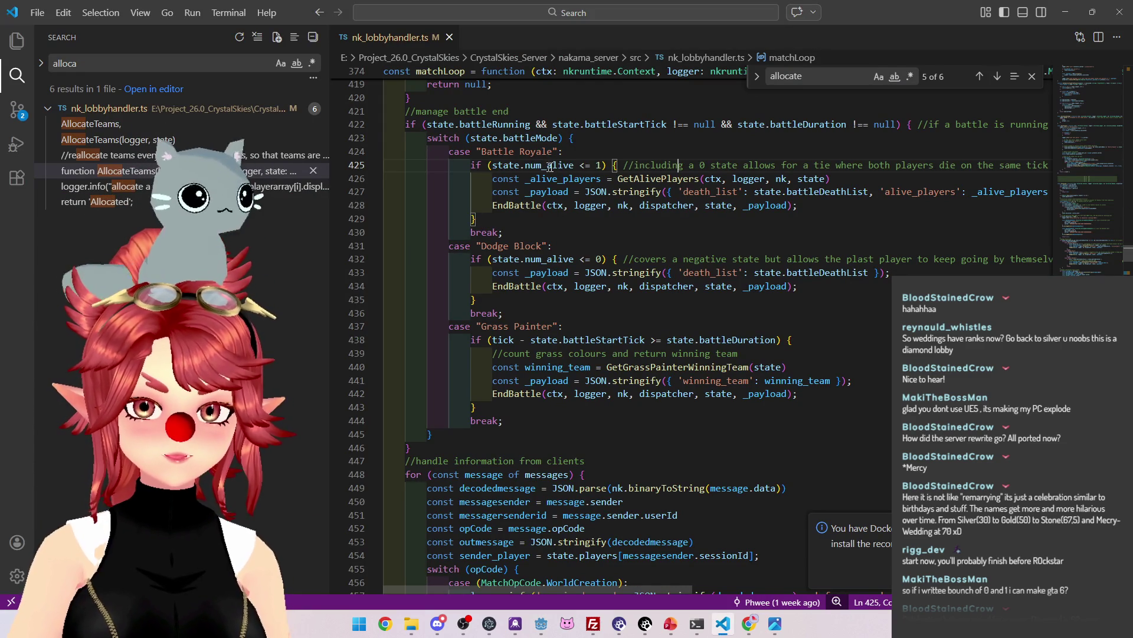
pyautogui.moveTo(493, 166); pyautogui.dragTo(574, 166)
pyautogui.hotkey('ctrl', 'shift', 'f')
pyautogui.scroll(1, 599, 320)
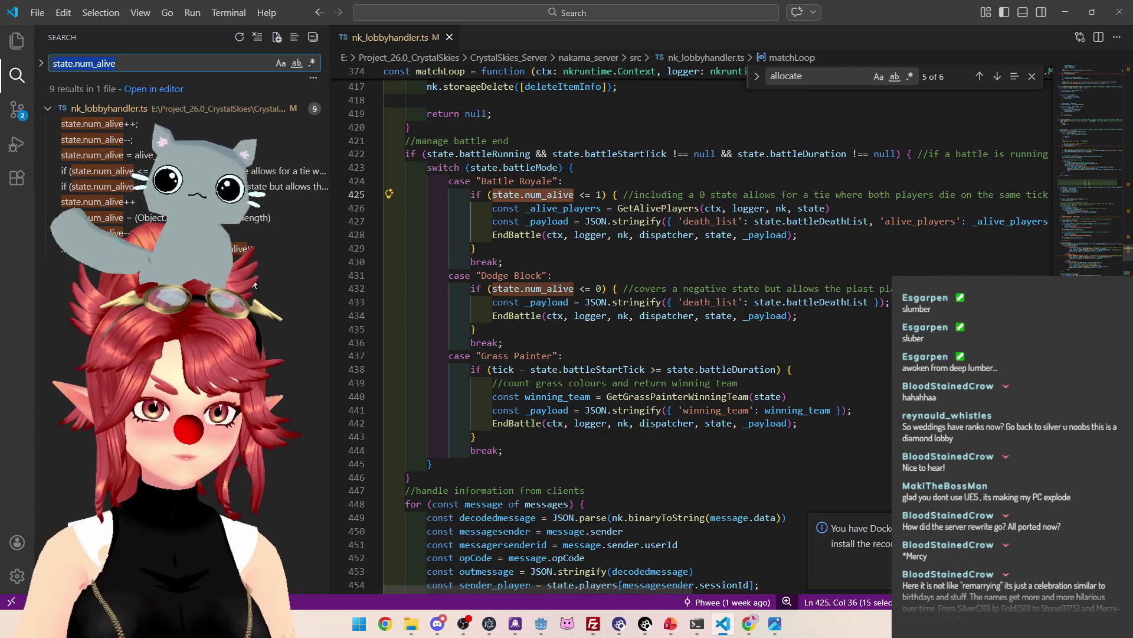
pyautogui.click(542, 623)
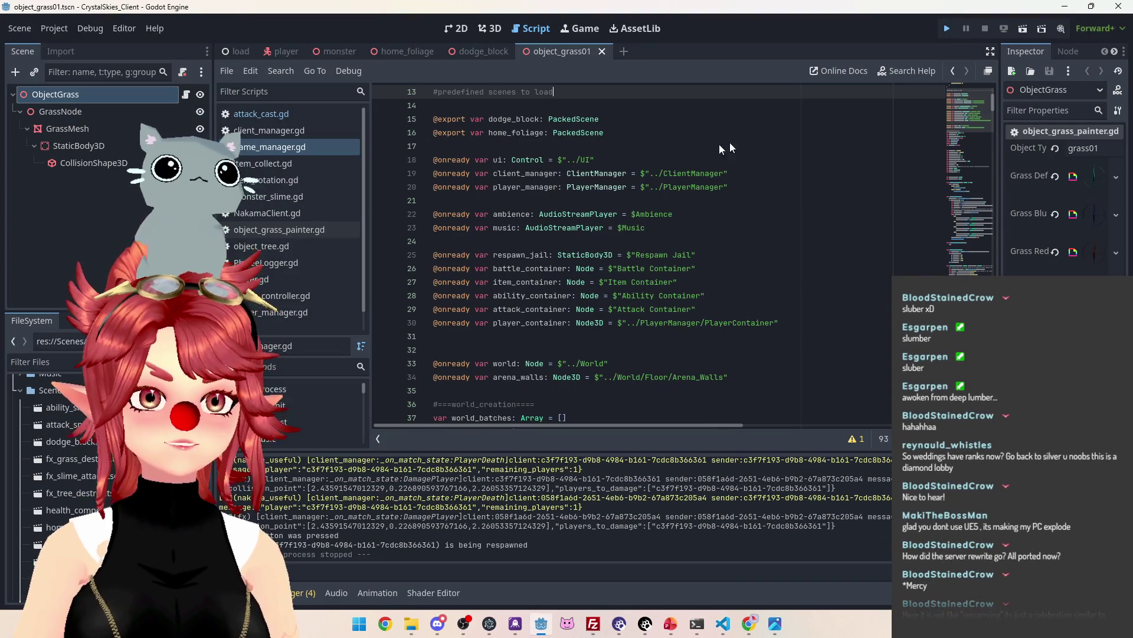
# - Run the game, host lobby asdd in one client, and join it from the second
pyautogui.press('F5')
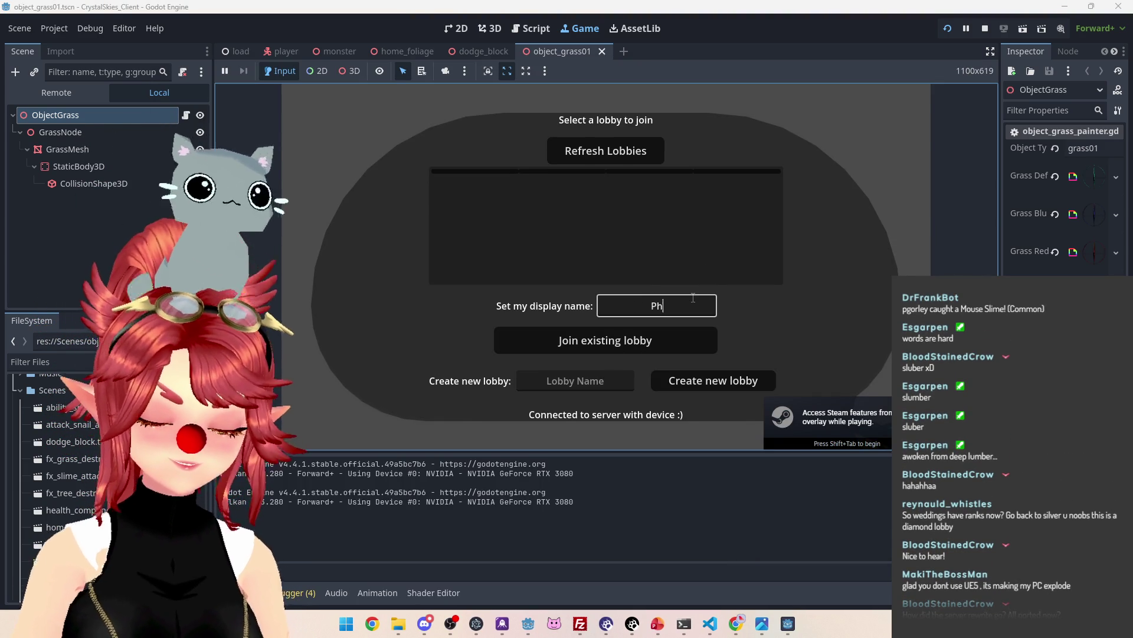
pyautogui.click(602, 376)
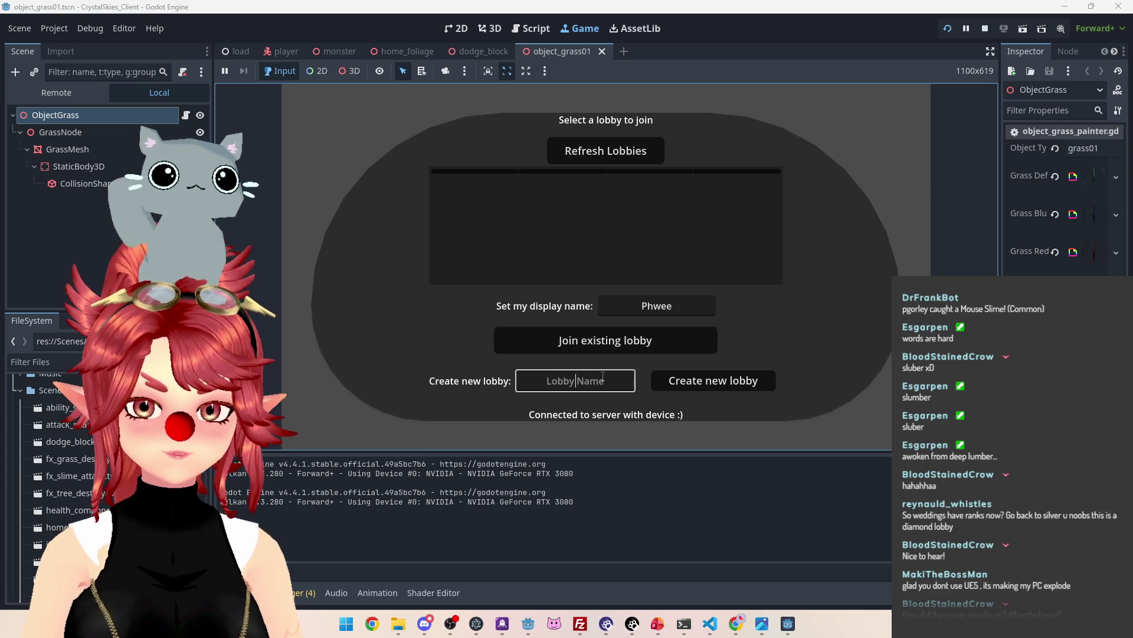
pyautogui.click(729, 386)
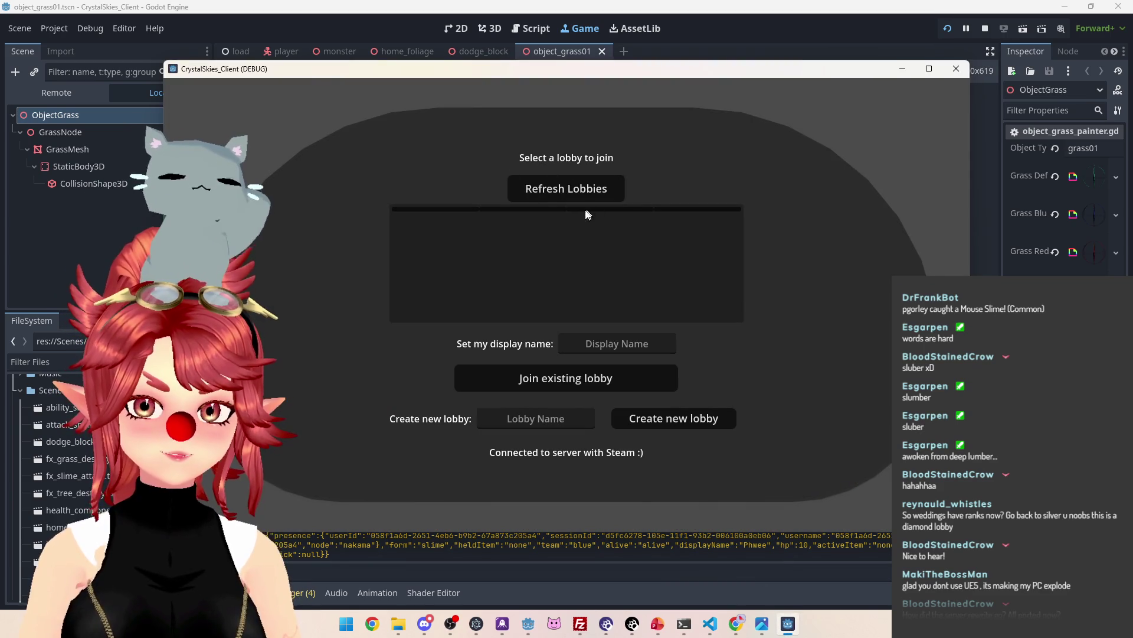
pyautogui.click(576, 236)
pyautogui.click(621, 345)
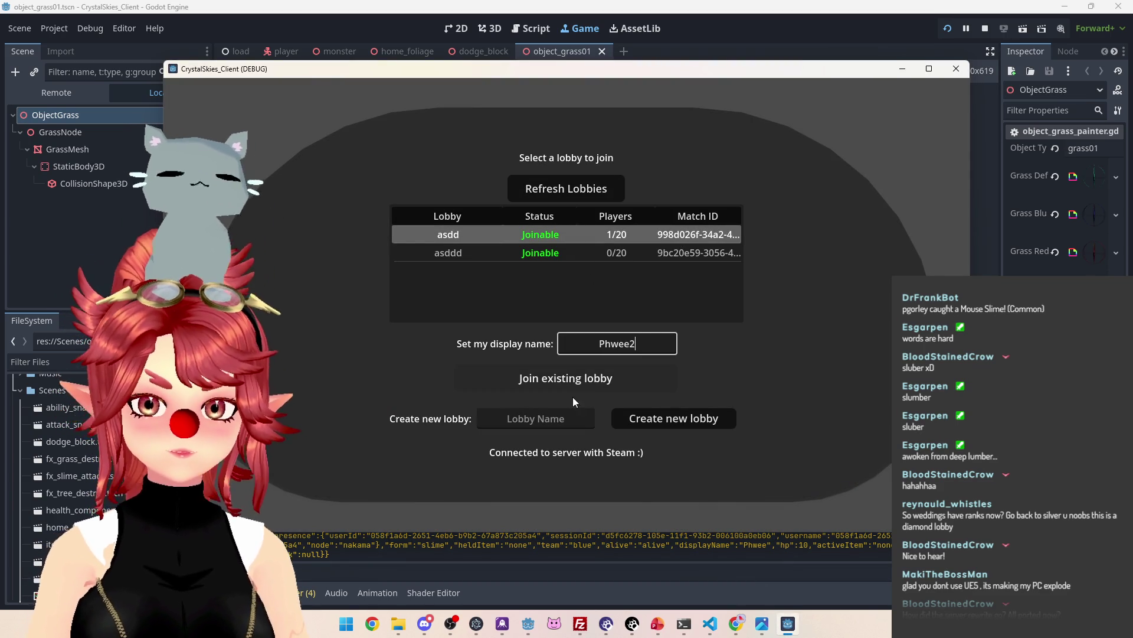
pyautogui.click(561, 385)
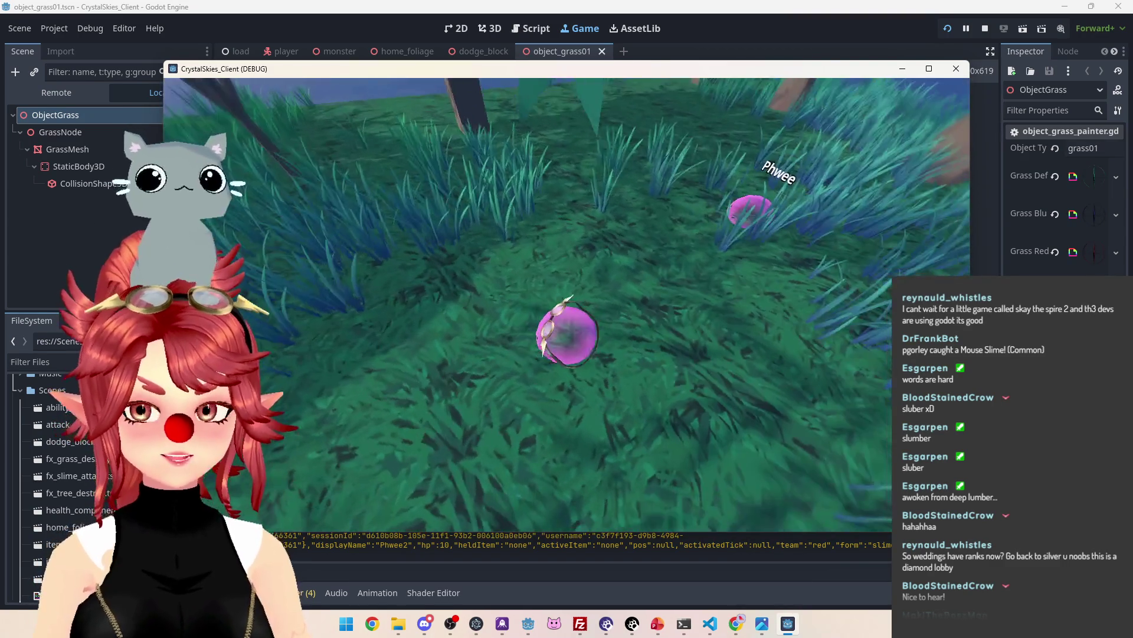
# - Choose Battle Royale as the battle mode in the in-game settings and start the battle
pyautogui.press('Escape')
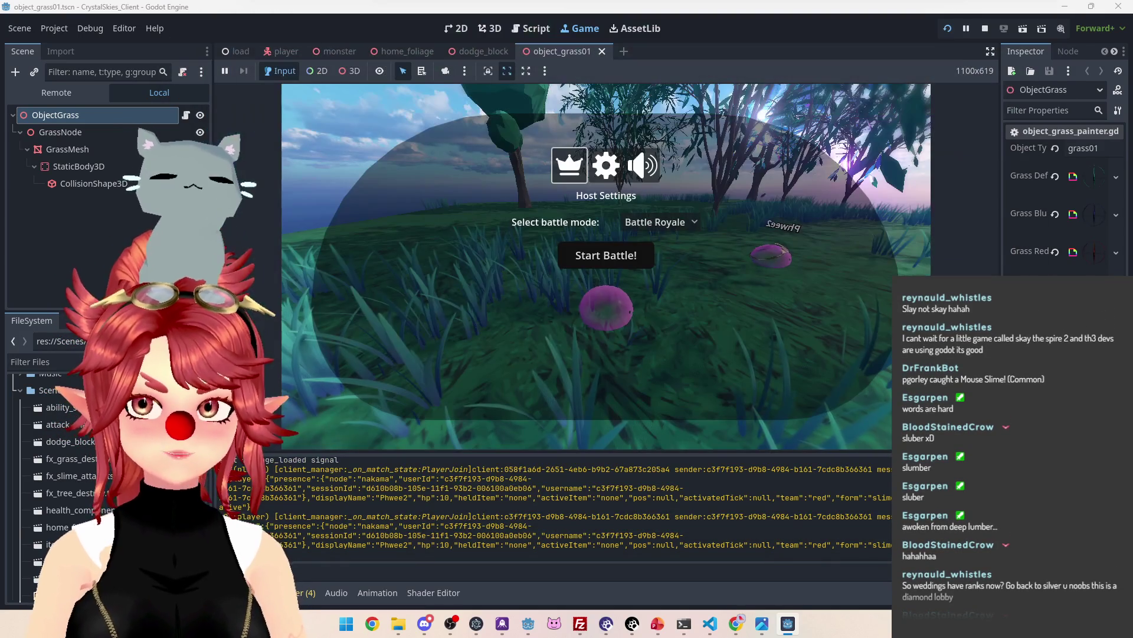
pyautogui.click(684, 222)
pyautogui.click(661, 242)
pyautogui.click(606, 255)
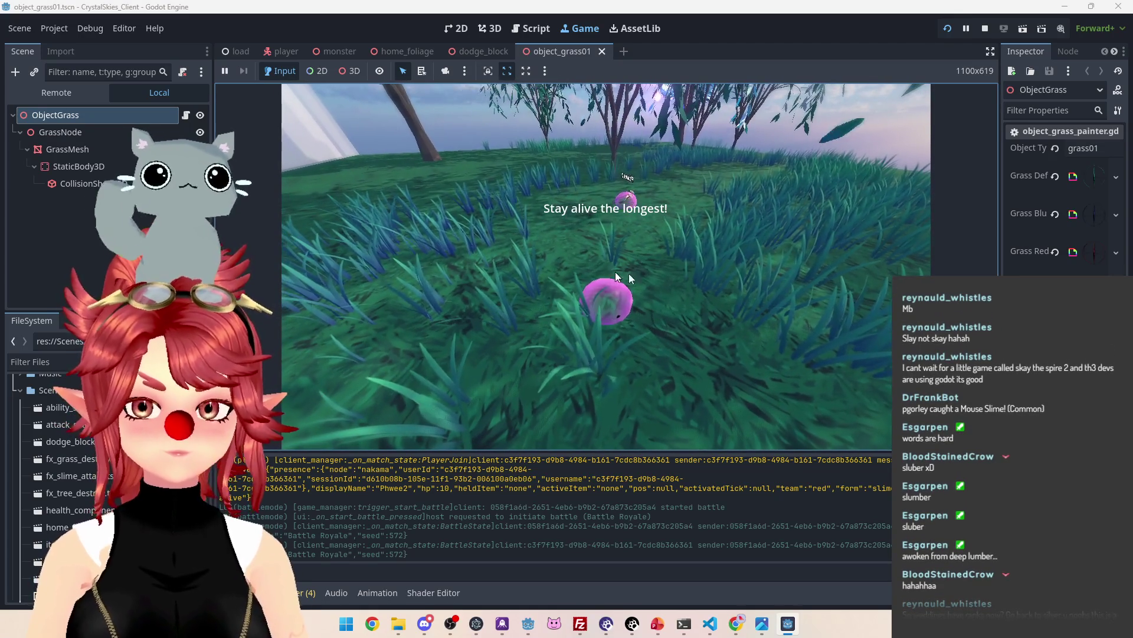
pyautogui.click(734, 619)
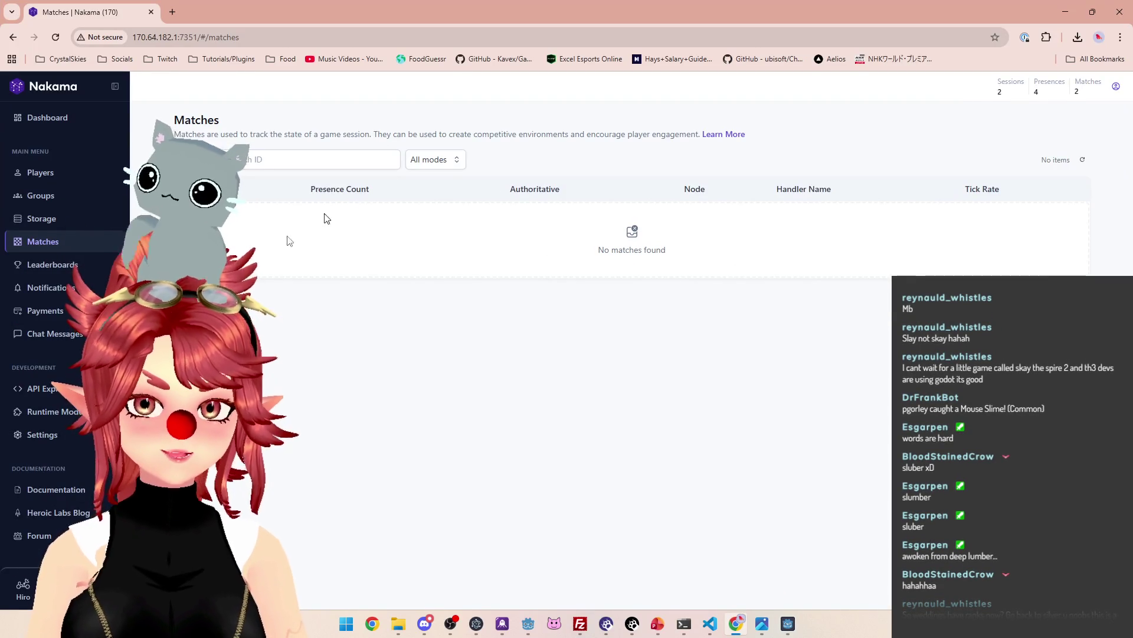
# - Refresh Nakama's Matches list, open the active lobby match, and copy its Match State
pyautogui.click(43, 241)
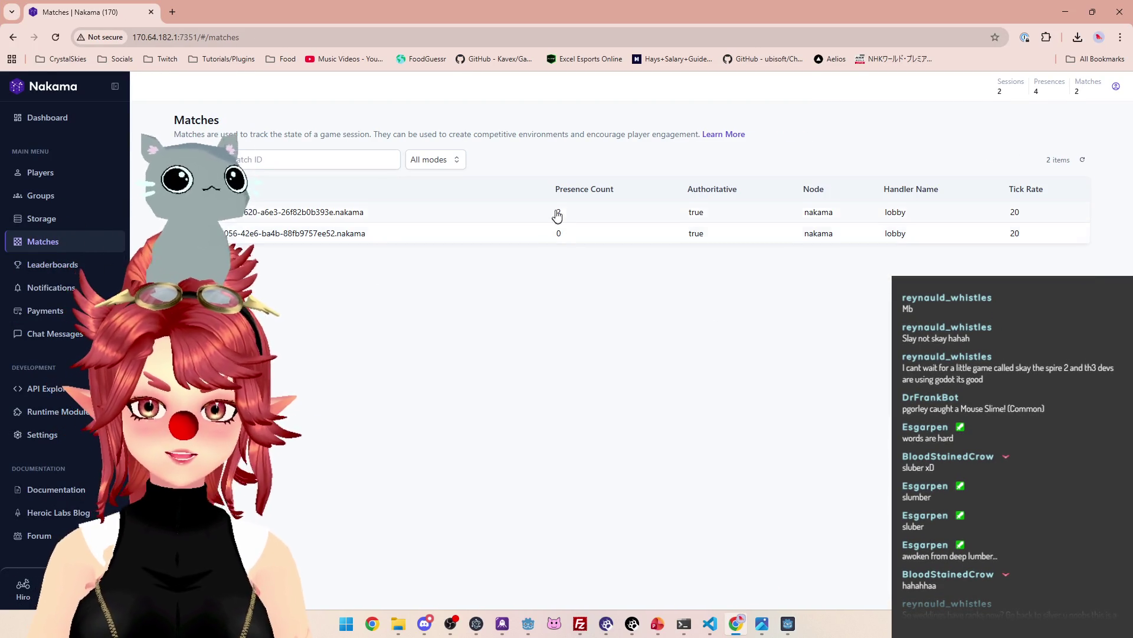
pyautogui.click(559, 217)
pyautogui.click(906, 189)
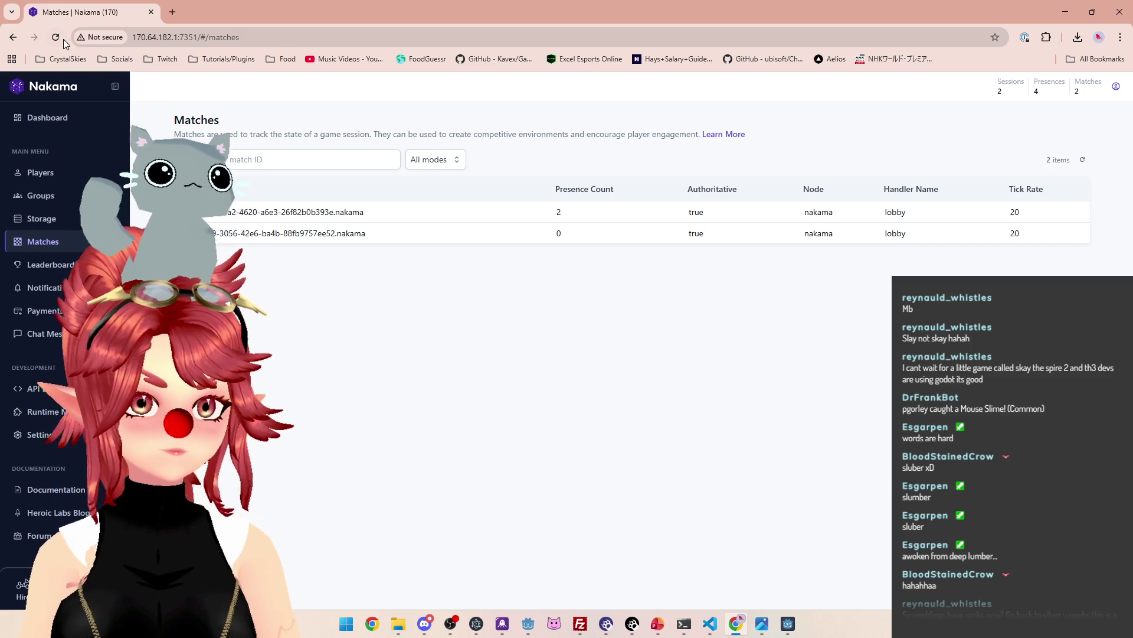
pyautogui.click(450, 215)
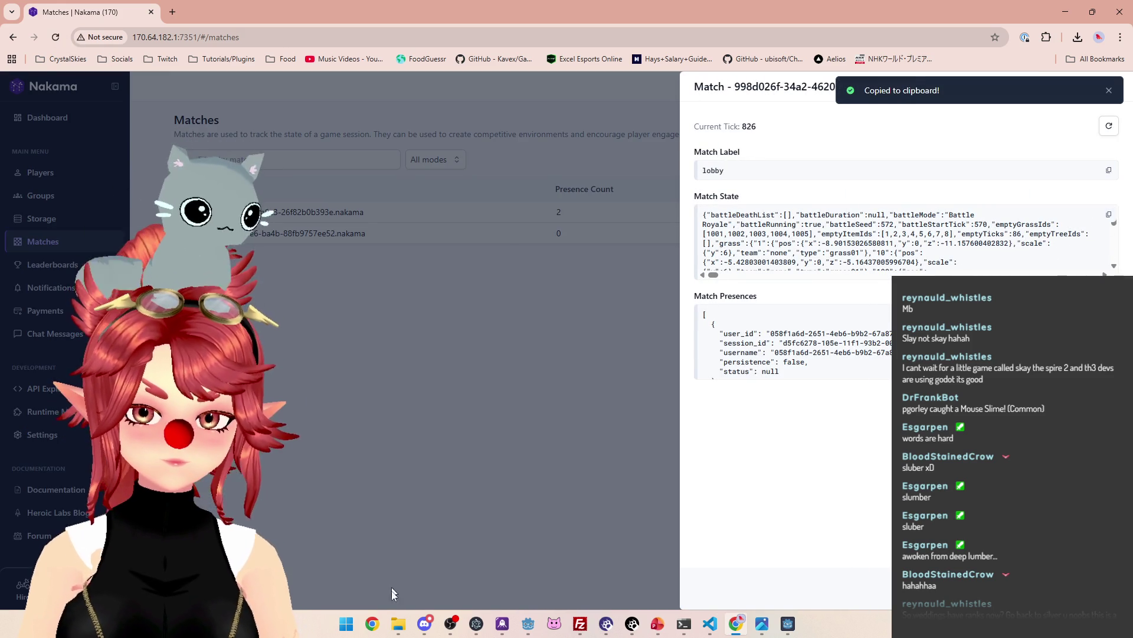
pyautogui.click(347, 624)
# - Paste the copied match state JSON into a new Notepad document
pyautogui.write('no')
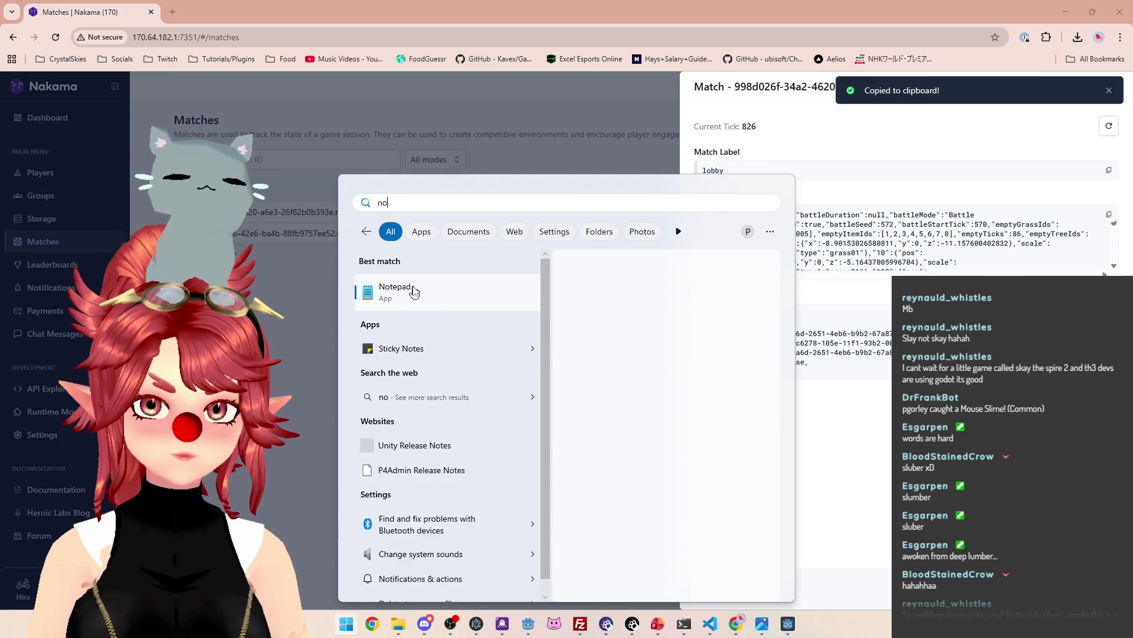
pyautogui.click(401, 292)
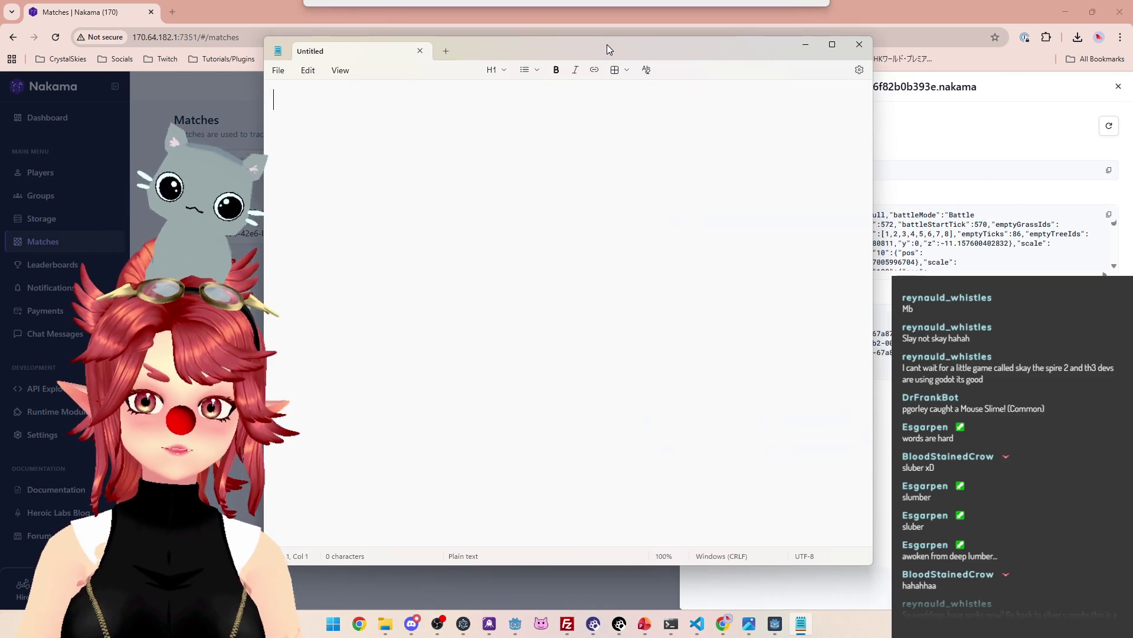
pyautogui.hotkey('ctrl', 'v')
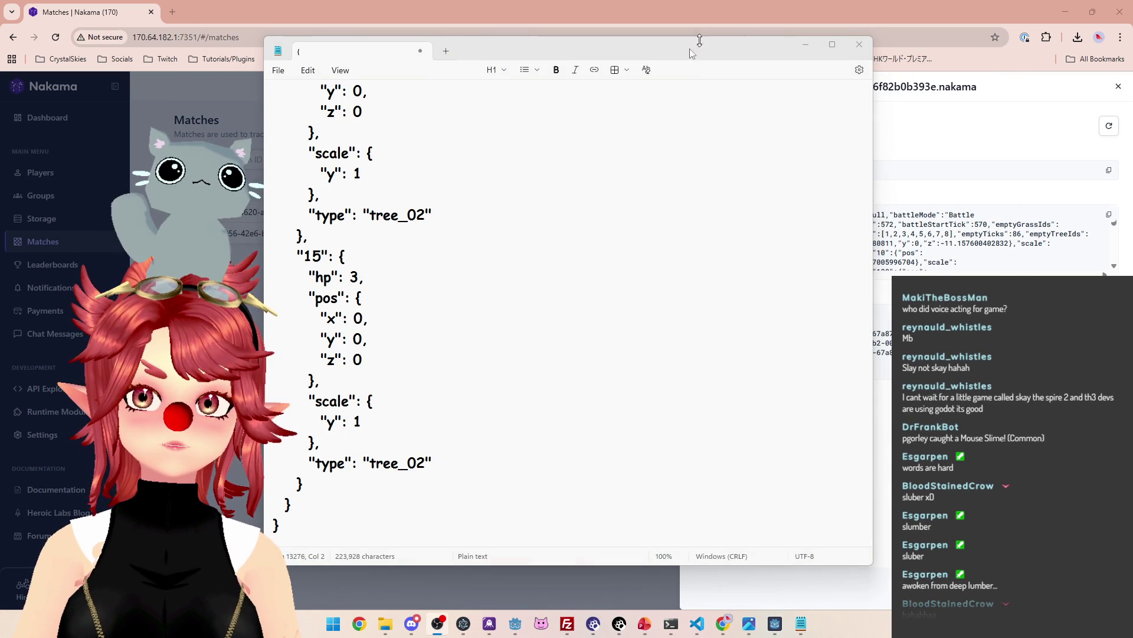
pyautogui.hotkey('alt', 'Tab')
pyautogui.click(643, 165)
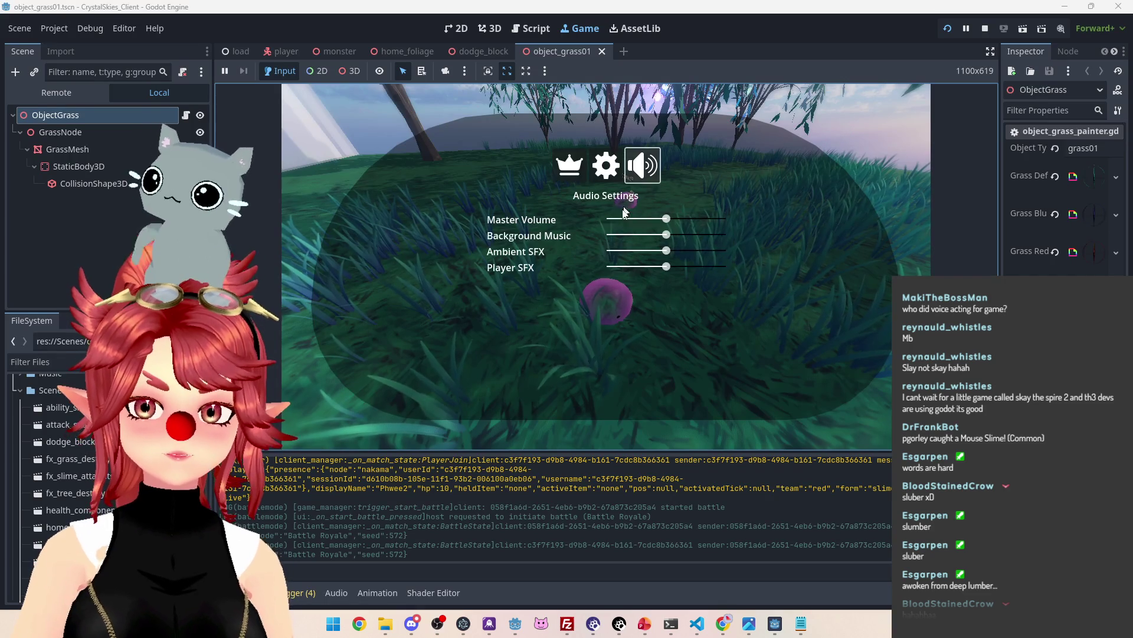
pyautogui.hotkey('alt', 'Tab')
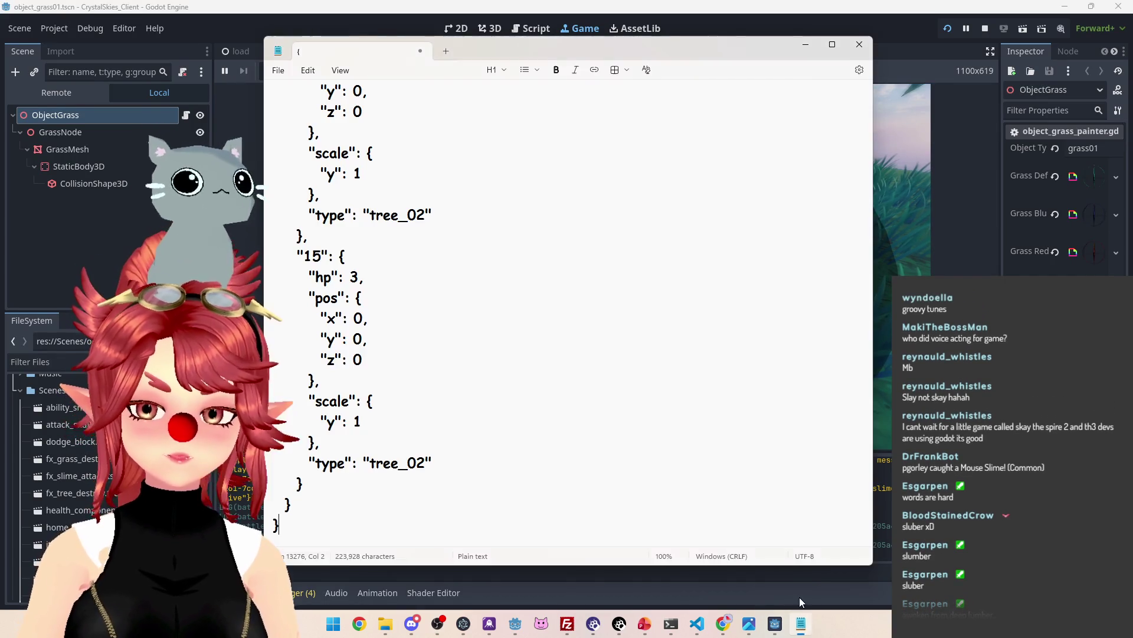
pyautogui.scroll(10, 683, 423)
pyautogui.click(501, 323)
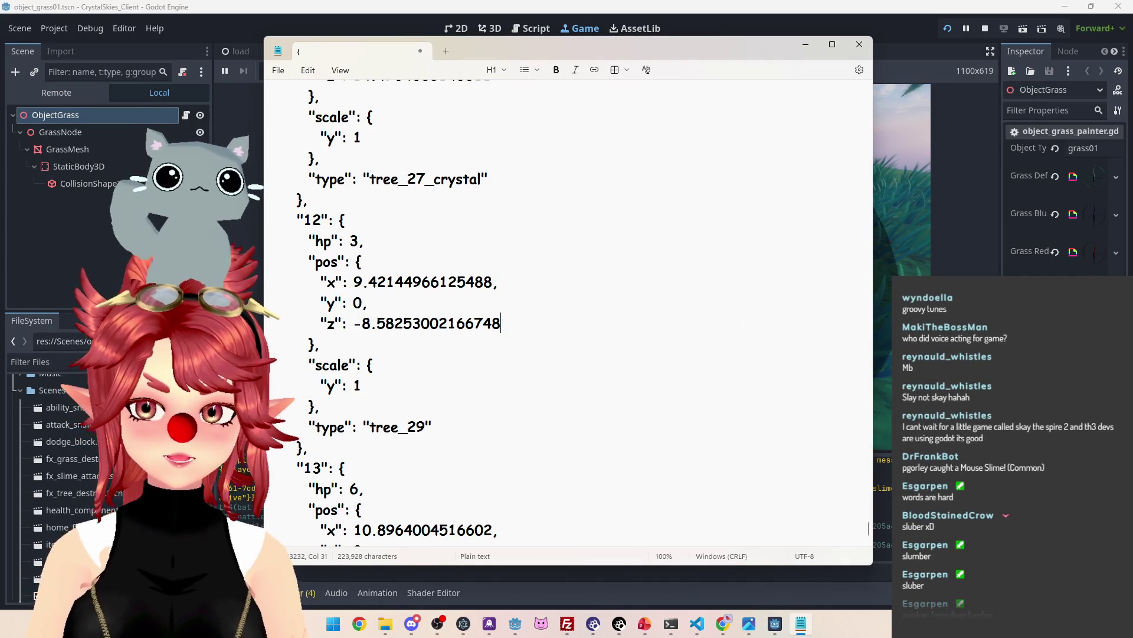
# - Search the state for 'player' and select the player entries
pyautogui.hotkey('ctrl', 'f')
pyautogui.write('pl')
pyautogui.press('BackSpace')
pyautogui.write('ayer')
pyautogui.press('Return')
pyautogui.scroll(-1, 533, 389)
pyautogui.click(534, 384)
pyautogui.moveTo(312, 236); pyautogui.dragTo(441, 239)
pyautogui.scroll(-4, 444, 348)
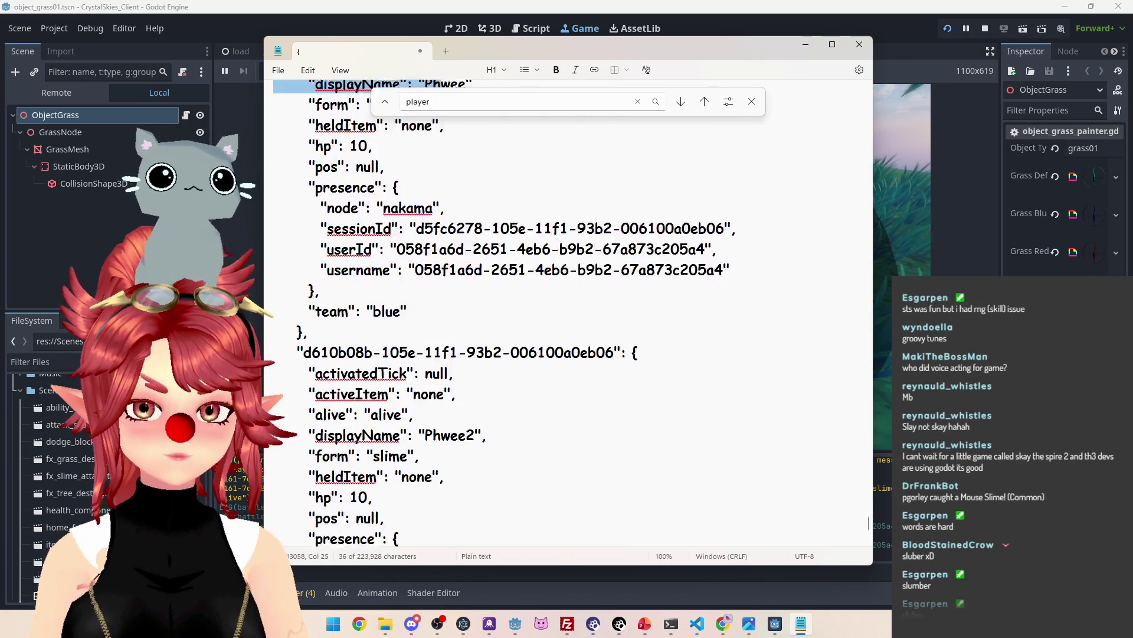
pyautogui.moveTo(322, 338); pyautogui.dragTo(444, 348)
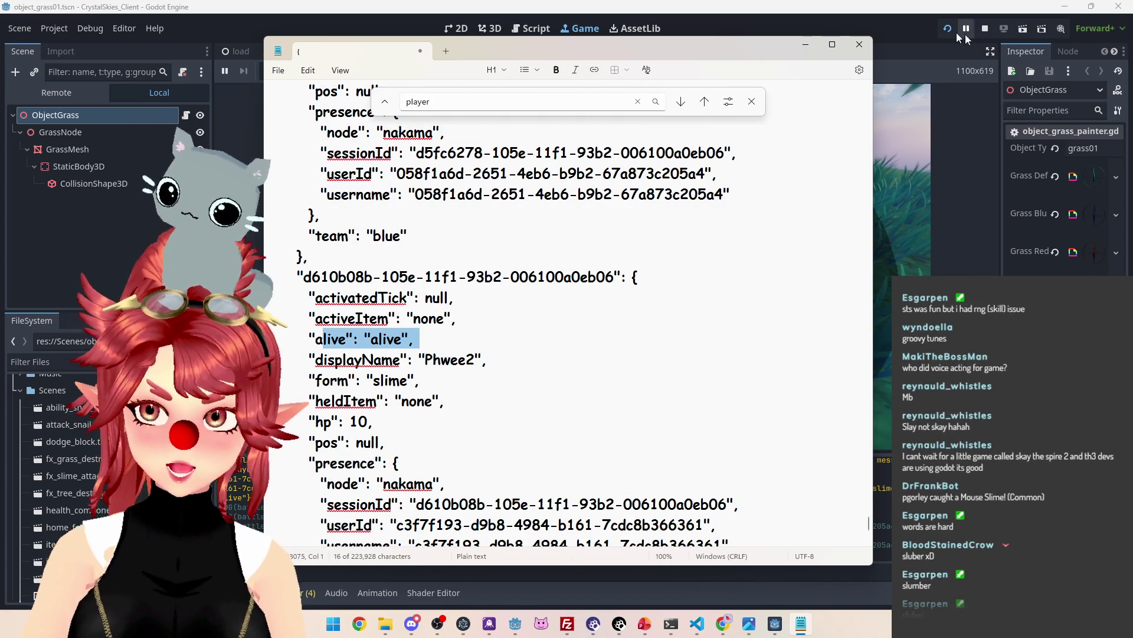
# - Switch the in-game menu to host settings, then return to the match state document
pyautogui.click(979, 47)
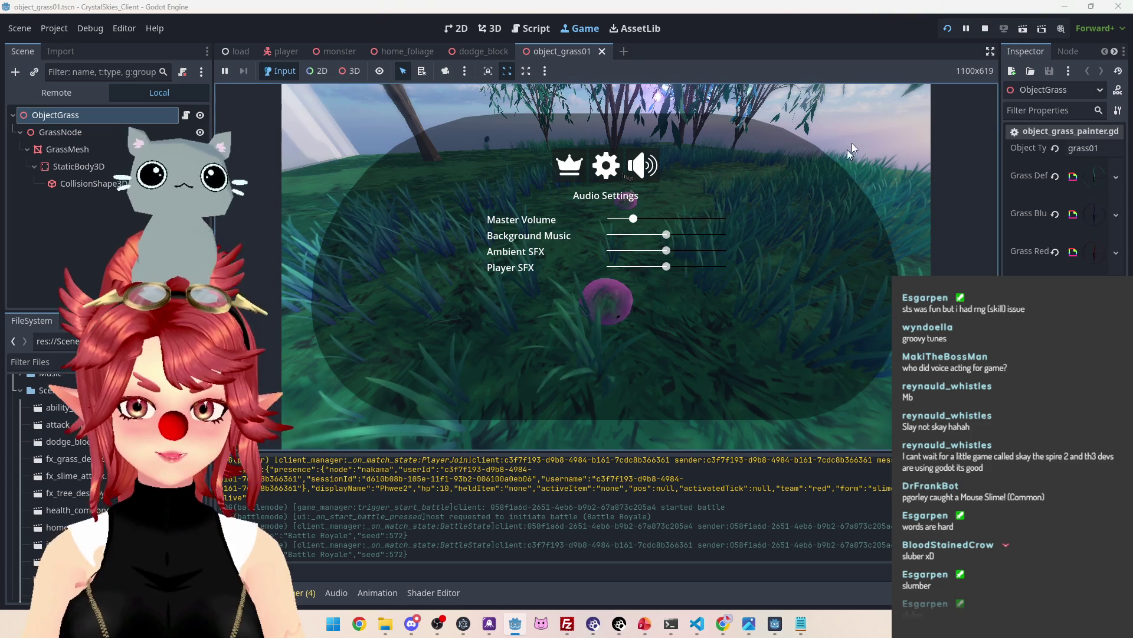
pyautogui.press('Escape')
pyautogui.press('Escape')
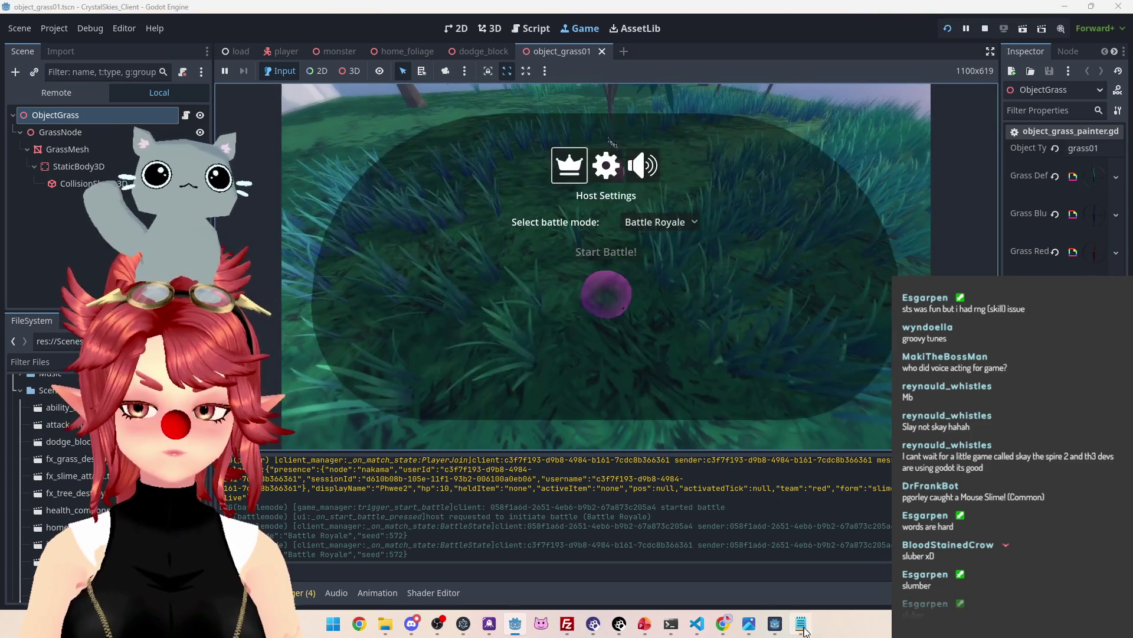
pyautogui.click(801, 624)
pyautogui.scroll(5, 431, 331)
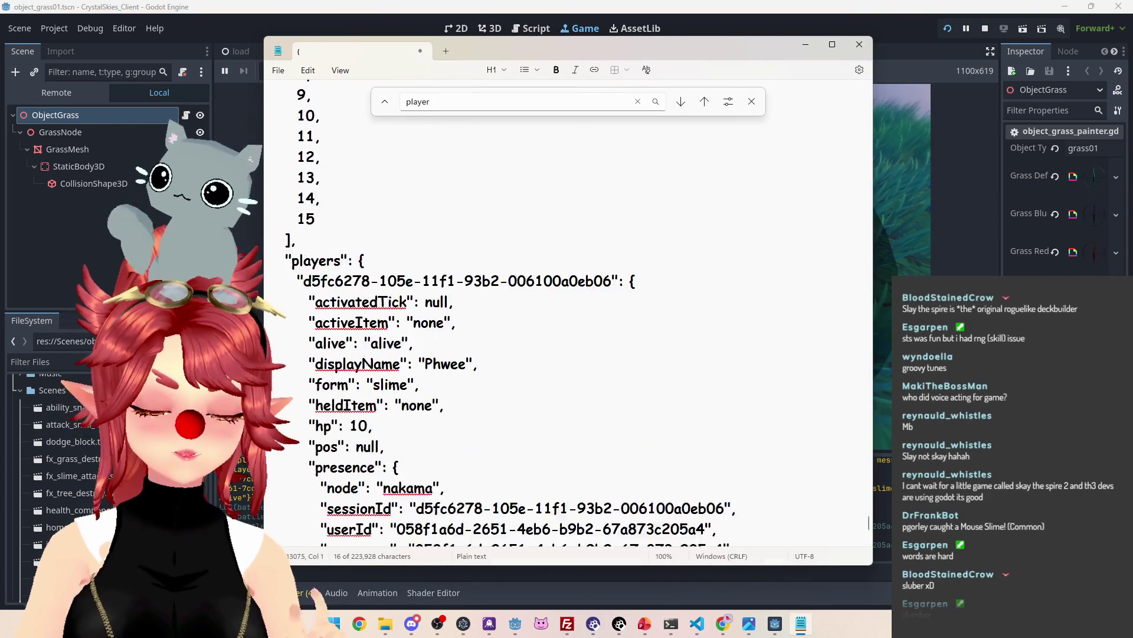
pyautogui.scroll(15, 567, 307)
pyautogui.moveTo(871, 532); pyautogui.dragTo(876, 134)
# - Search for 'alive' and select the num_alive entry showing 2
pyautogui.hotkey('ctrl', 'f')
pyautogui.write('alive')
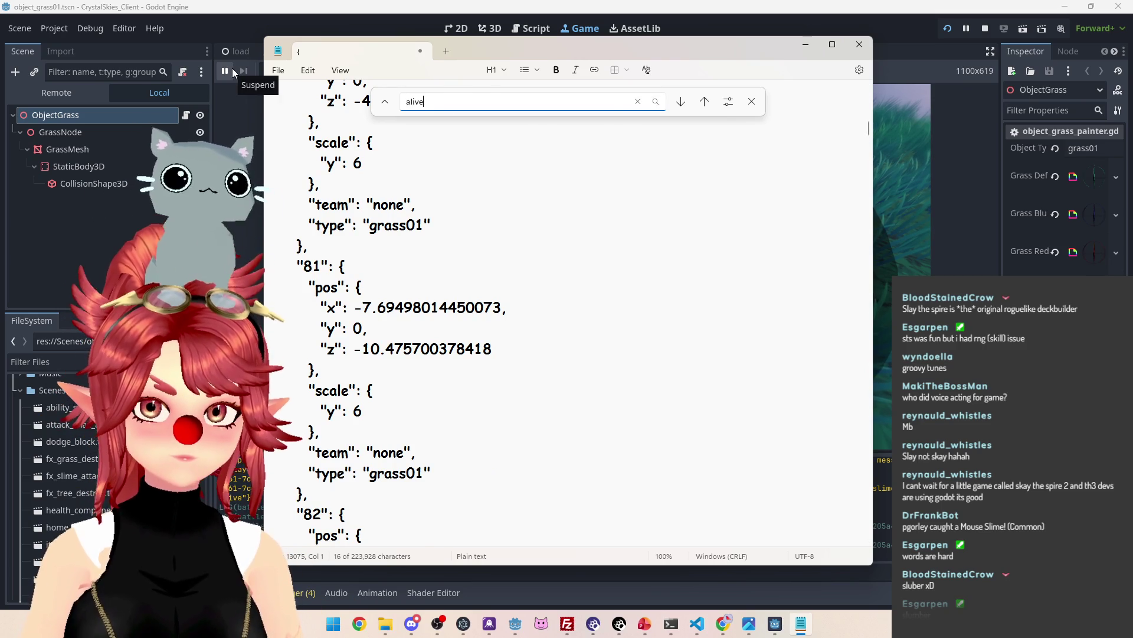
pyautogui.press('Return')
pyautogui.scroll(-1, 412, 437)
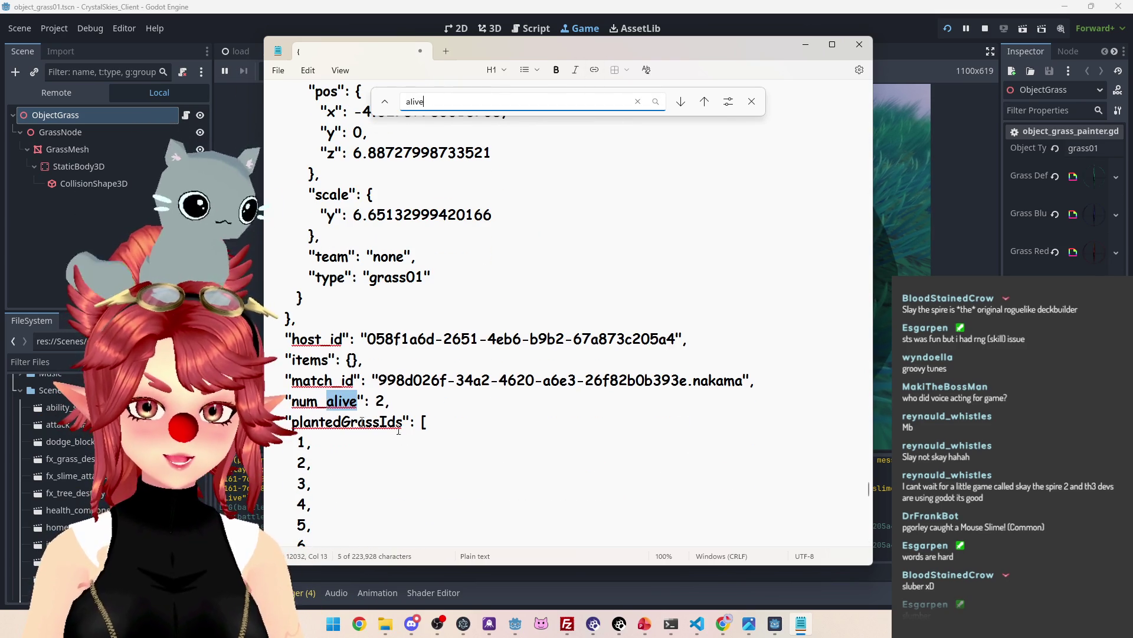
pyautogui.press('Left')
pyautogui.hotkey('ctrl', 'Left')
pyautogui.hotkey('shift', 'End')
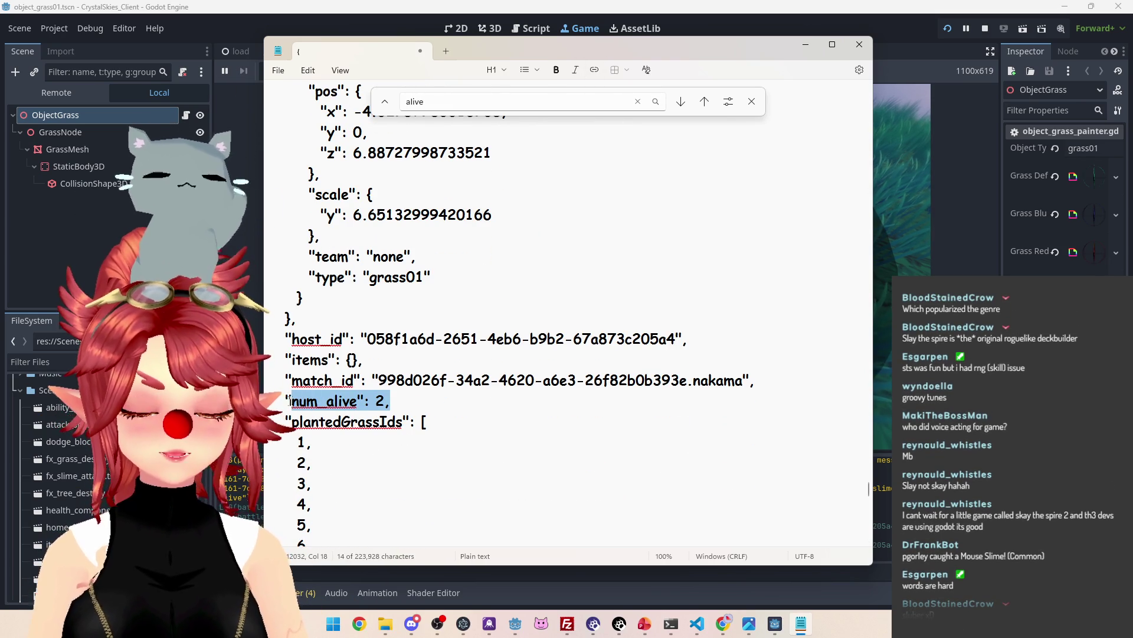
pyautogui.scroll(-2, 364, 410)
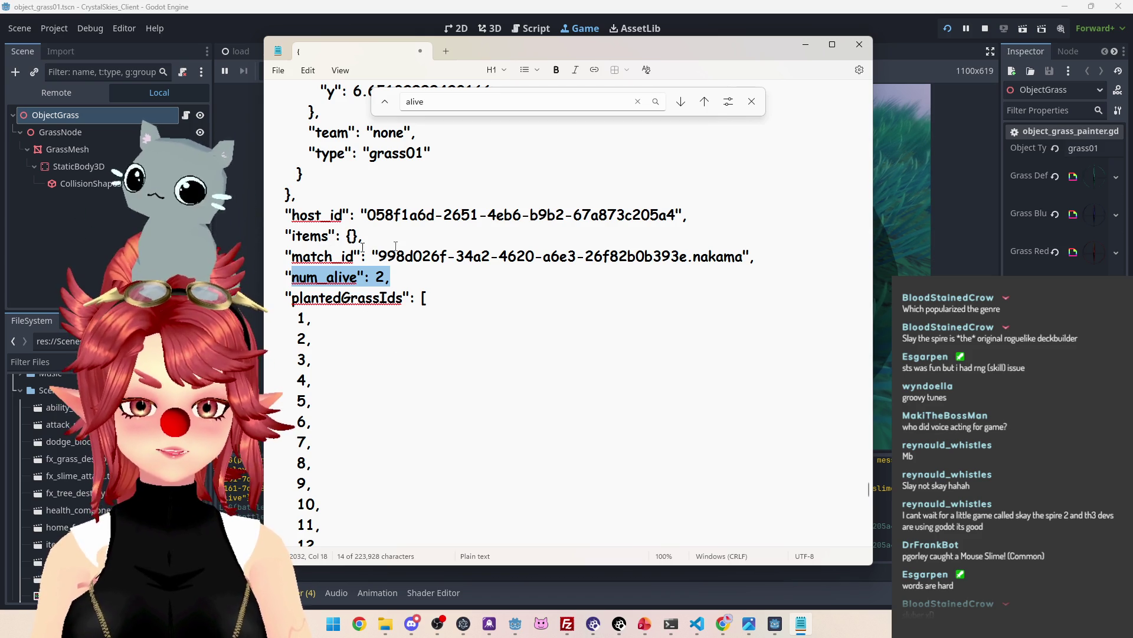
pyautogui.moveTo(326, 277); pyautogui.dragTo(390, 277)
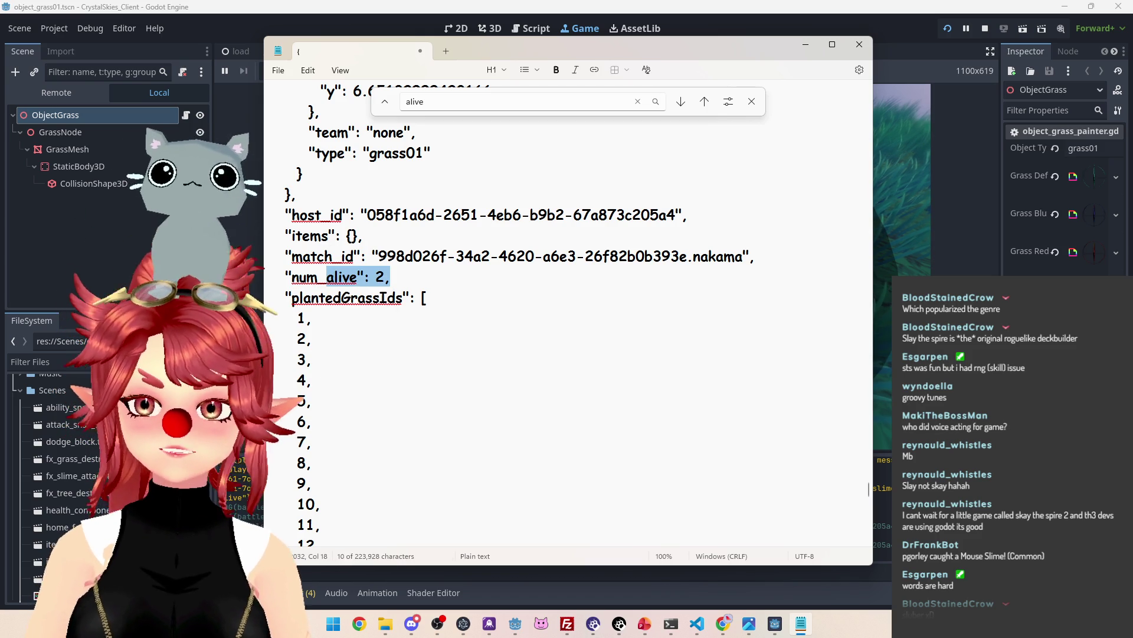
pyautogui.hotkey('alt', 'Tab')
# - Fire charged attacks until 'You have died.' appears, then return to Nakama's Matches page
pyautogui.click(631, 185)
pyautogui.moveTo(604, 266)
pyautogui.mouseDown()
pyautogui.moveTo(555, 212)
pyautogui.moveTo(519, 195)
pyautogui.mouseUp()
pyautogui.moveTo(602, 278); pyautogui.dragTo(552, 189)
pyautogui.moveTo(596, 278)
pyautogui.mouseDown()
pyautogui.moveTo(602, 177)
pyautogui.moveTo(581, 165)
pyautogui.moveTo(645, 228)
pyautogui.mouseUp()
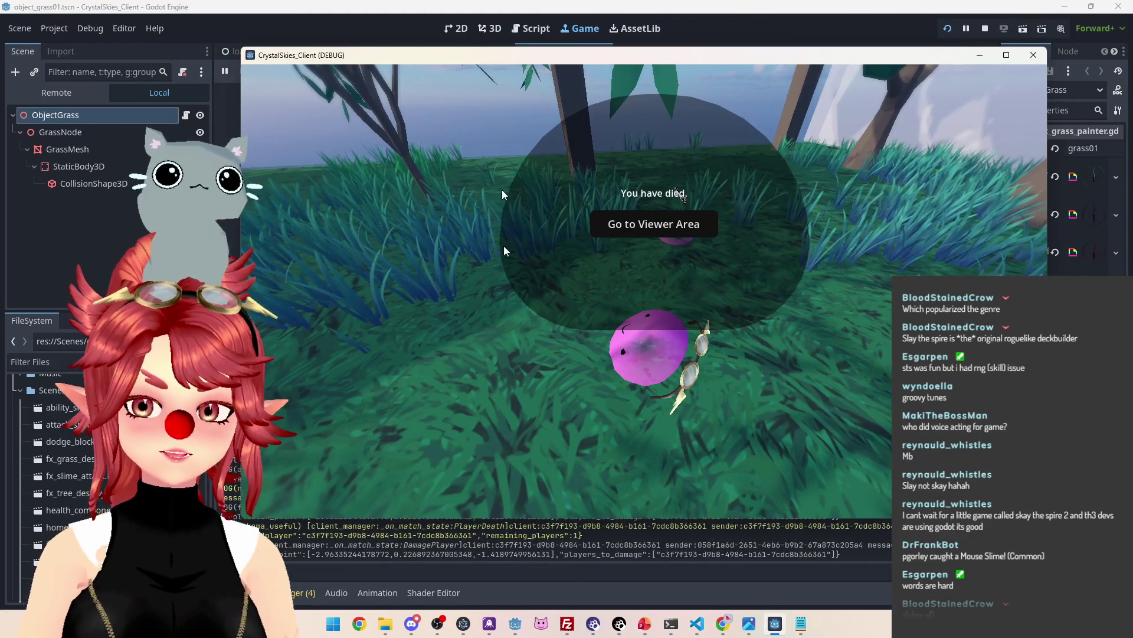
pyautogui.click(723, 623)
pyautogui.click(425, 346)
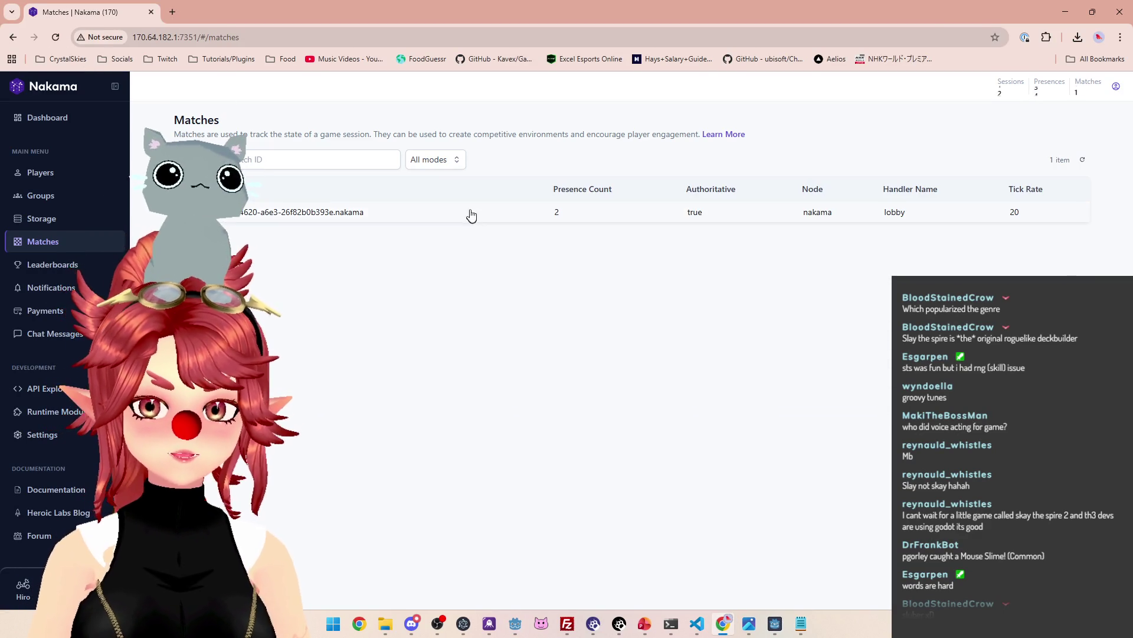
# - Copy the remaining match's updated state and paste it over the old Notepad text
pyautogui.click(472, 213)
pyautogui.click(1109, 216)
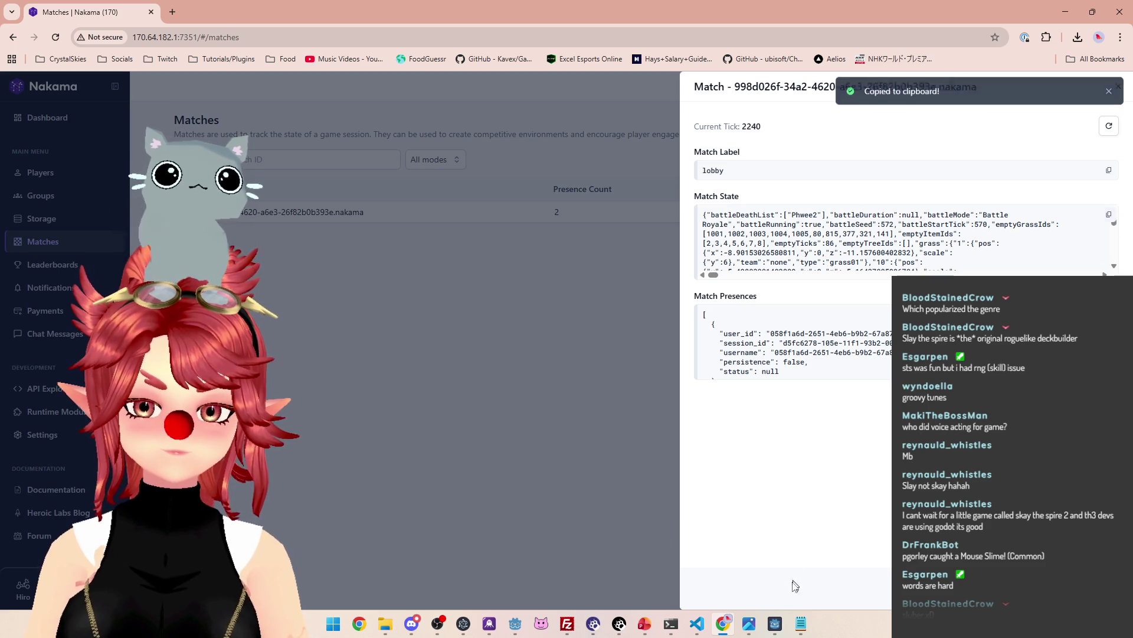
pyautogui.click(801, 623)
pyautogui.click(530, 361)
pyautogui.hotkey('ctrl', 'a')
pyautogui.hotkey('ctrl', 'v')
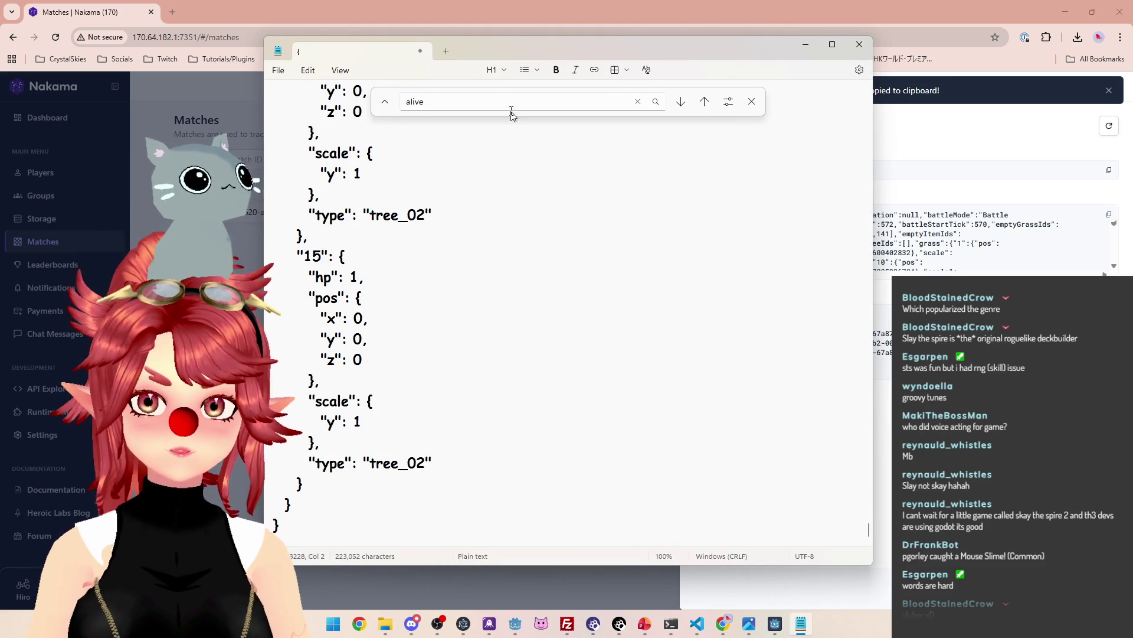
# - Find num_alive again and select its new value of 1
pyautogui.press('Return')
pyautogui.scroll(3, 354, 265)
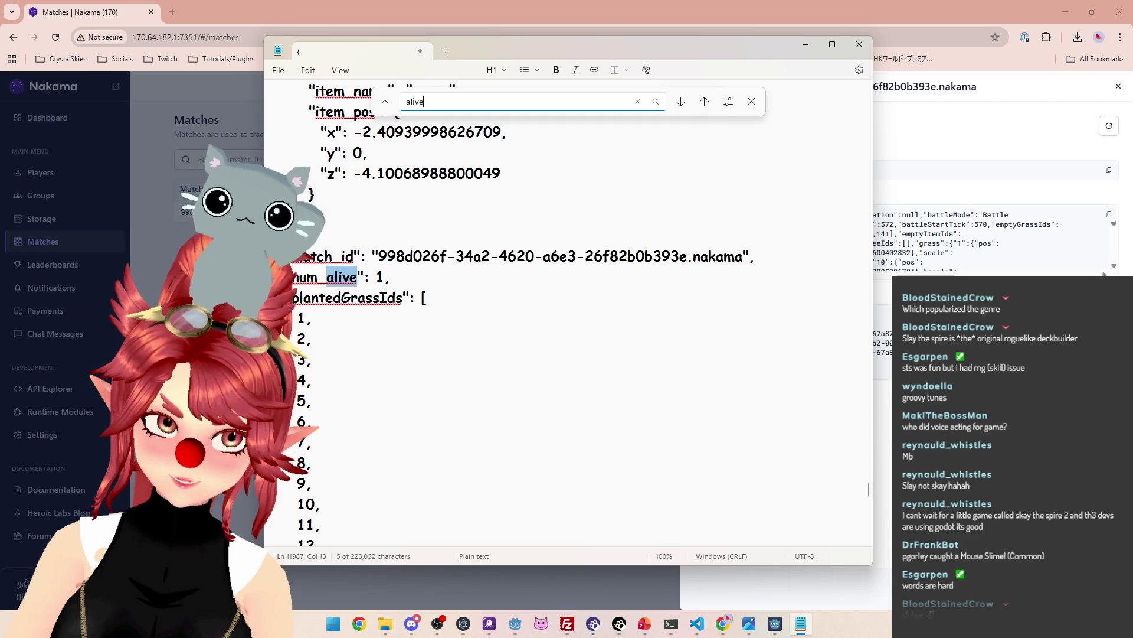
pyautogui.doubleClick(380, 277)
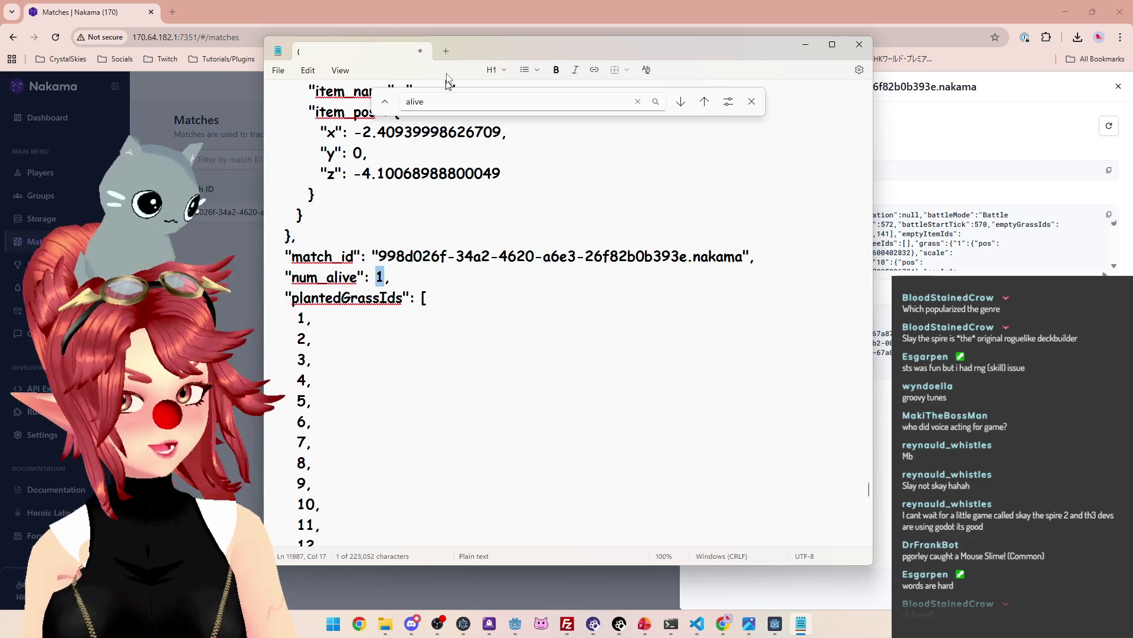
# - Search for 'player' and highlight the second player's dead status
pyautogui.click(420, 101)
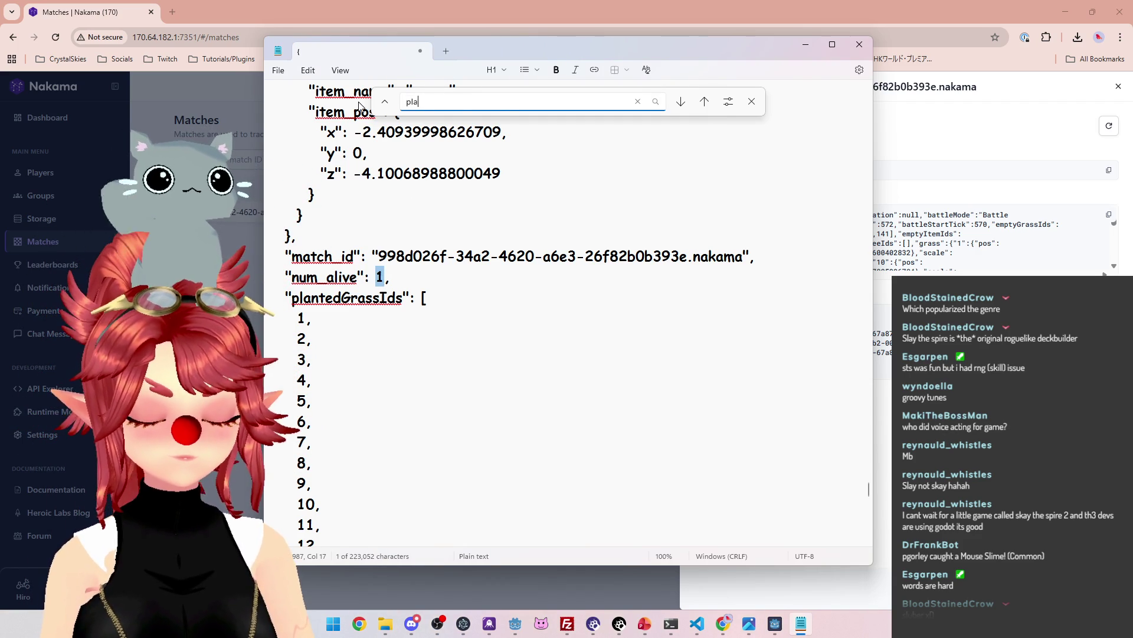
pyautogui.write('yer')
pyautogui.scroll(-6, 637, 416)
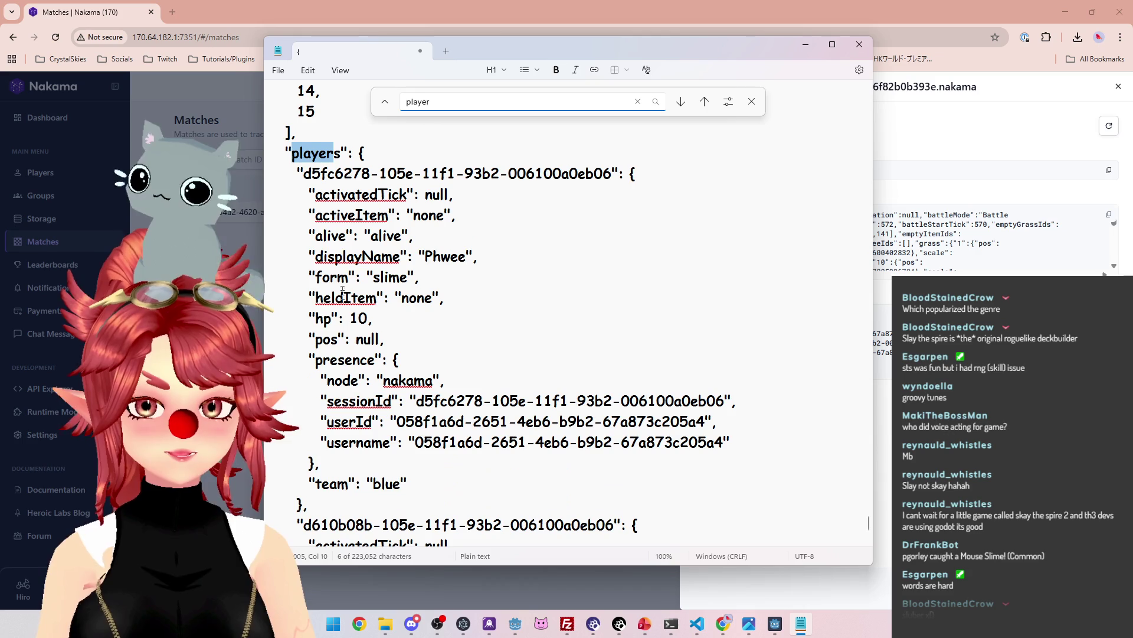
pyautogui.moveTo(341, 235); pyautogui.dragTo(442, 246)
pyautogui.scroll(-4, 442, 246)
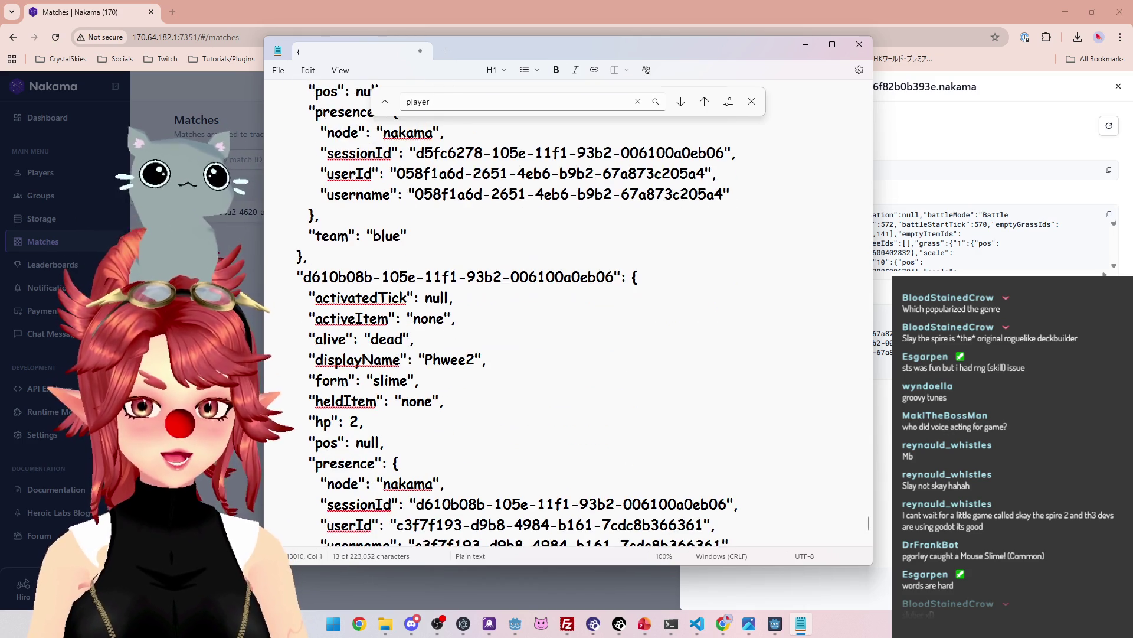
pyautogui.scroll(-1, 441, 246)
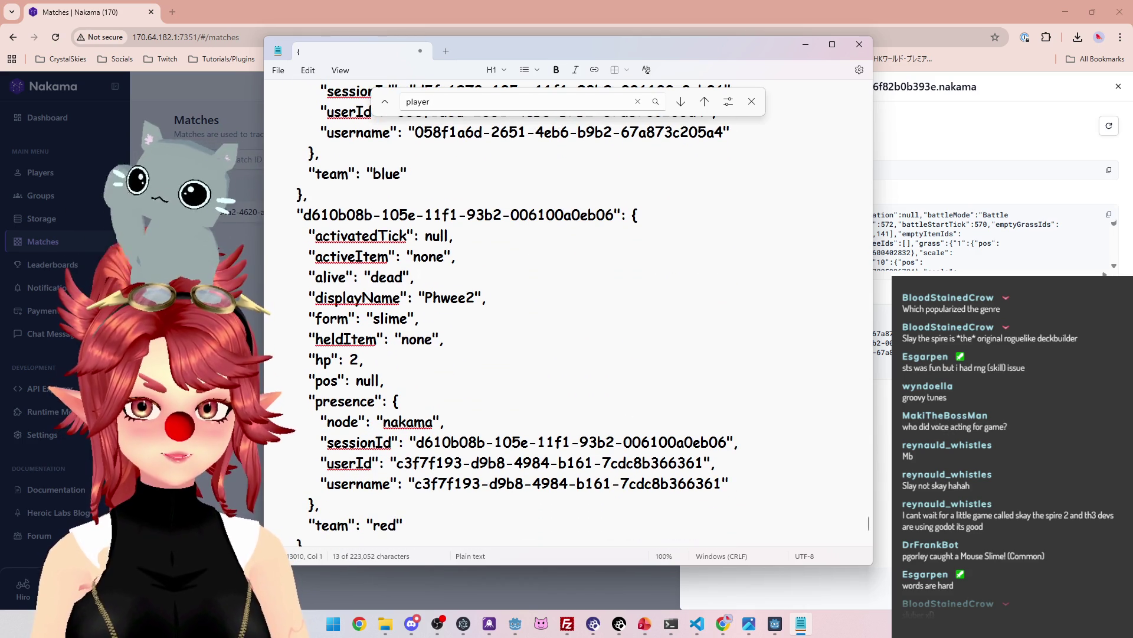
pyautogui.moveTo(359, 277); pyautogui.dragTo(415, 276)
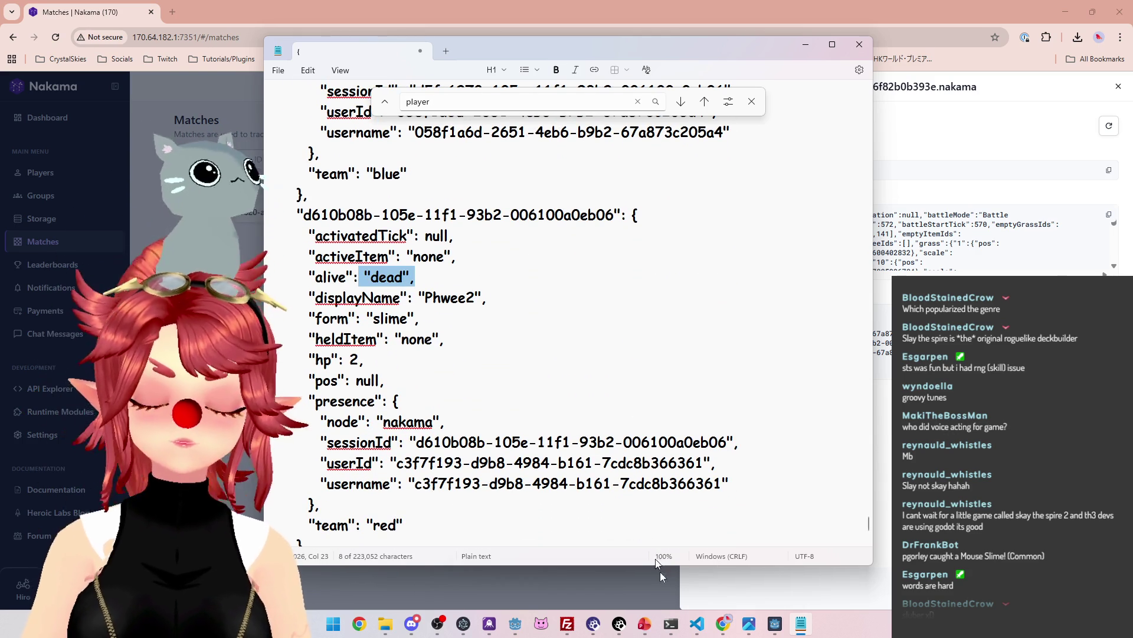
pyautogui.click(695, 621)
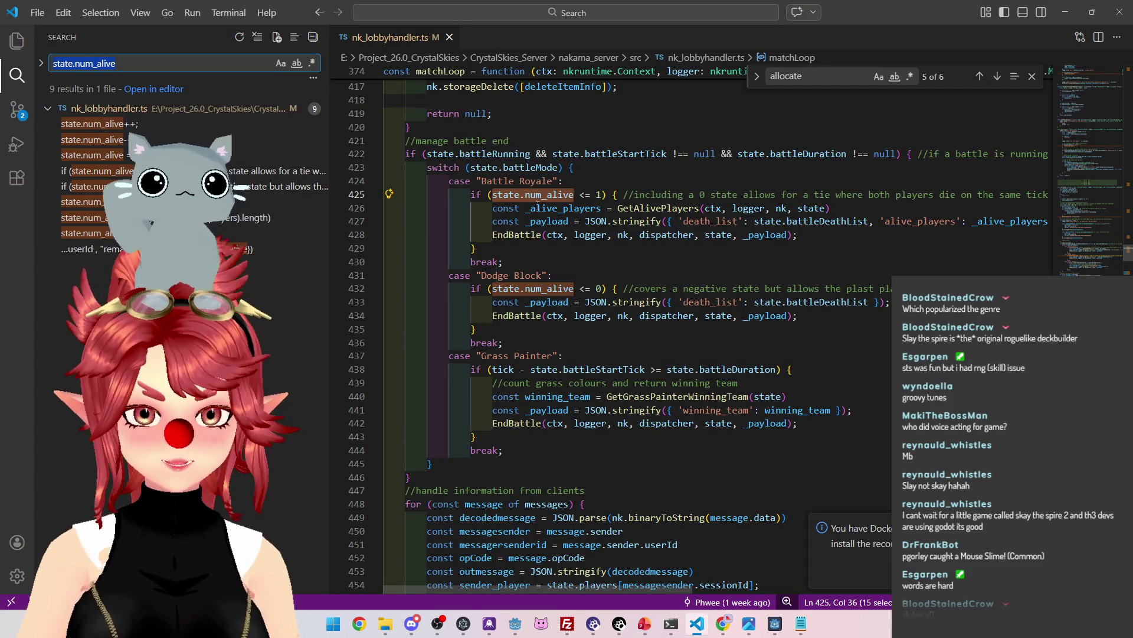
pyautogui.click(552, 209)
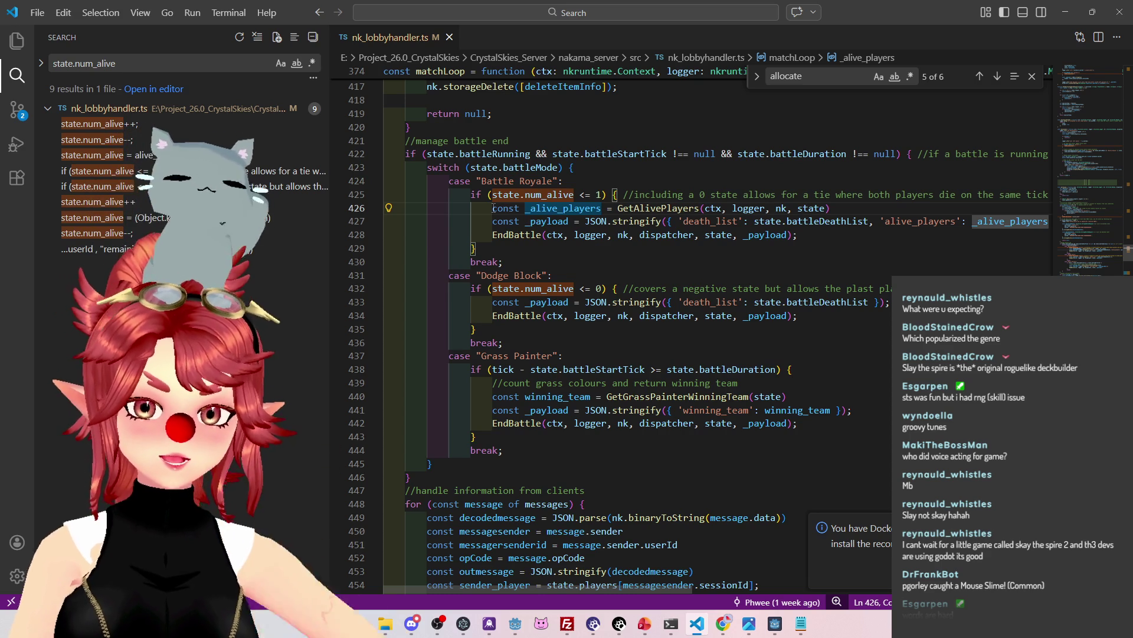
# - Add a logger.info line above the _alive_players assignment: only 1 player left, end the battle royale
pyautogui.click(493, 208)
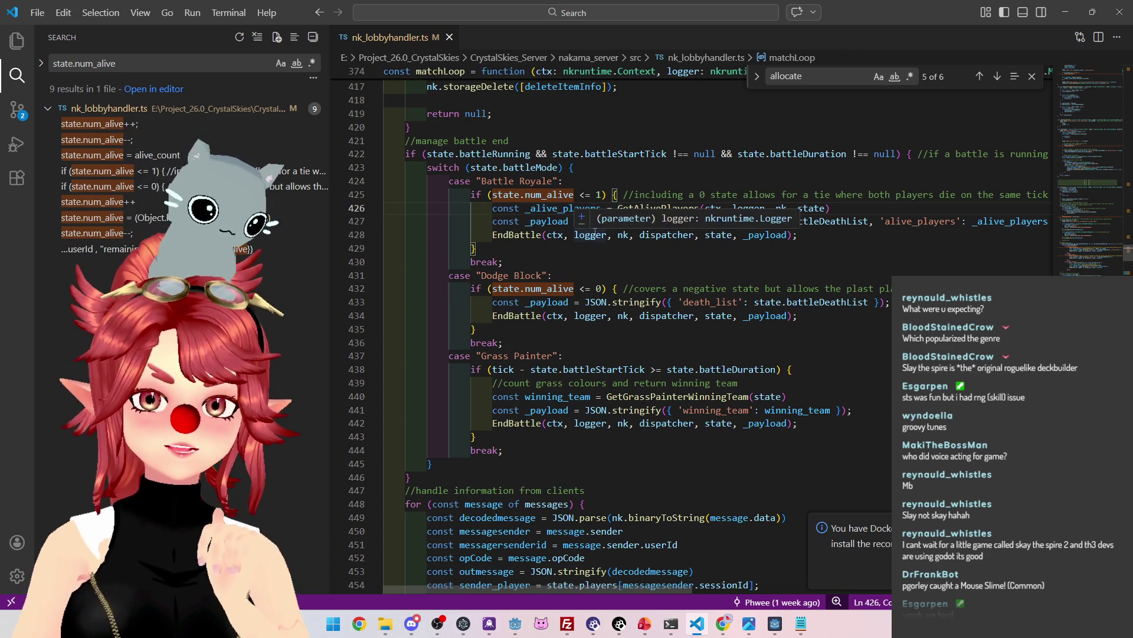
pyautogui.press('Return')
pyautogui.write('logger.')
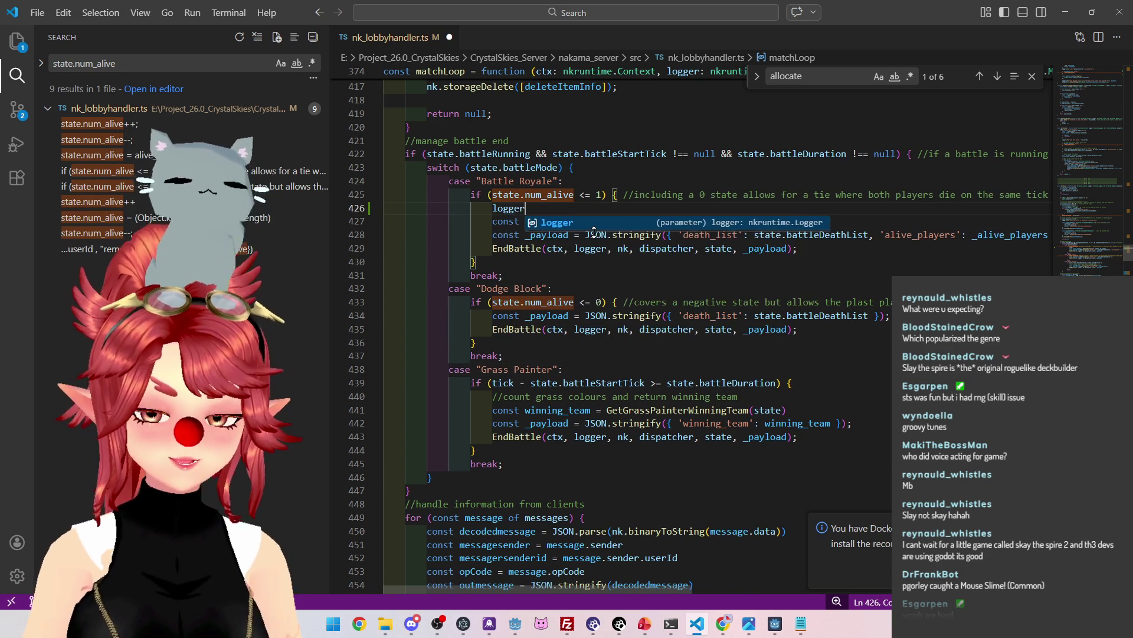
pyautogui.write("info('ide")
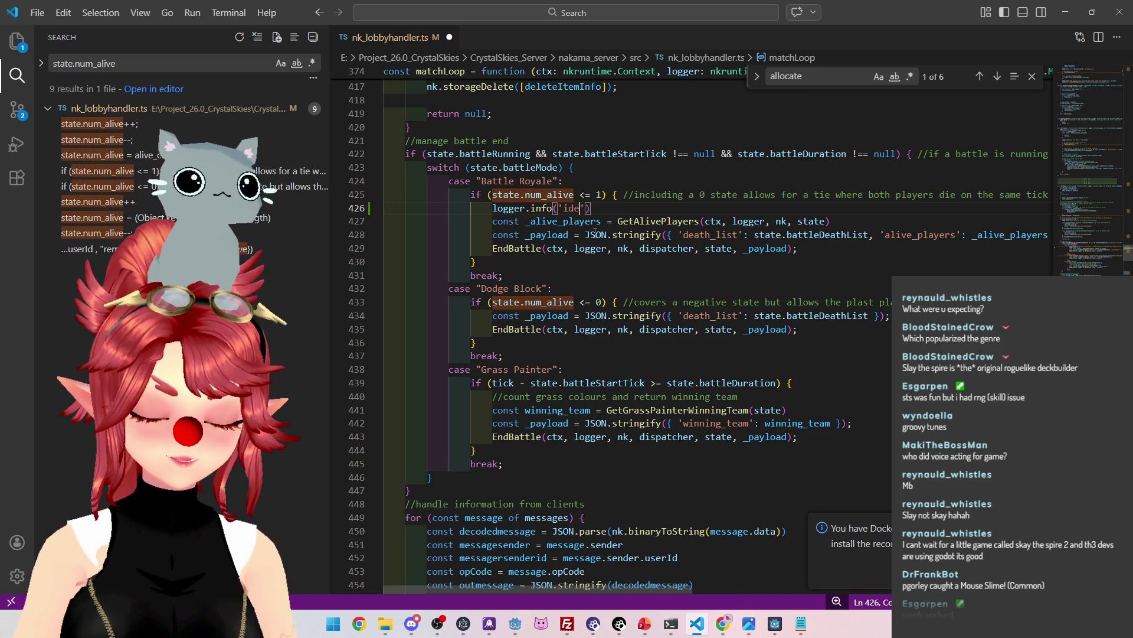
pyautogui.write('fied that there ')
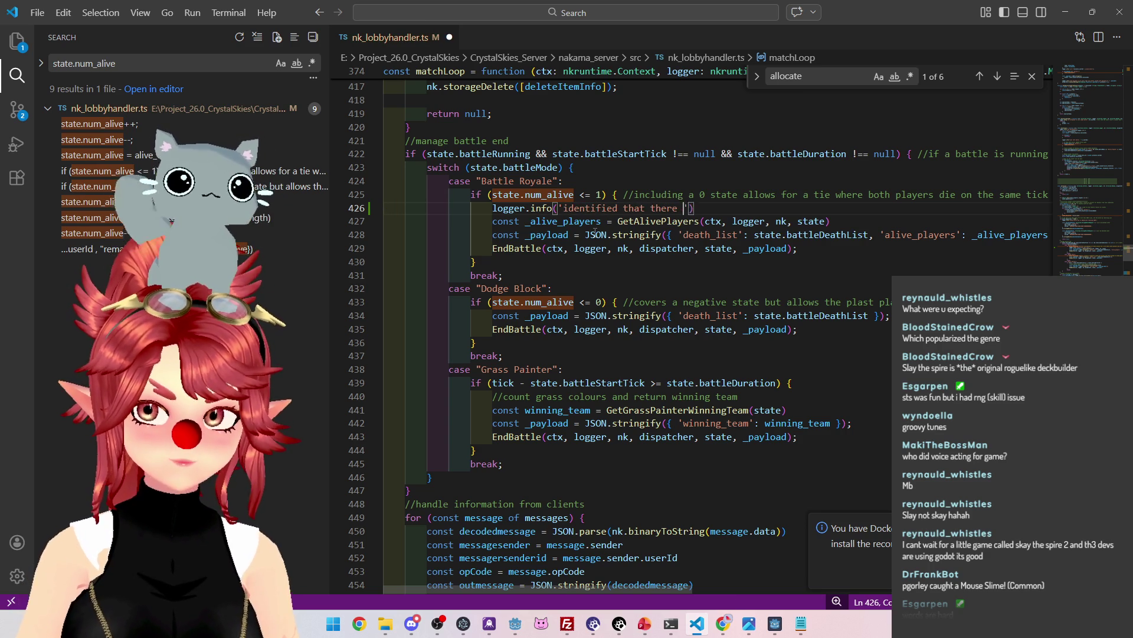
pyautogui.write('1 player left and we')
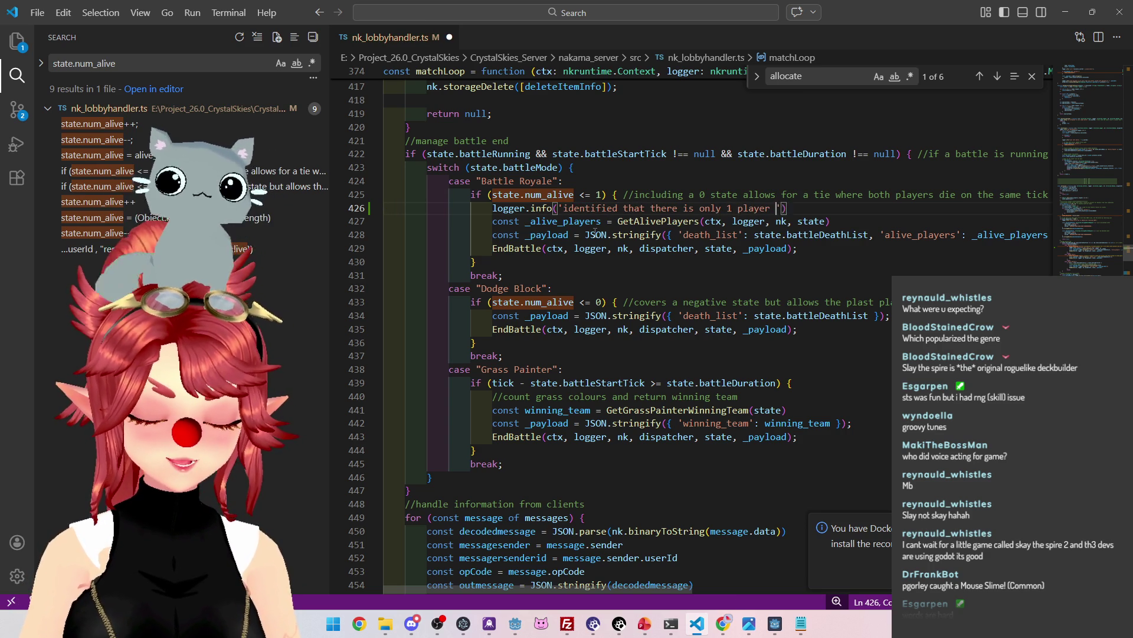
pyautogui.write(' should end the bn')
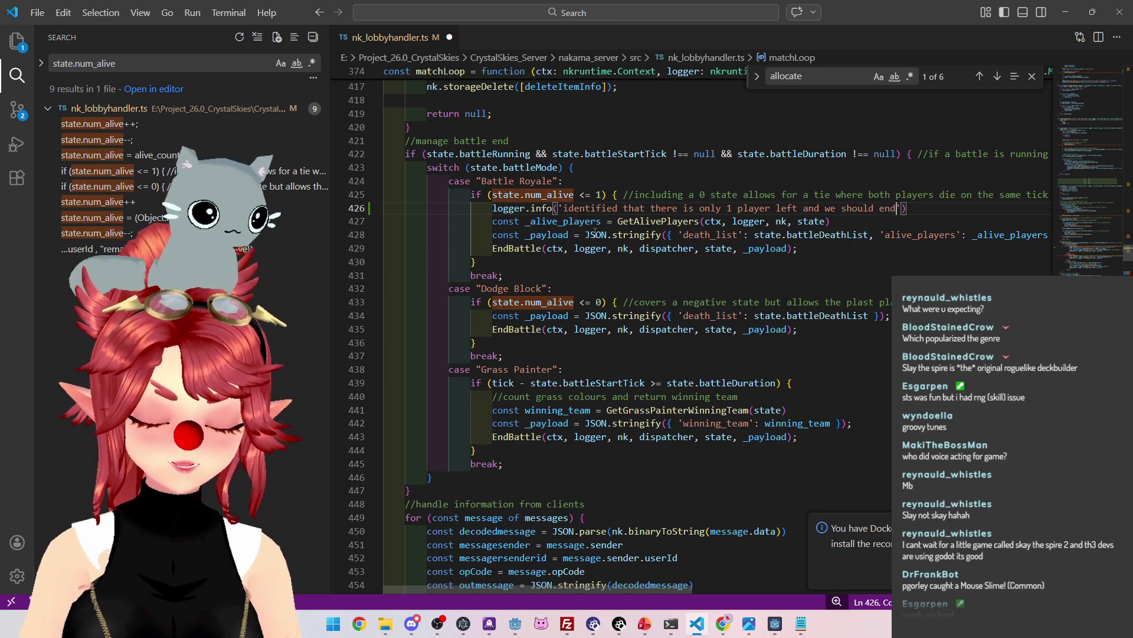
pyautogui.write('tle royale')
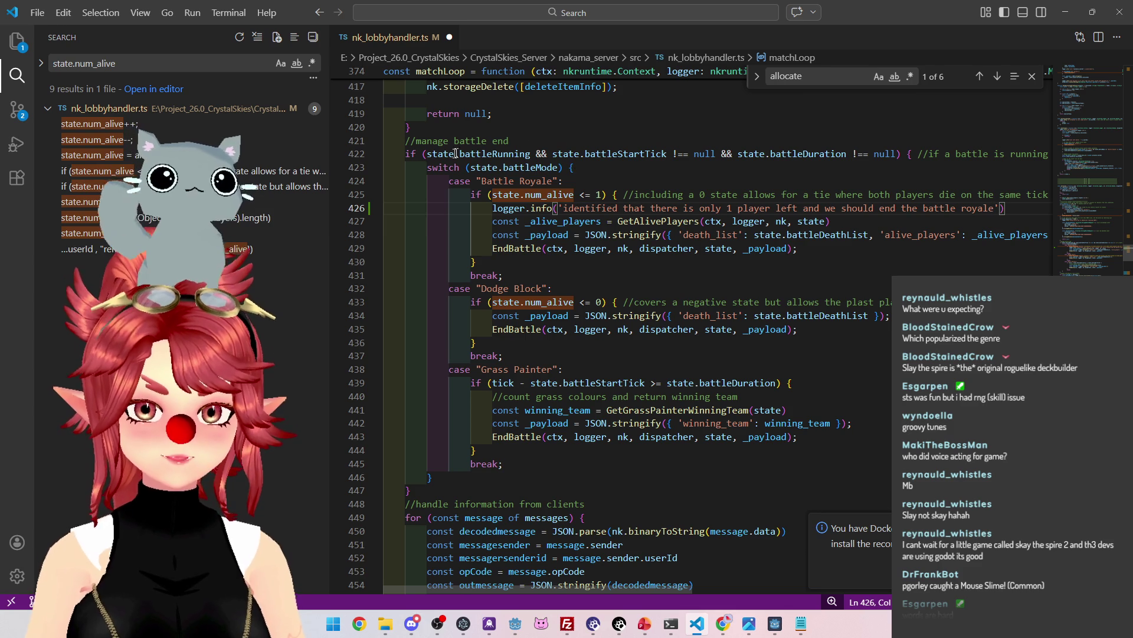
# - Add a logger.info line above the battle-mode switch that logs state.battleMode
pyautogui.click(429, 170)
pyautogui.press('Return')
pyautogui.press('Up')
pyautogui.moveTo(471, 183); pyautogui.dragTo(560, 182)
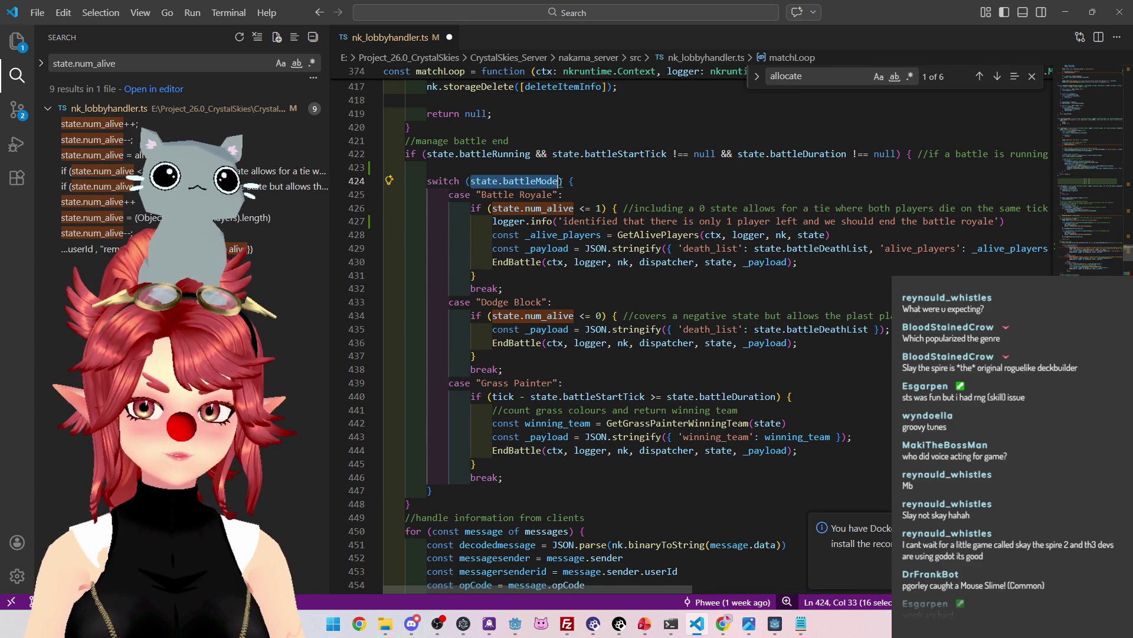
pyautogui.click(473, 167)
pyautogui.write('logger')
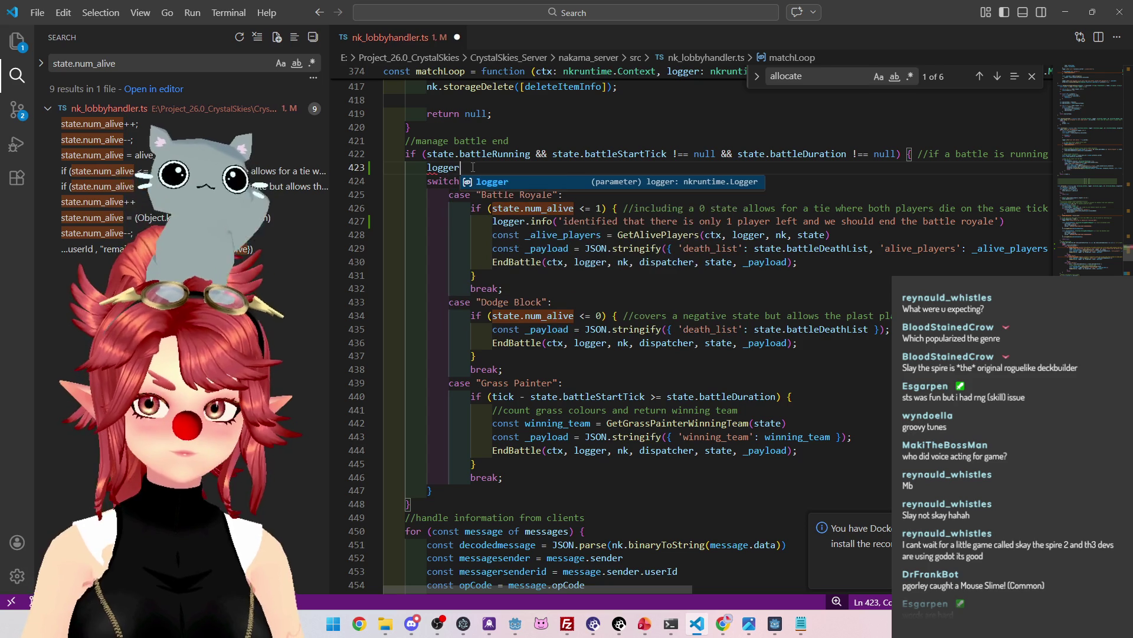
pyautogui.press('Escape')
pyautogui.write('.')
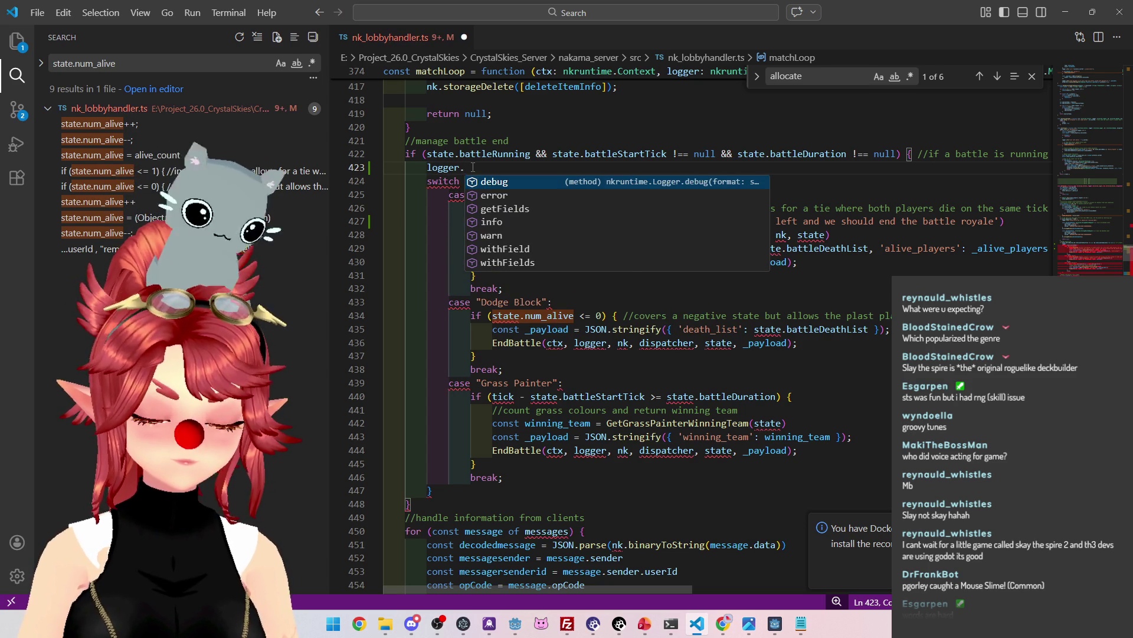
pyautogui.write('info("battlemode is')
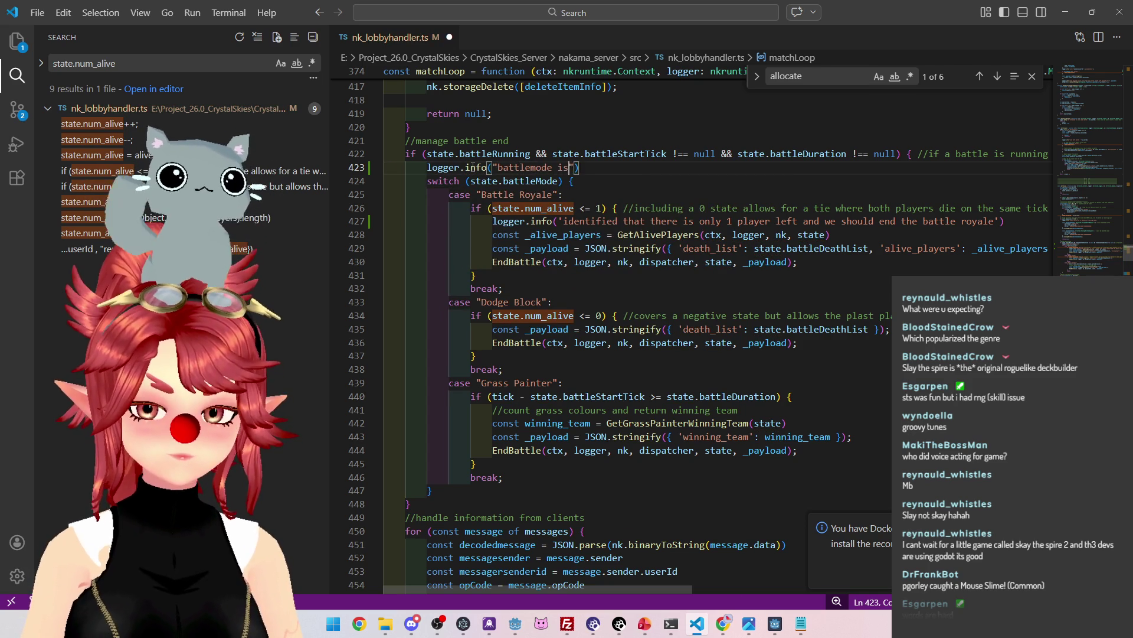
pyautogui.write('state.battleMode')
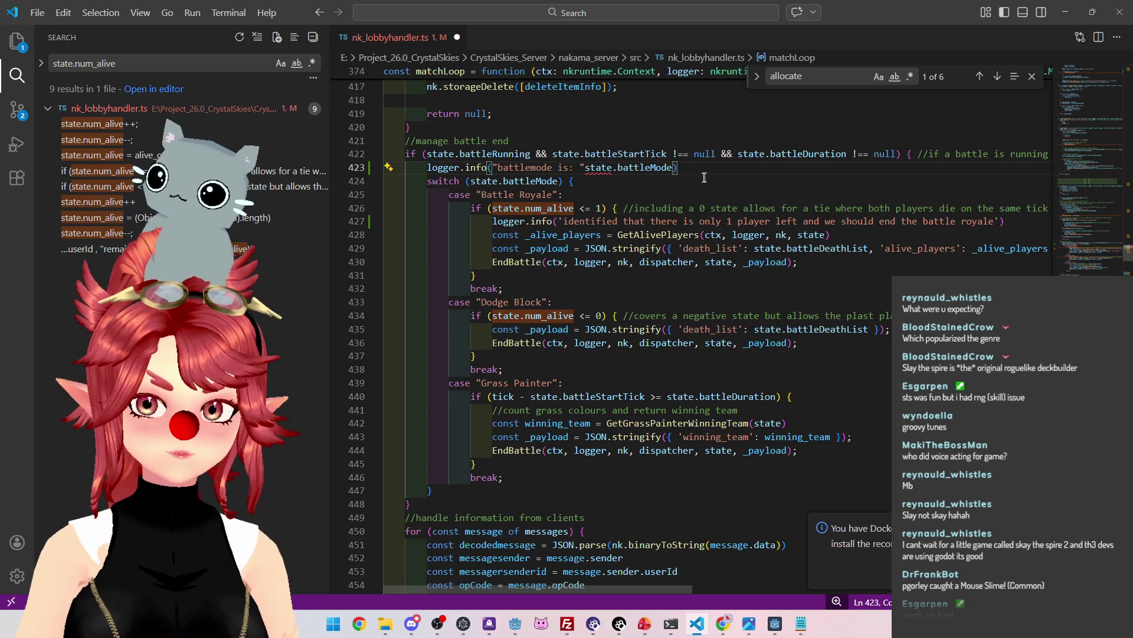
pyautogui.write('+')
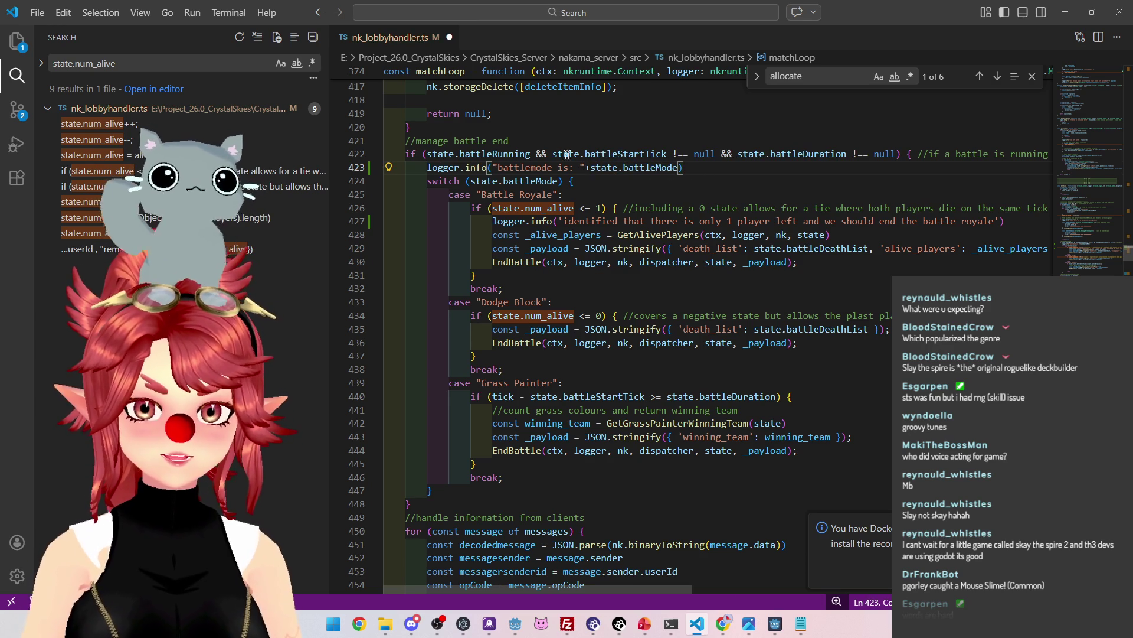
# - Insert a 'check all are true' logger.info line above the battle-end check, logging state.battleRunning
pyautogui.click(486, 154)
pyautogui.hotkey('ctrl', 'shift', 'Return')
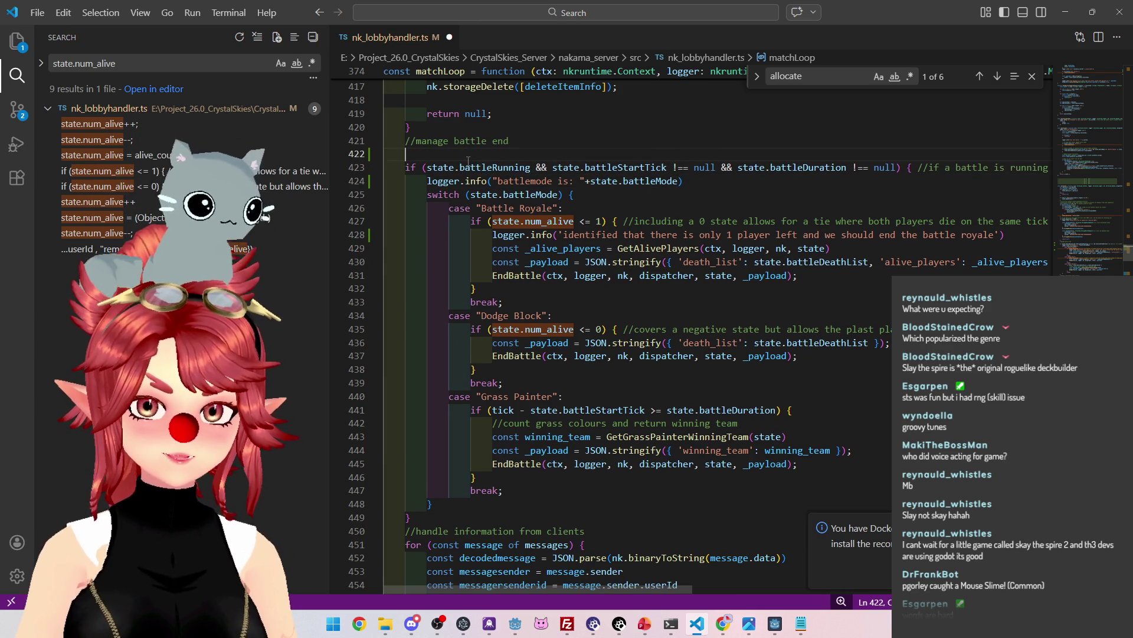
pyautogui.write('logger')
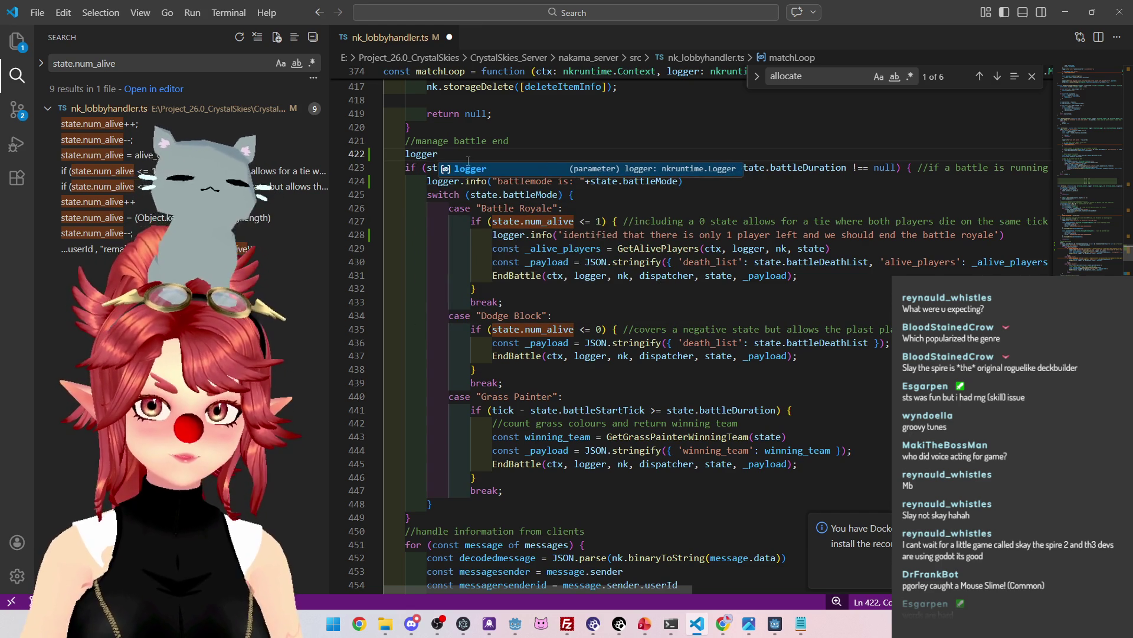
pyautogui.write('.info()')
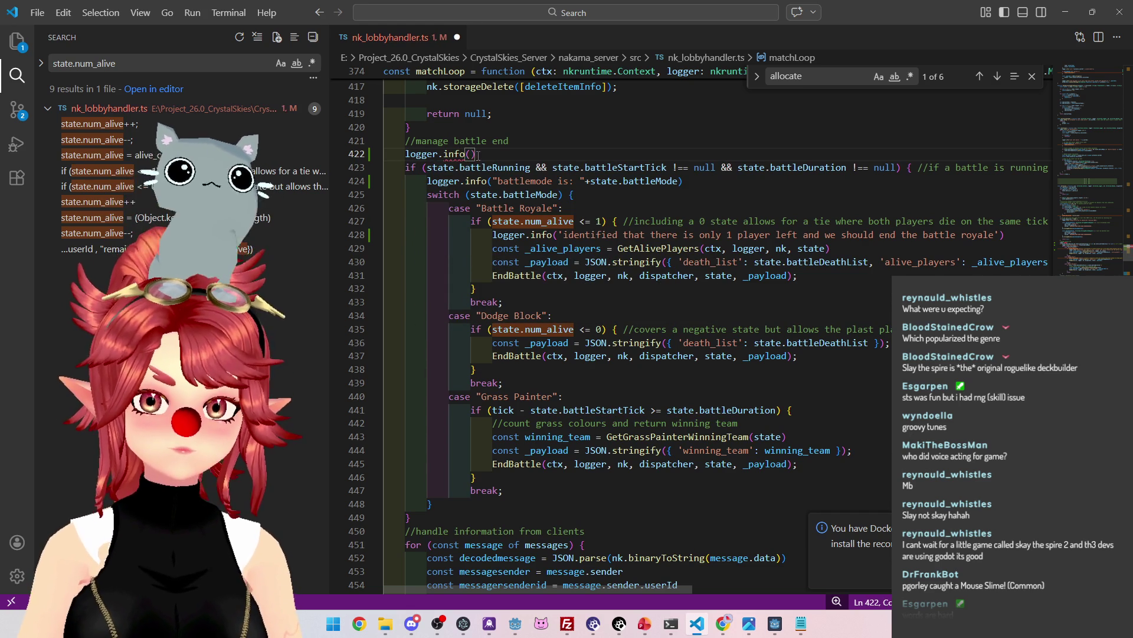
pyautogui.write('check all ')
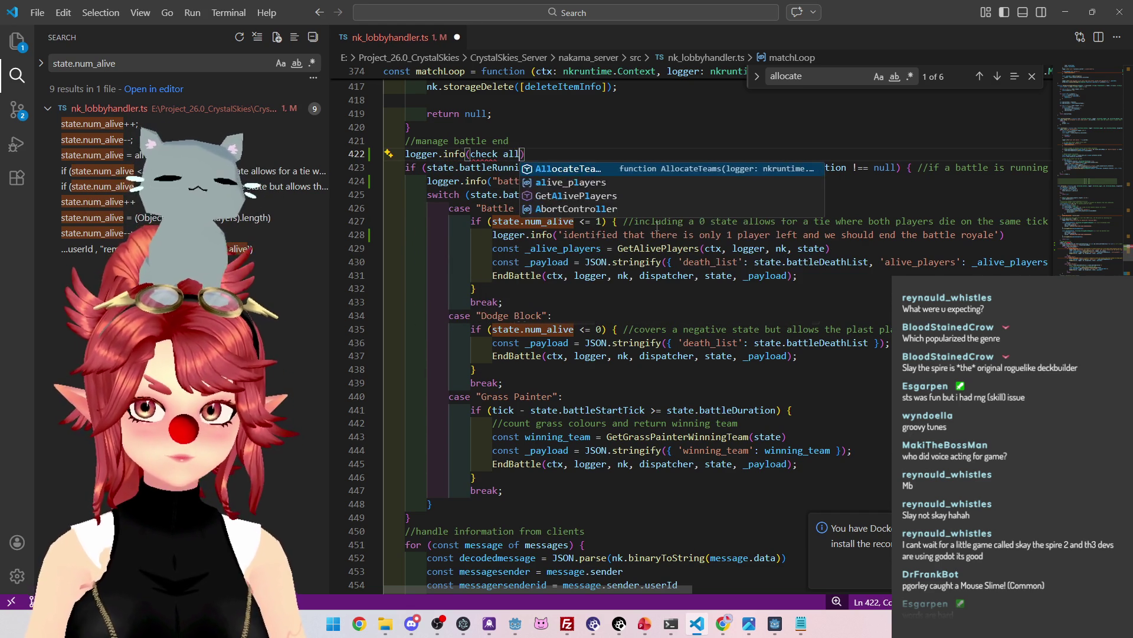
pyautogui.write('are true')
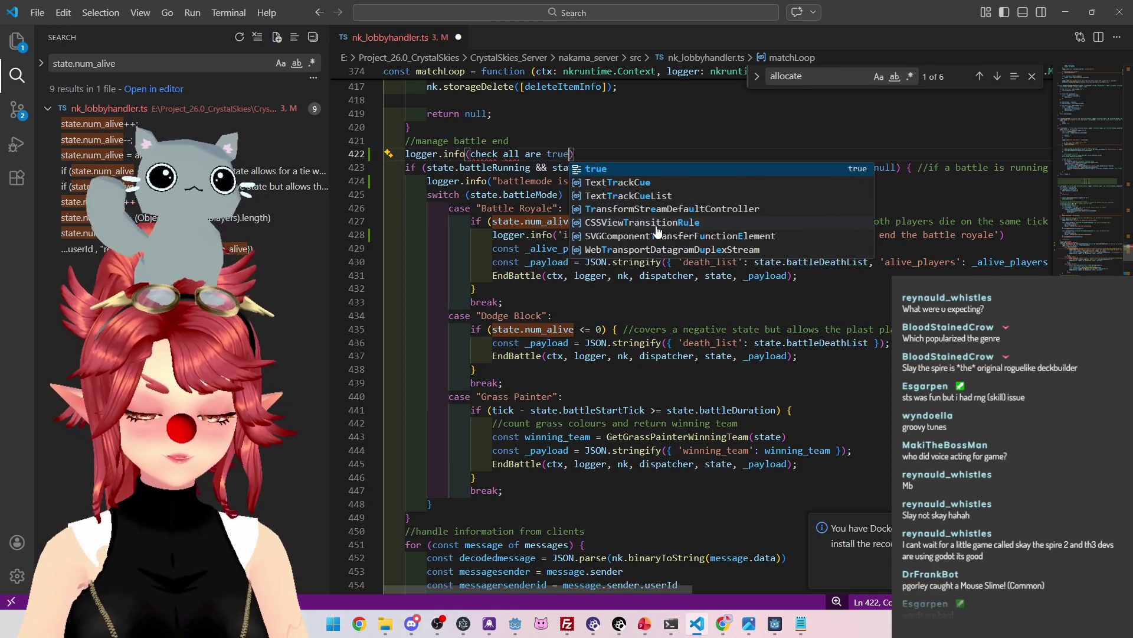
pyautogui.hotkey('ctrl', 'shift', 'Left')
pyautogui.hotkey('ctrl', 'shift', 'Left')
pyautogui.hotkey('ctrl', 'shift', 'Left')
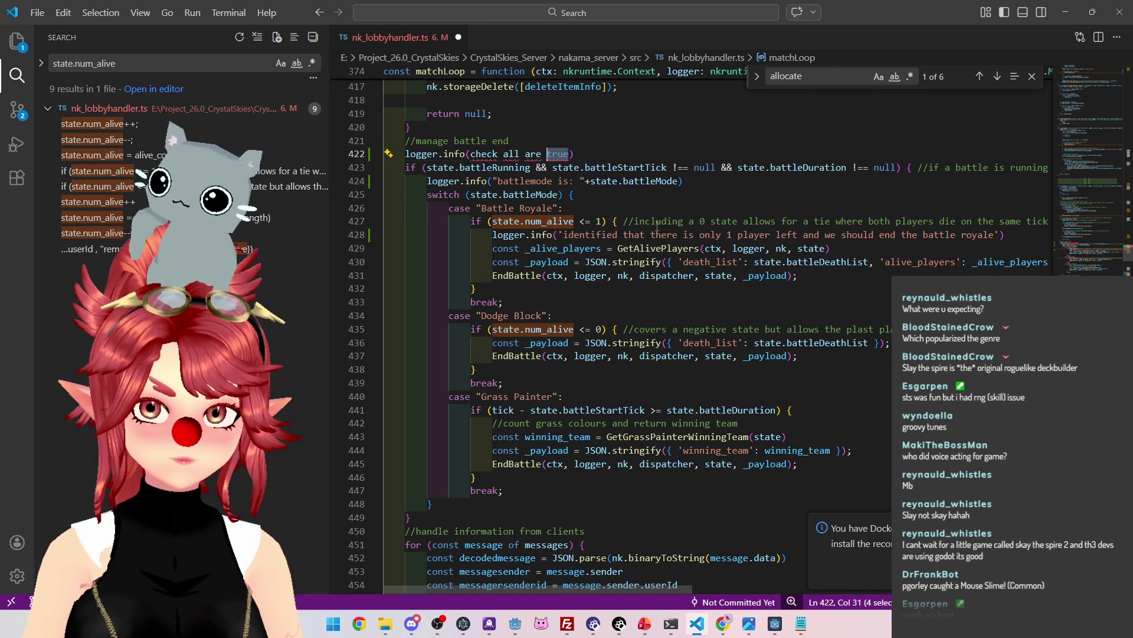
pyautogui.write('"')
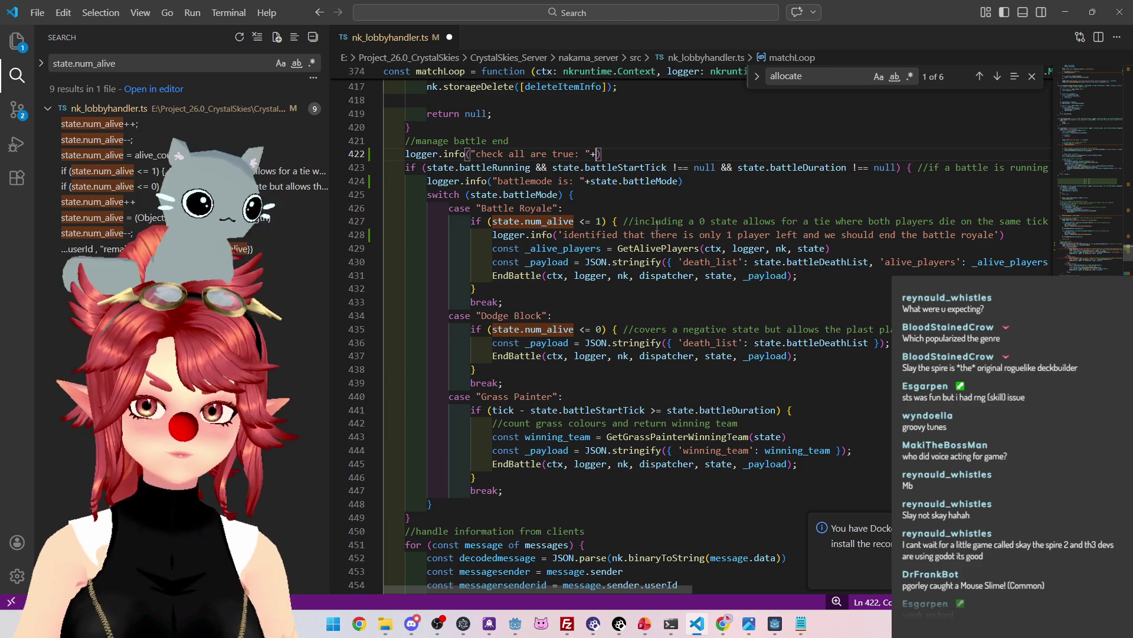
pyautogui.moveTo(426, 168); pyautogui.dragTo(523, 169)
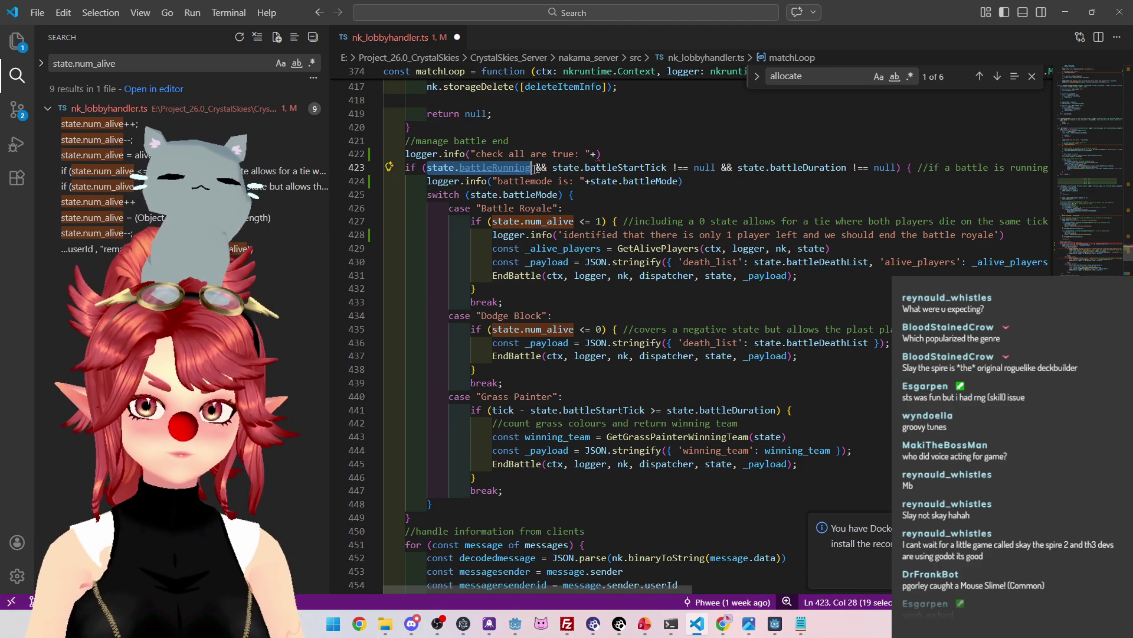
pyautogui.hotkey('ctrl', 'c')
pyautogui.click(597, 154)
pyautogui.hotkey('ctrl', 'v')
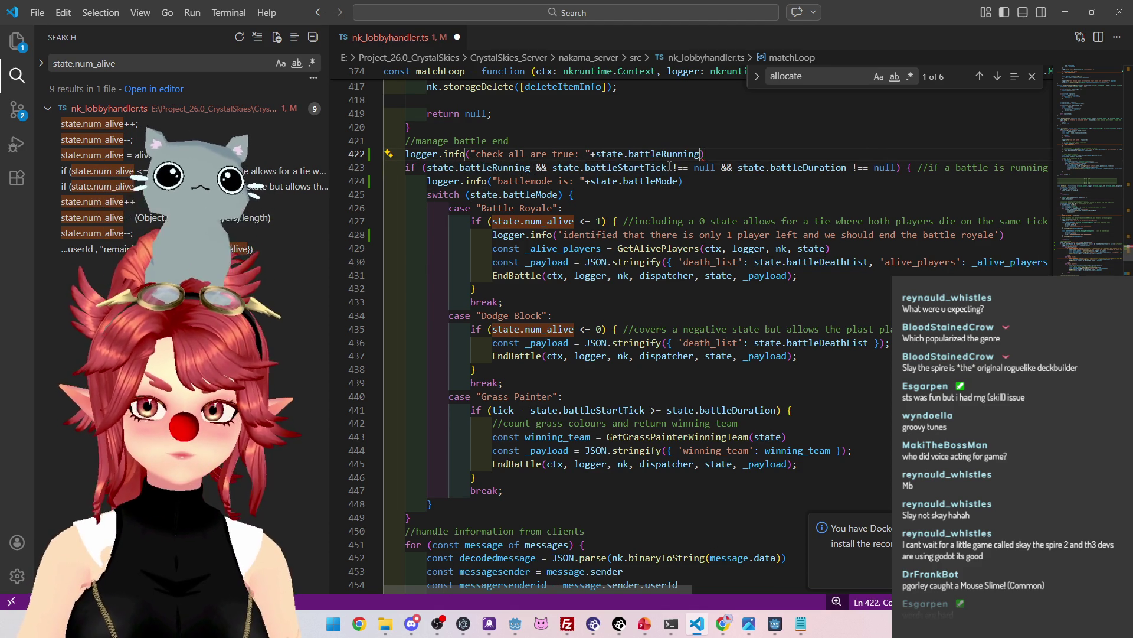
pyautogui.write('"')
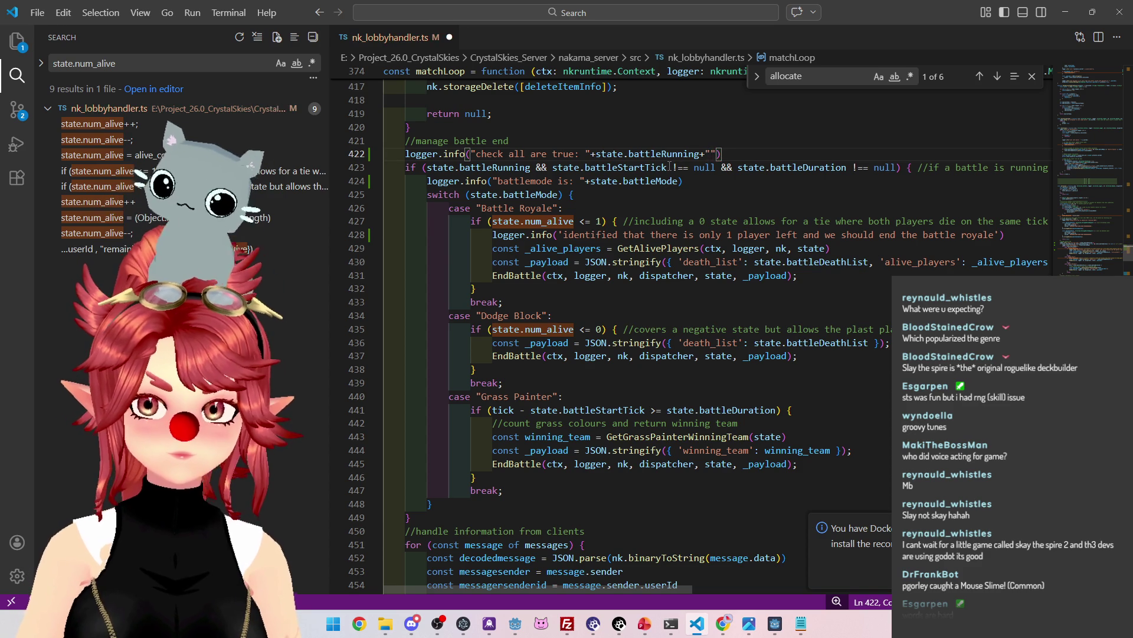
pyautogui.write('+')
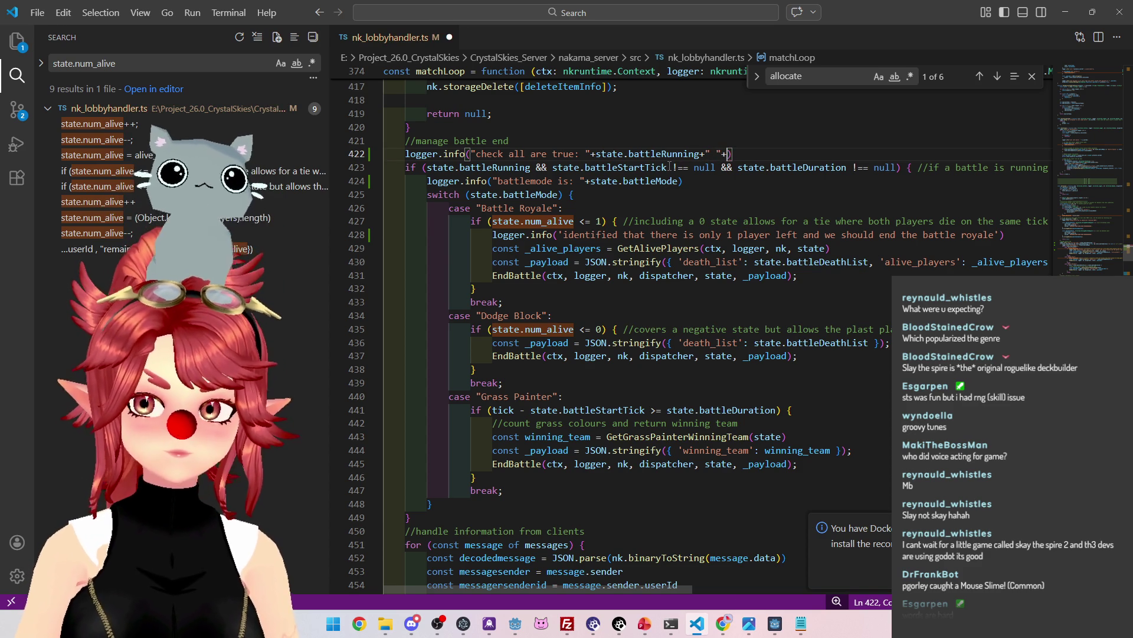
# - Append the bracketed battleStartTick and battleDuration not-null checks to that log line
pyautogui.moveTo(553, 167); pyautogui.dragTo(718, 167)
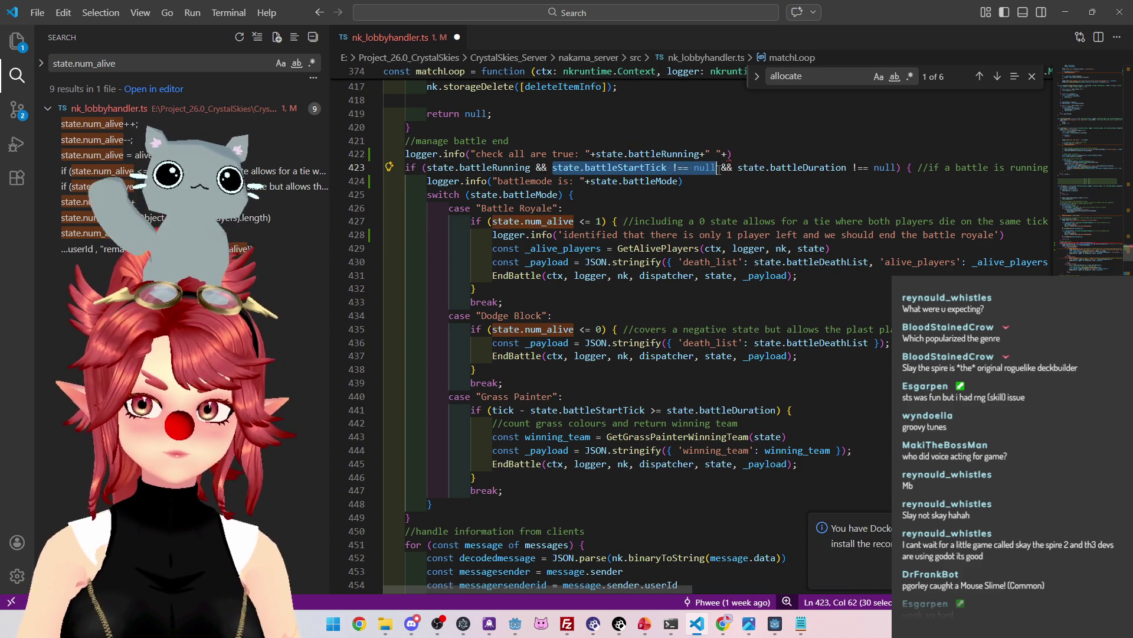
pyautogui.hotkey('ctrl', 'c')
pyautogui.click(726, 153)
pyautogui.hotkey('ctrl', 'v')
pyautogui.write('+')
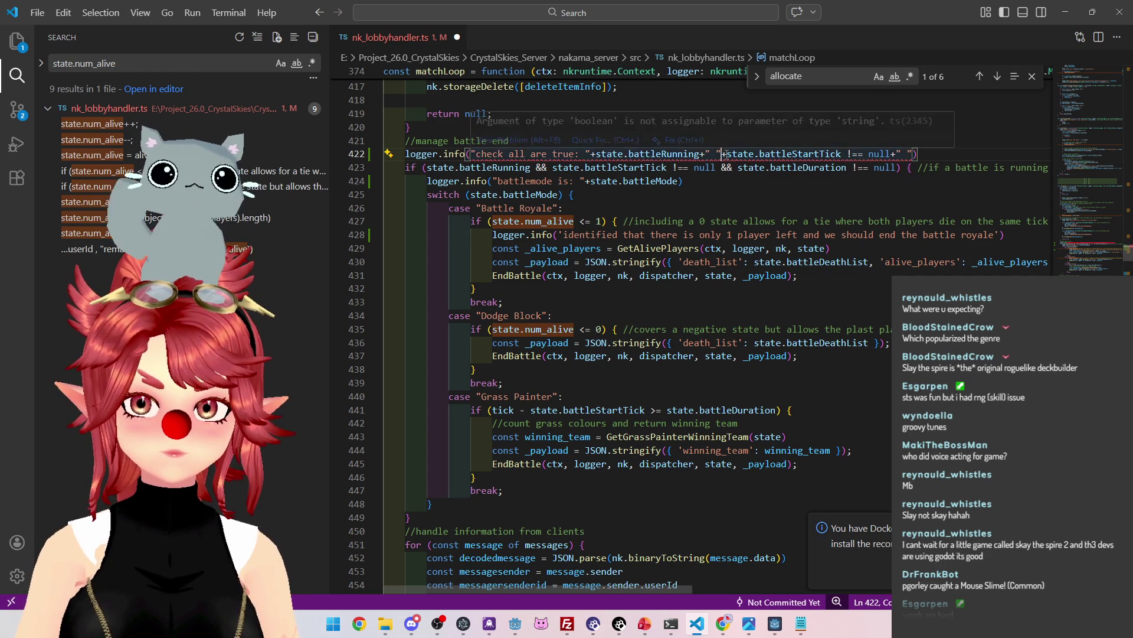
pyautogui.moveTo(799, 154)
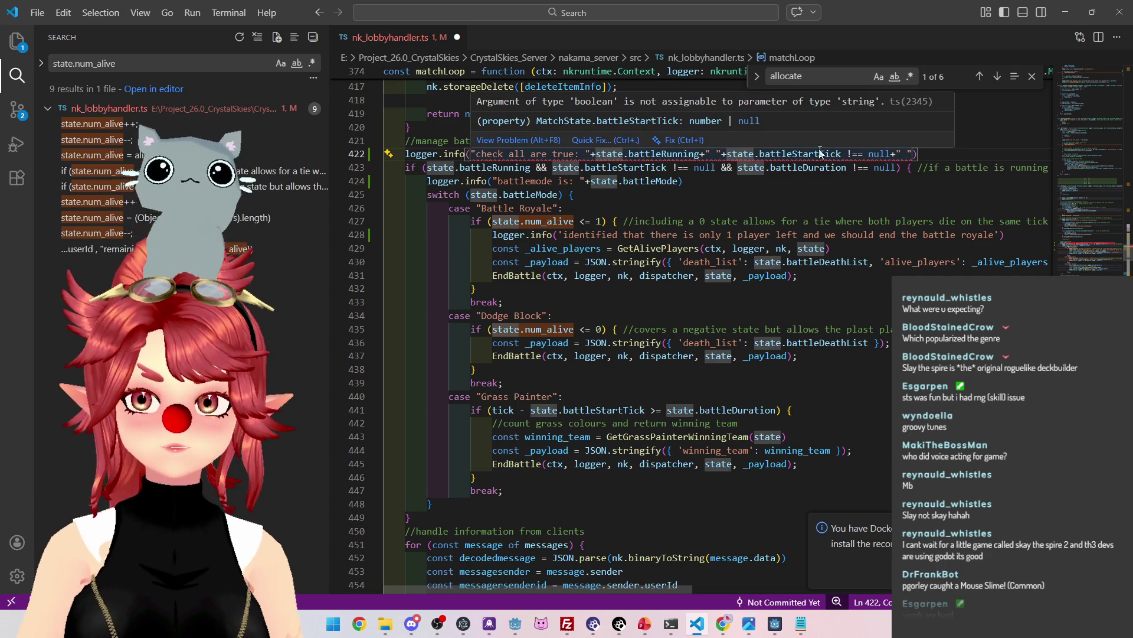
pyautogui.click(727, 154)
pyautogui.write('(')
pyautogui.click(897, 153)
pyautogui.write(')')
pyautogui.press('End')
pyautogui.write('+')
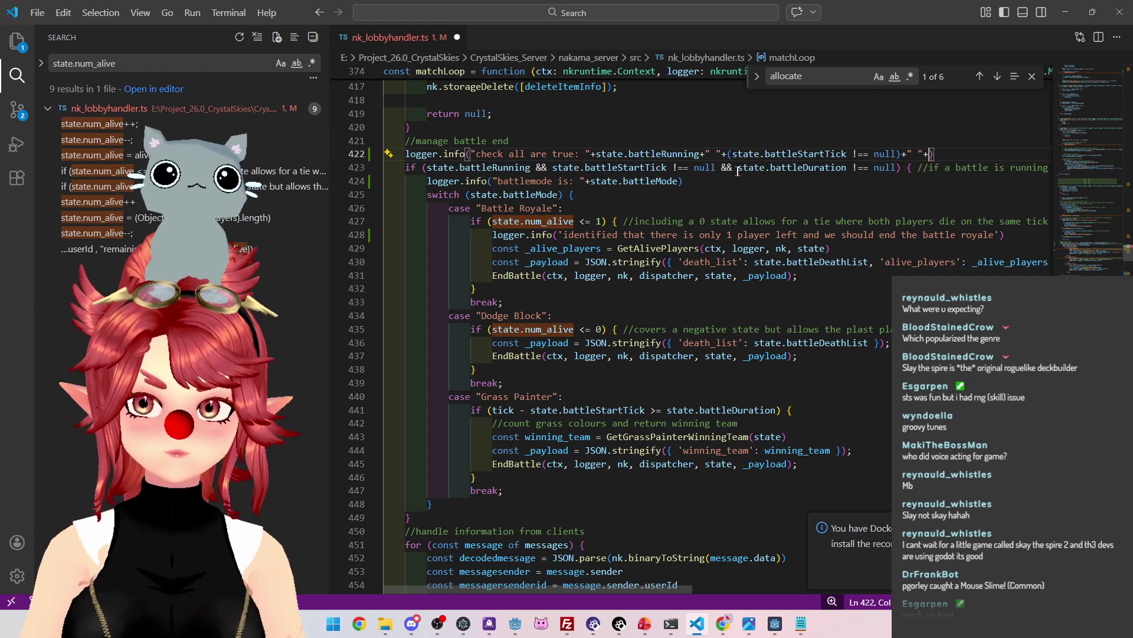
pyautogui.moveTo(737, 169); pyautogui.dragTo(889, 169)
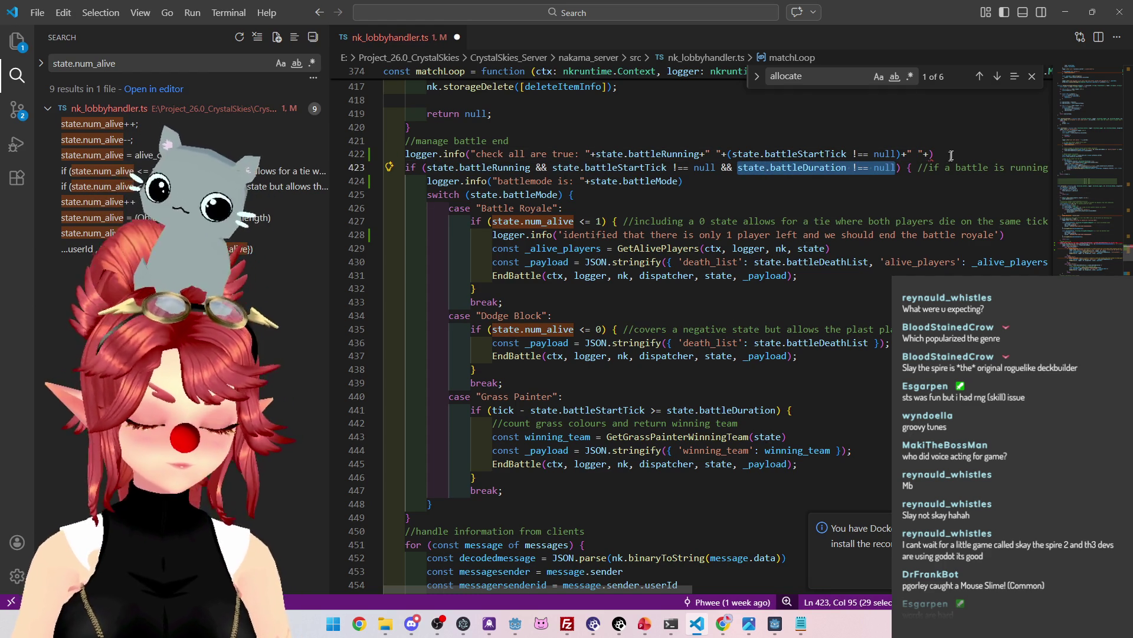
pyautogui.click(927, 154)
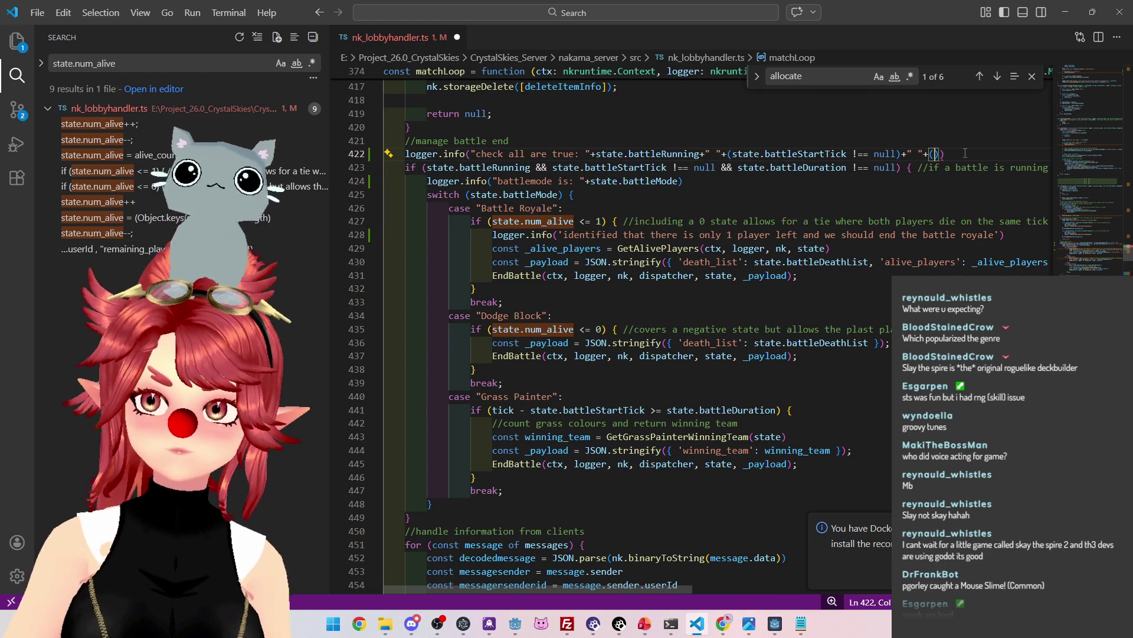
pyautogui.hotkey('ctrl', 'v')
# - Review the battleMode logging line near the Battle Royale survivor condition
pyautogui.click(831, 221)
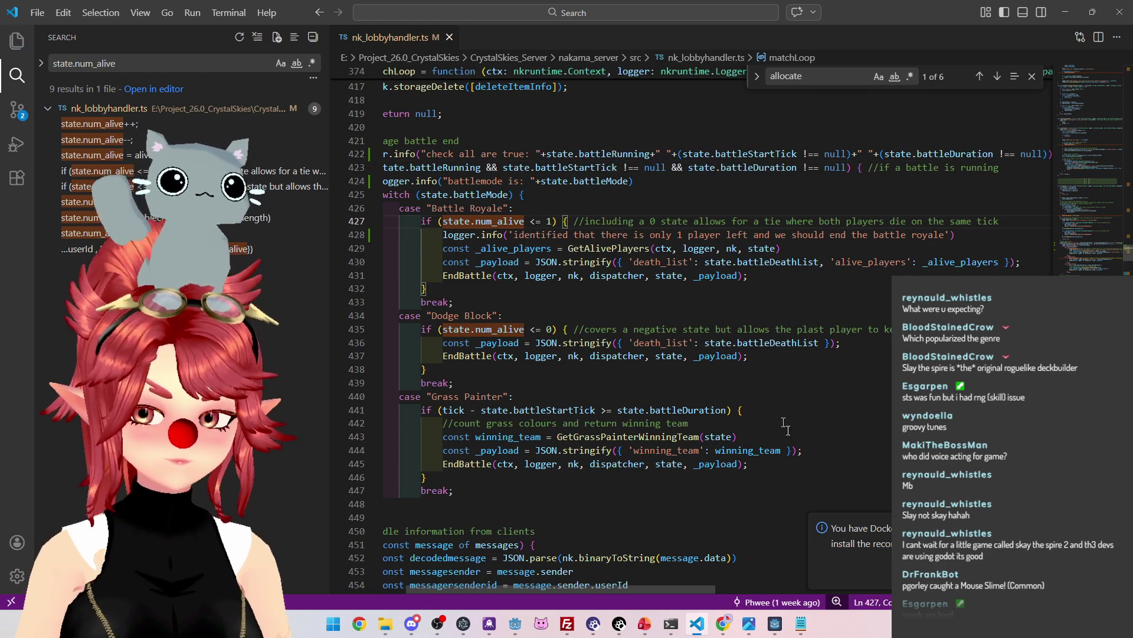
pyautogui.hscroll(-2, 694, 584)
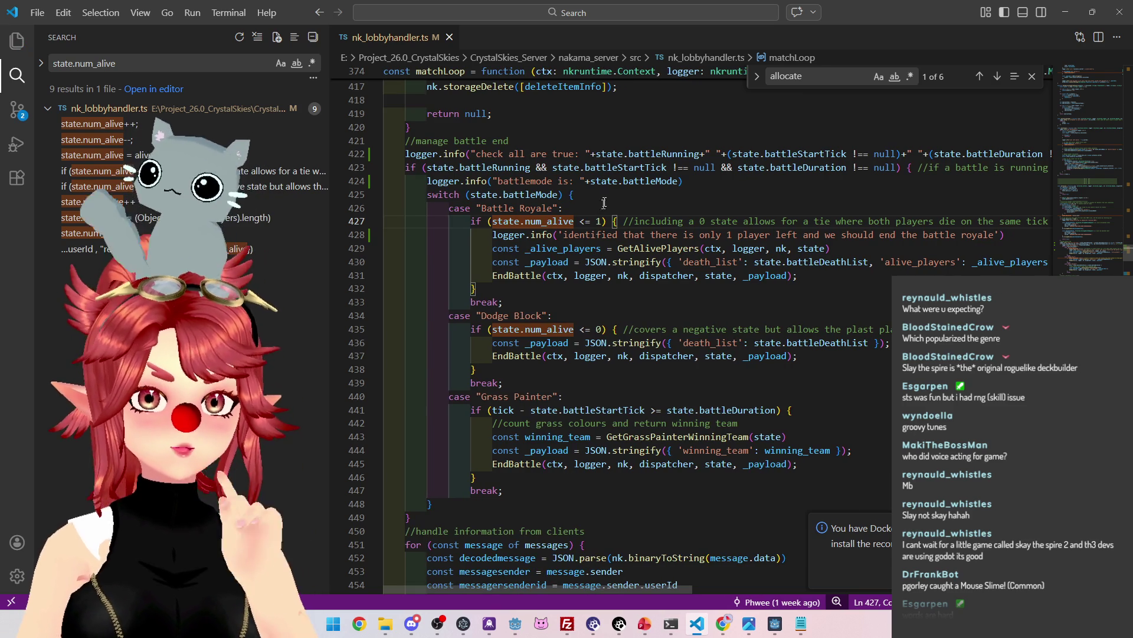
pyautogui.click(680, 180)
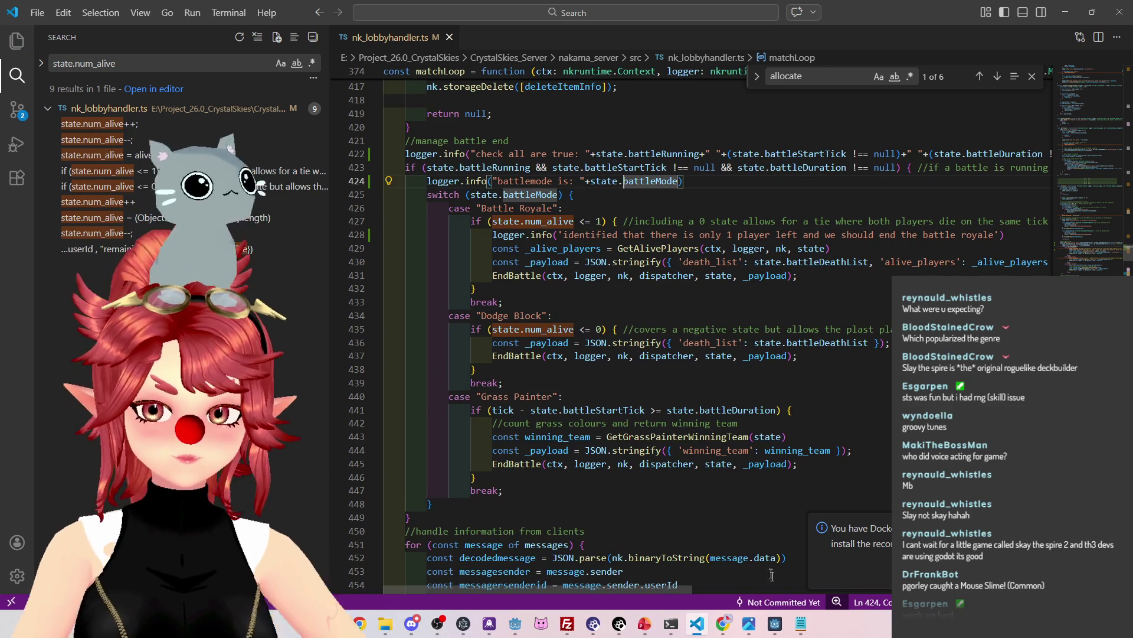
pyautogui.moveTo(670, 624)
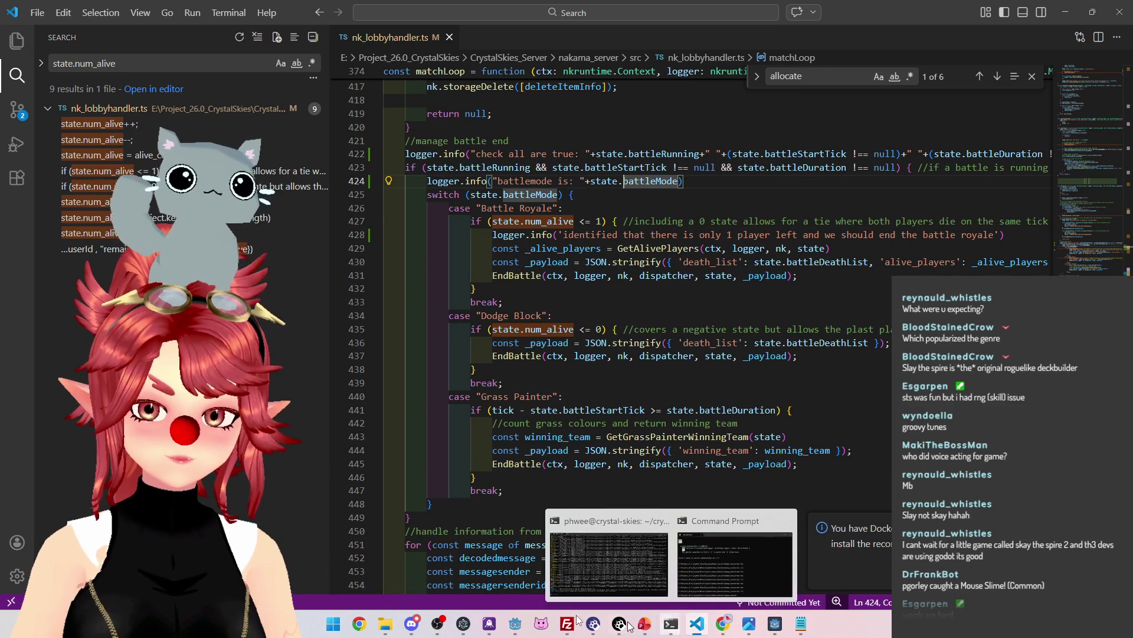
pyautogui.click(515, 624)
# - Stop the running game and recompile the server TypeScript with npx tsc
pyautogui.click(985, 28)
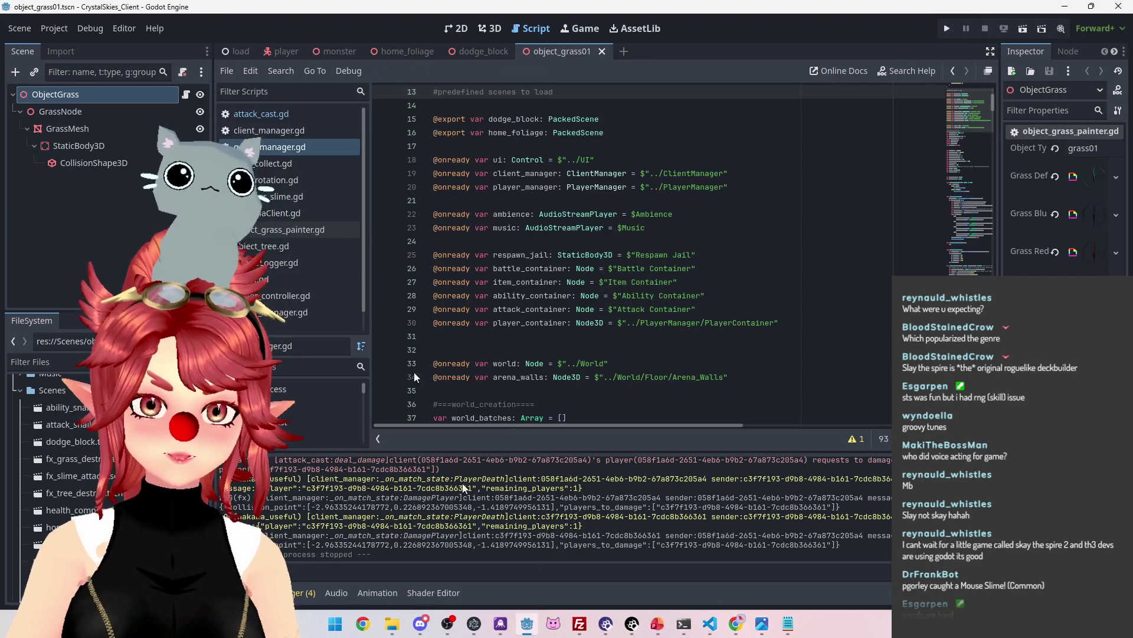
pyautogui.moveTo(686, 627)
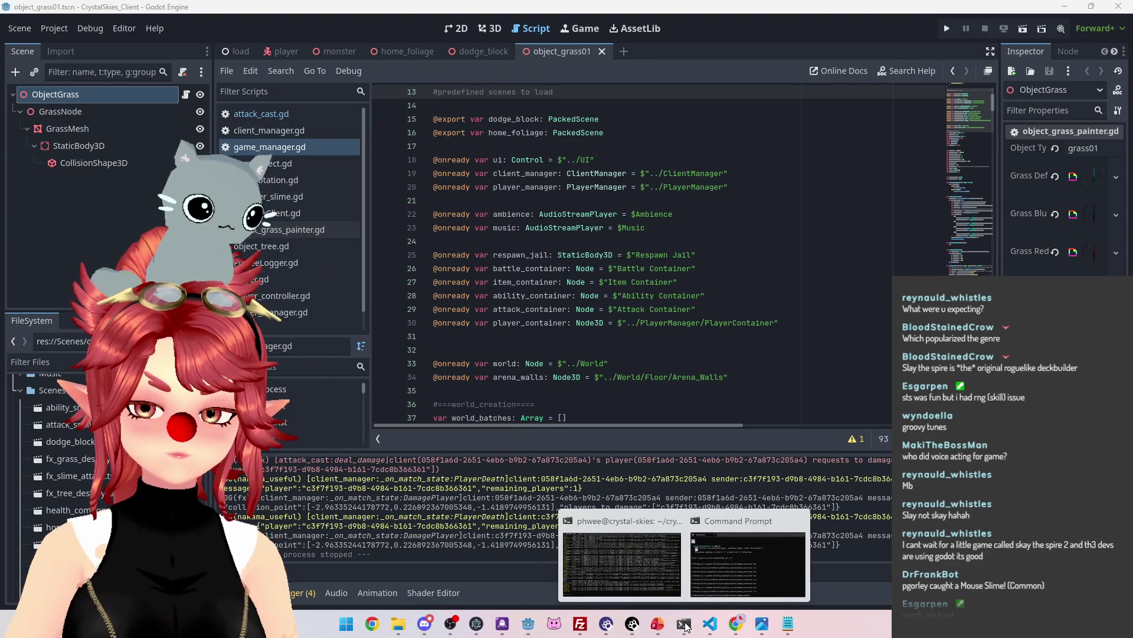
pyautogui.click(735, 549)
pyautogui.press('Up')
pyautogui.press('Return')
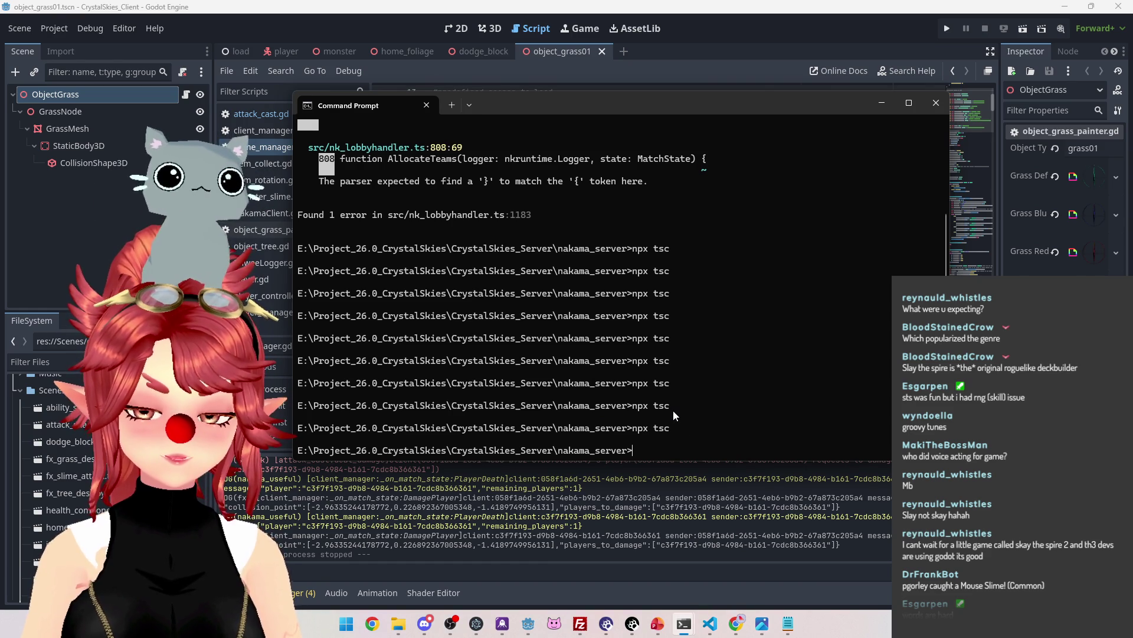
# - Replace the remote index.js in /data/modules with the new 51,143-byte build
pyautogui.click(580, 624)
pyautogui.click(673, 335)
pyautogui.press('Delete')
pyautogui.click(646, 302)
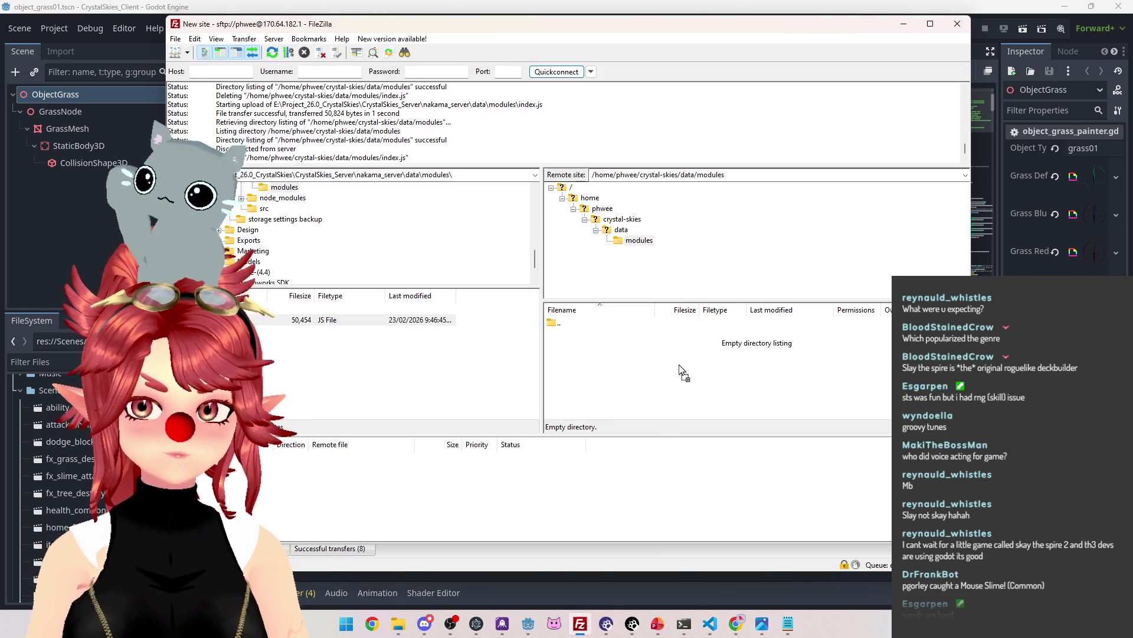
pyautogui.moveTo(680, 365); pyautogui.dragTo(679, 365)
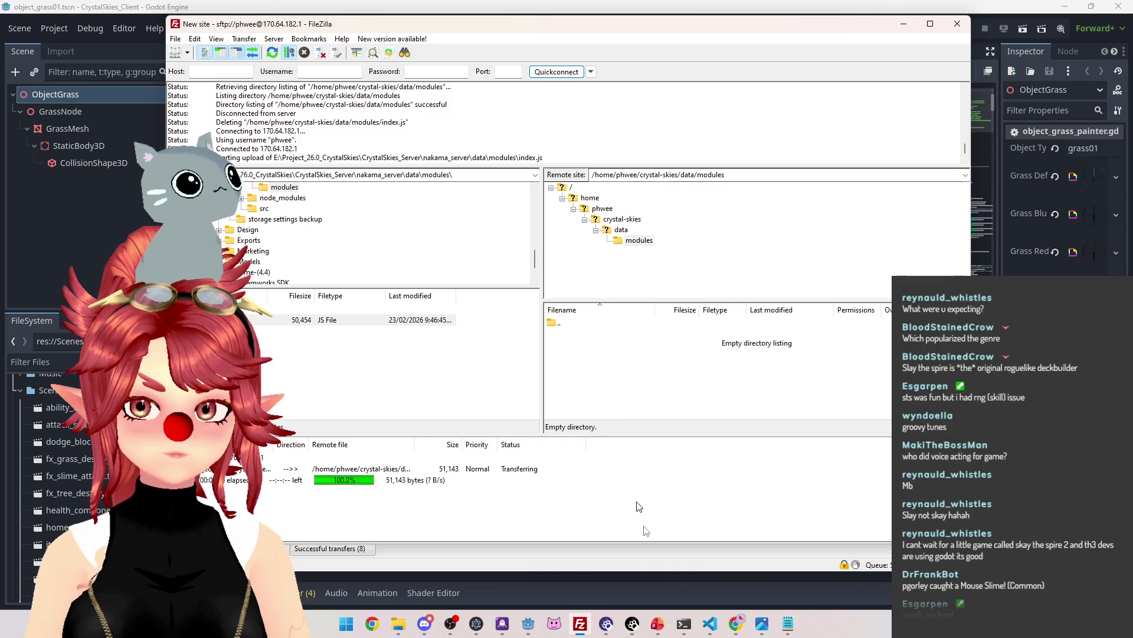
pyautogui.moveTo(684, 627)
pyautogui.click(637, 568)
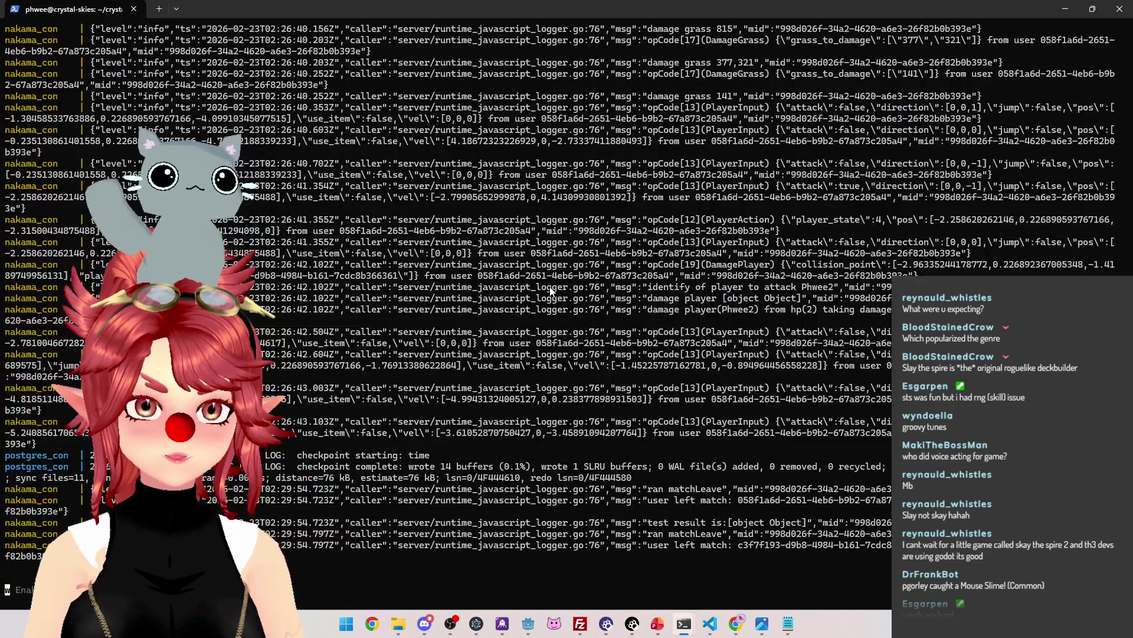
# - Stop the Nakama and Postgres containers with Ctrl+C and rerun the docker compose up command
pyautogui.hotkey('ctrl', 'c')
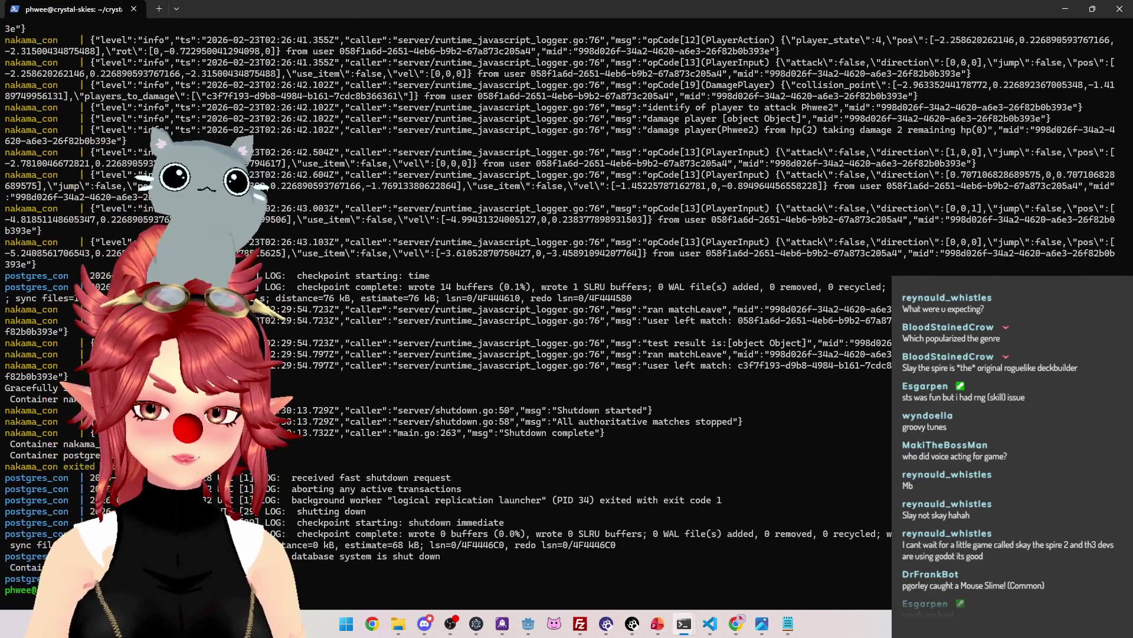
pyautogui.press('Up')
pyautogui.press('Return')
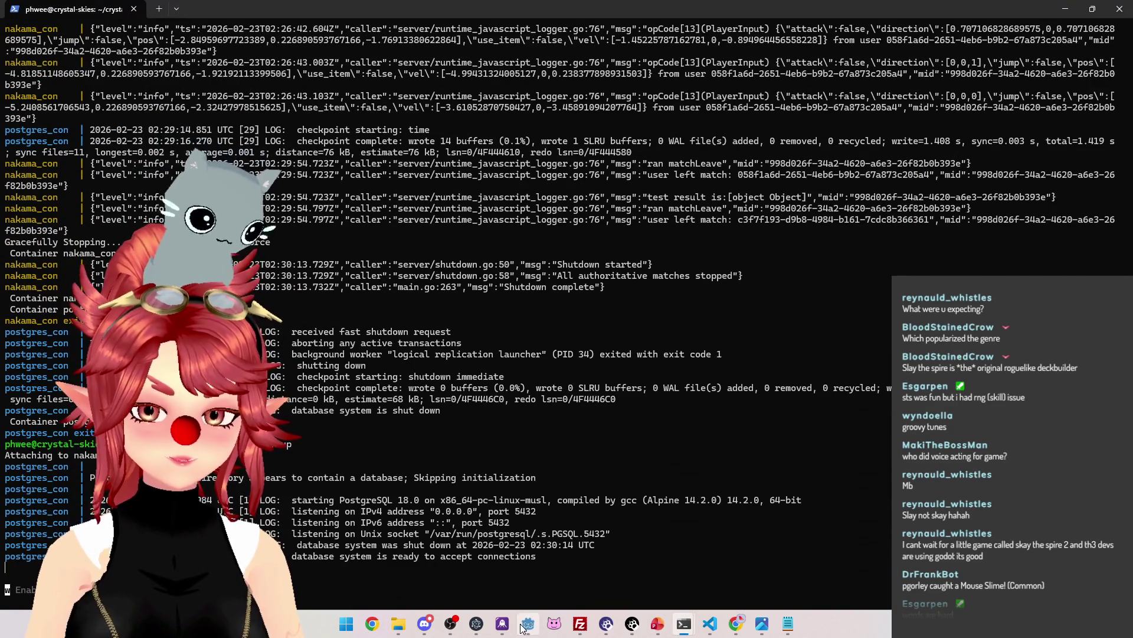
pyautogui.moveTo(528, 630)
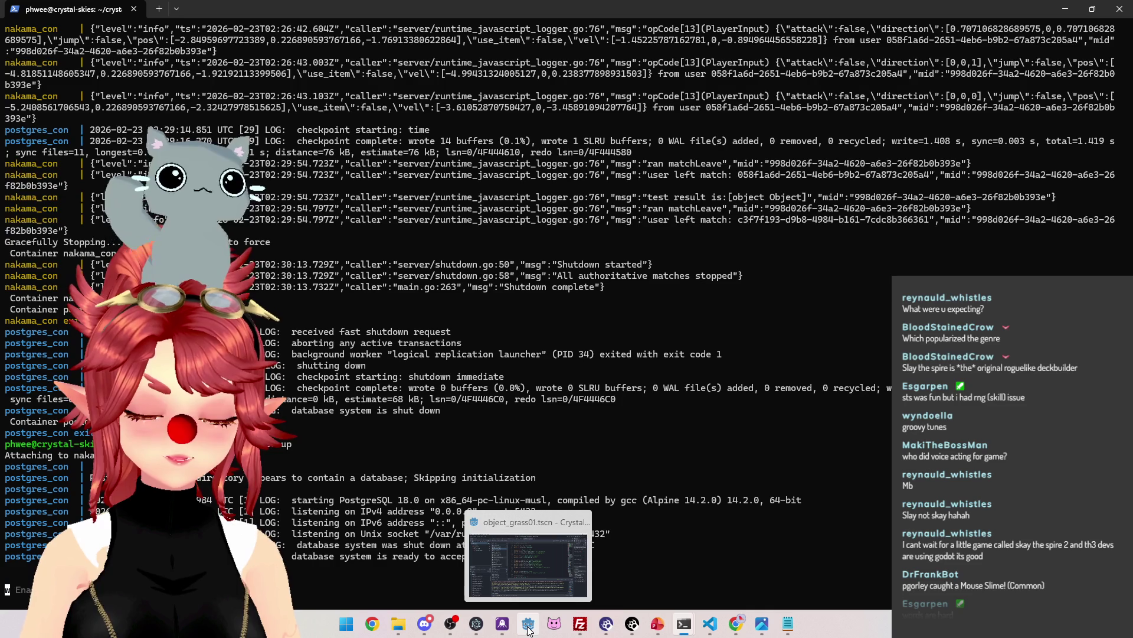
pyautogui.click(528, 630)
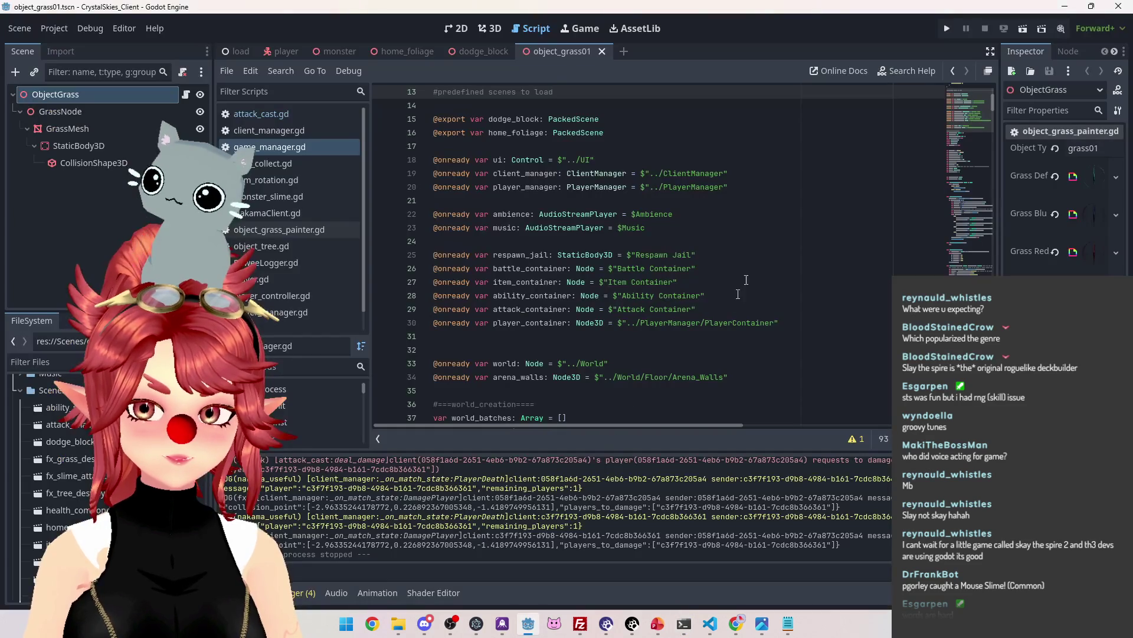
# - Run the game with F5 and create the lobby asdddd
pyautogui.press('F5')
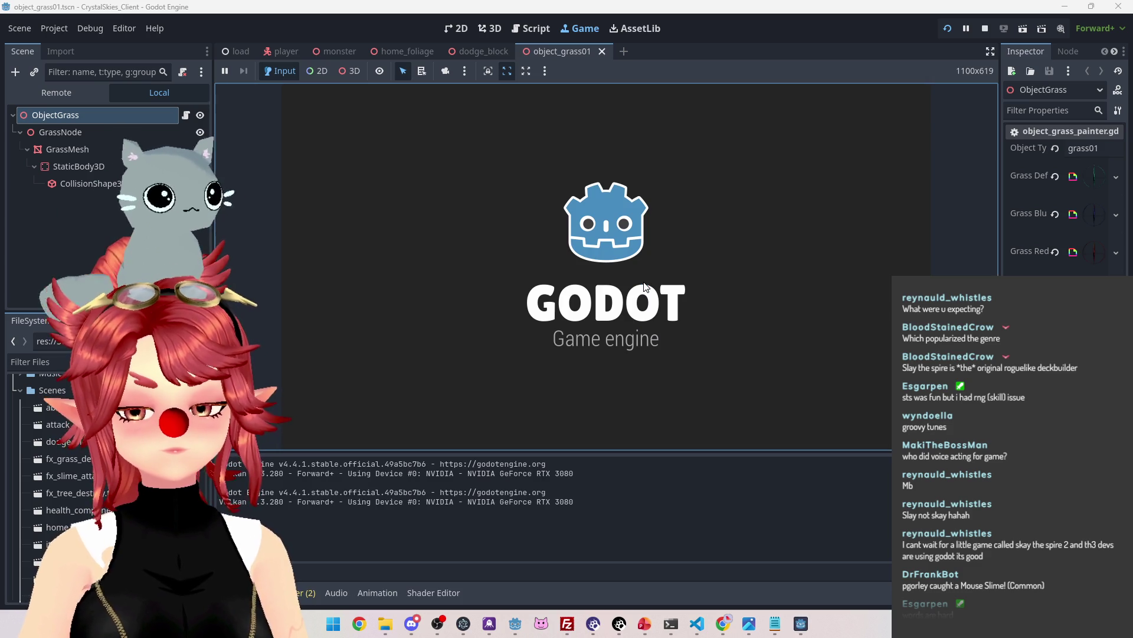
pyautogui.click(646, 307)
pyautogui.click(575, 380)
pyautogui.write('asdddd')
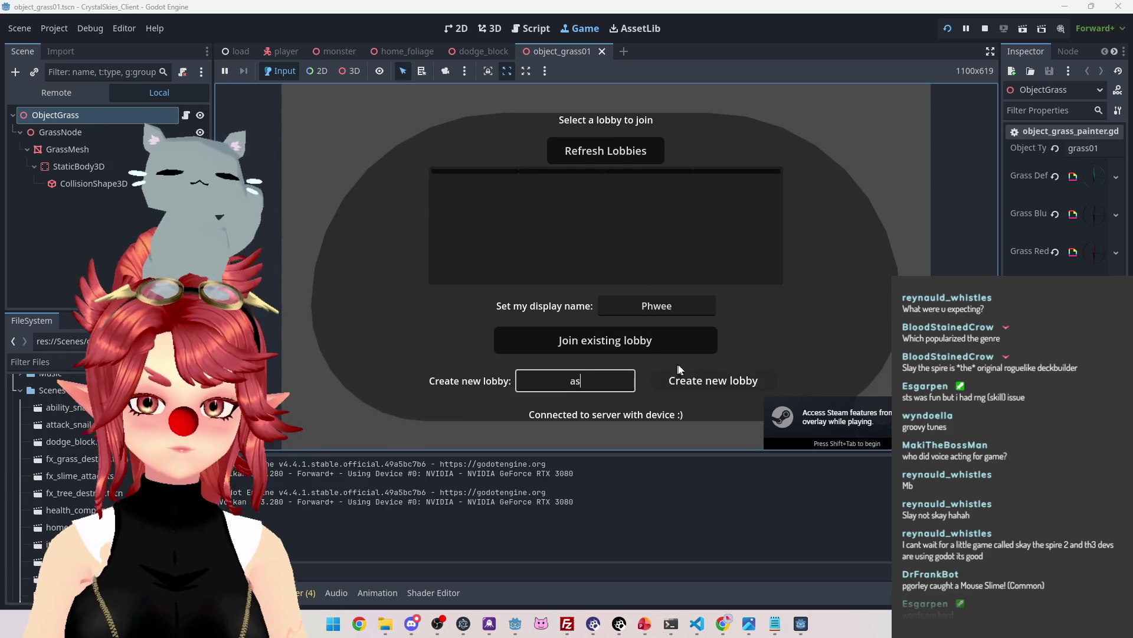
pyautogui.click(719, 383)
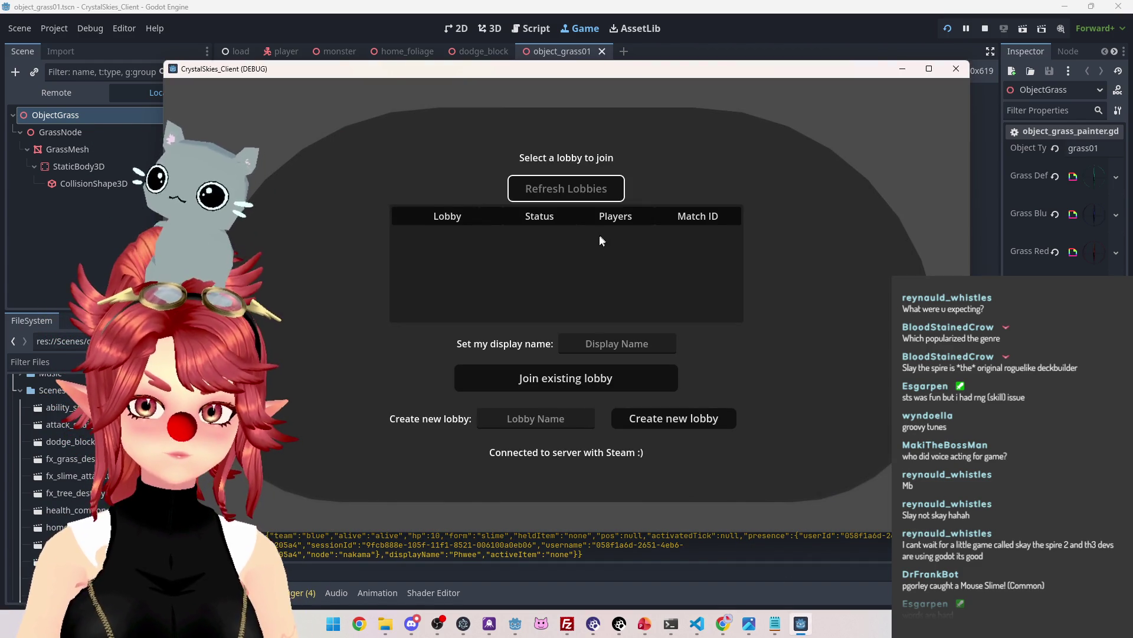
# - Join asdddd from the second client under another name and start the Battle Royale
pyautogui.click(594, 235)
pyautogui.click(626, 343)
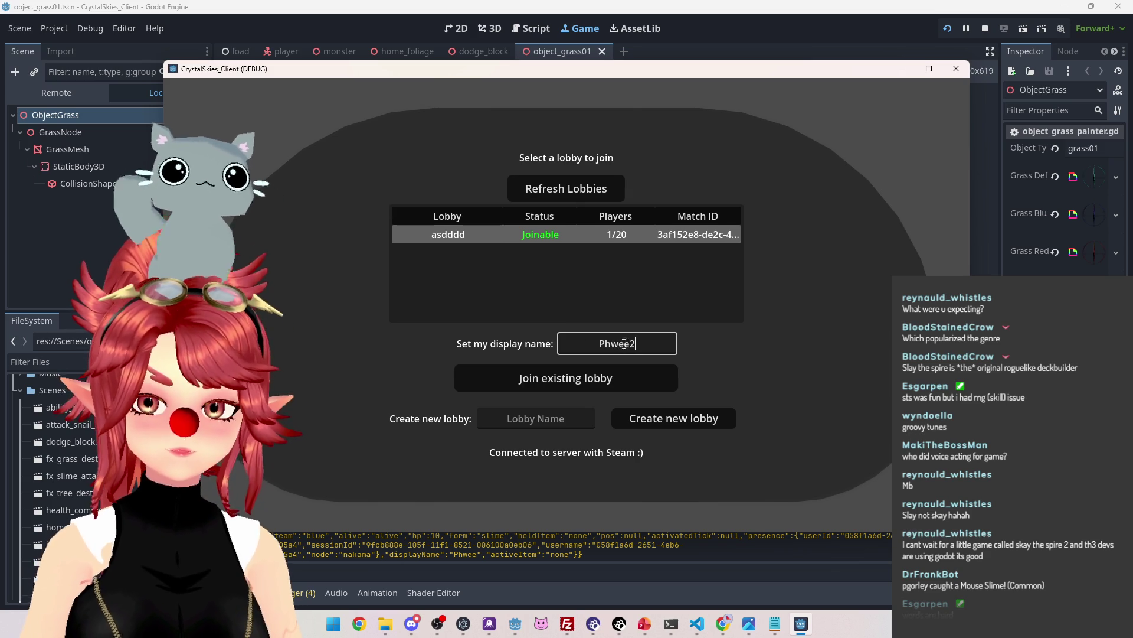
pyautogui.click(614, 378)
pyautogui.press('w')
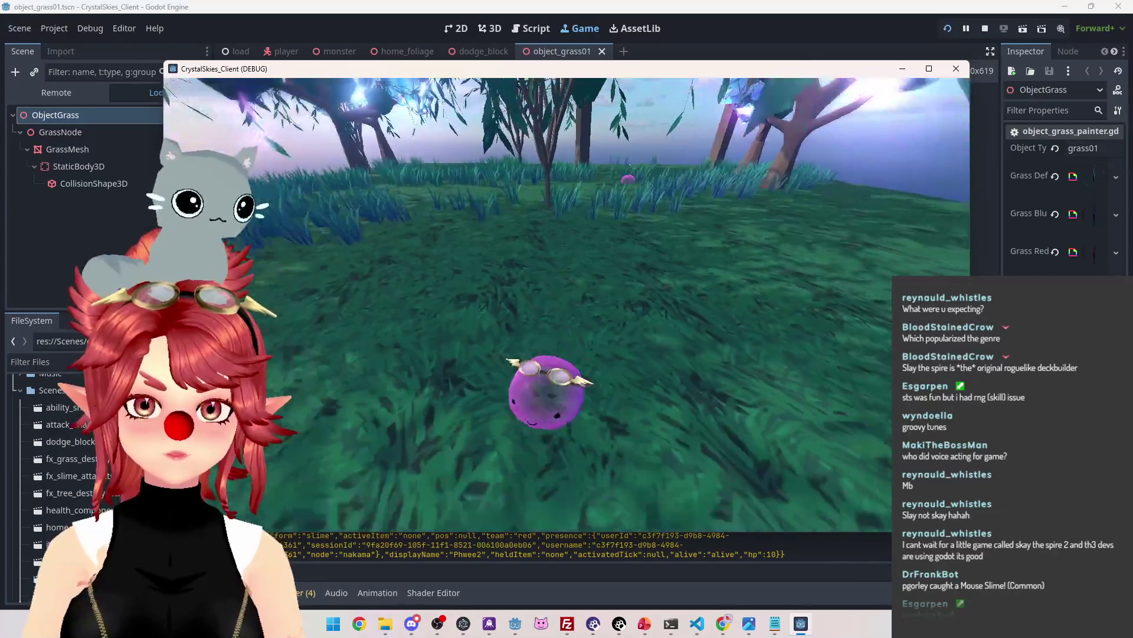
pyautogui.press('Escape')
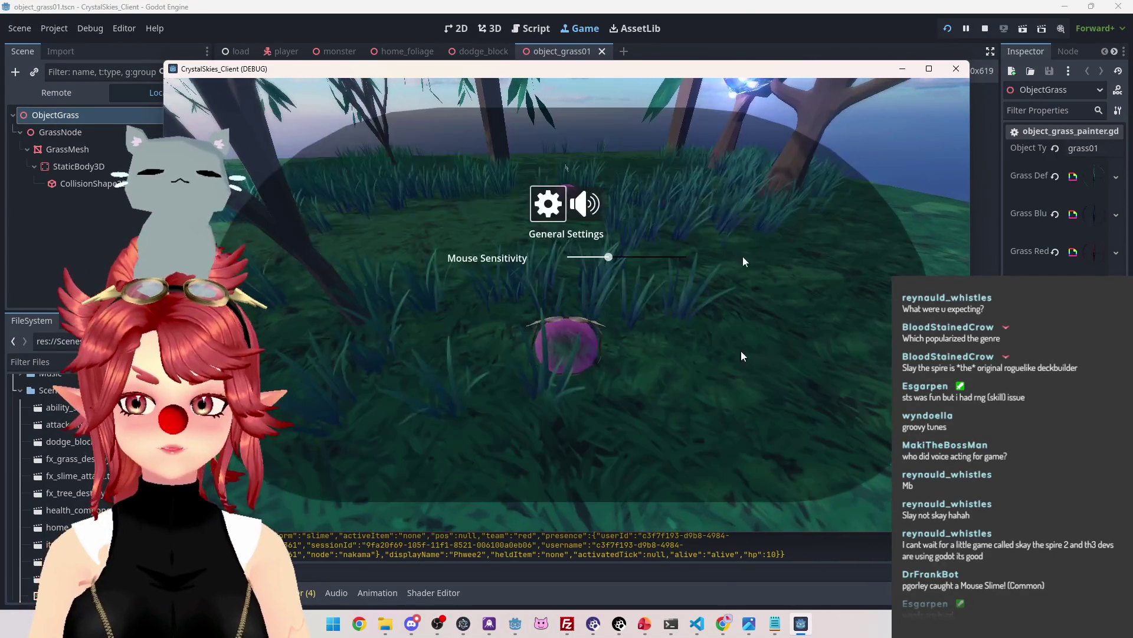
pyautogui.hotkey('alt', 'Tab')
pyautogui.click(638, 254)
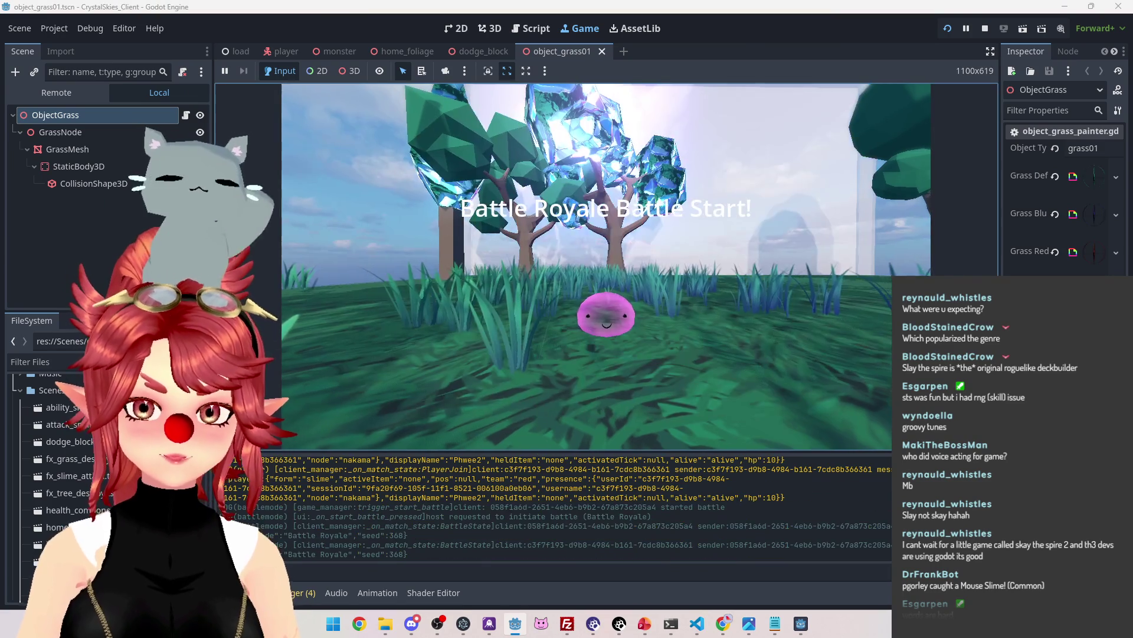
# - Fight the other slime with charged ring attacks until one player dies
pyautogui.click(593, 198)
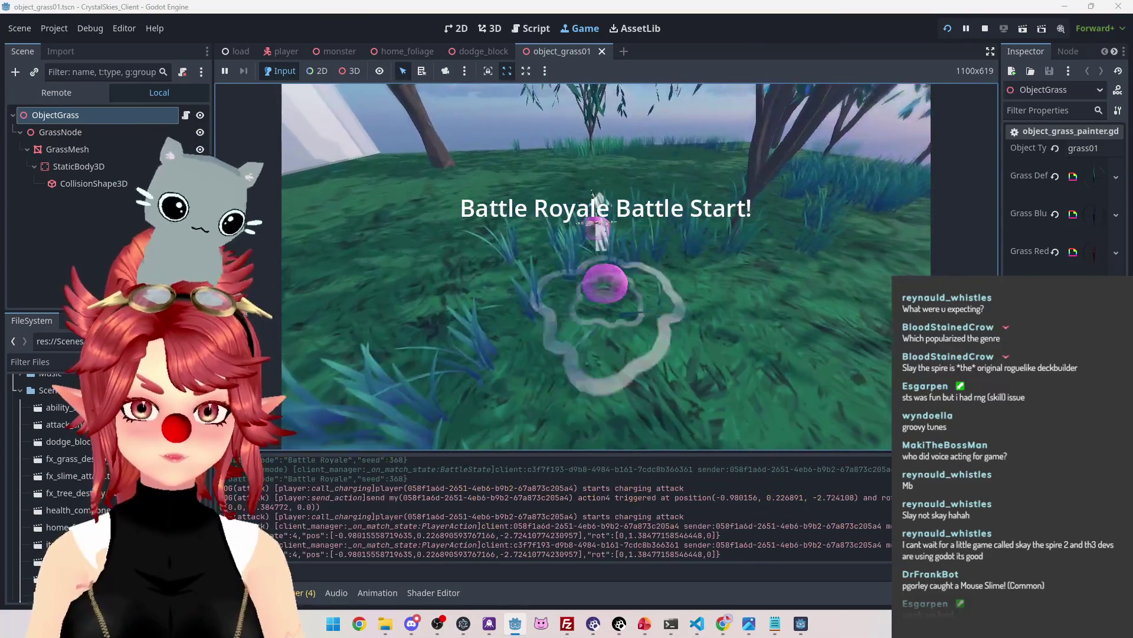
pyautogui.click(616, 228)
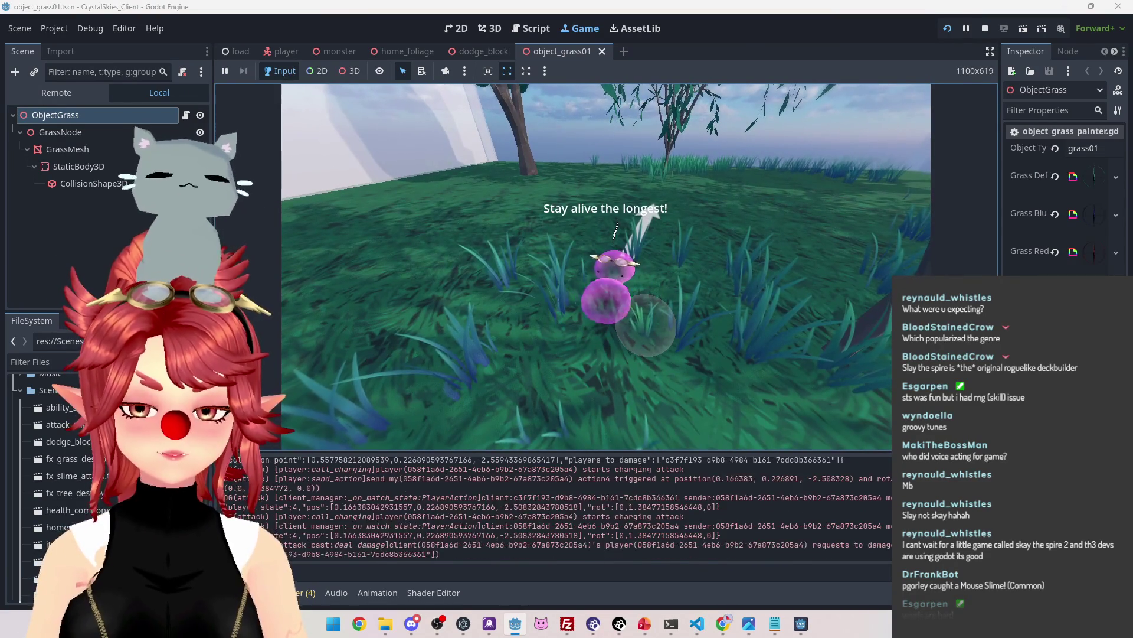
pyautogui.click(617, 227)
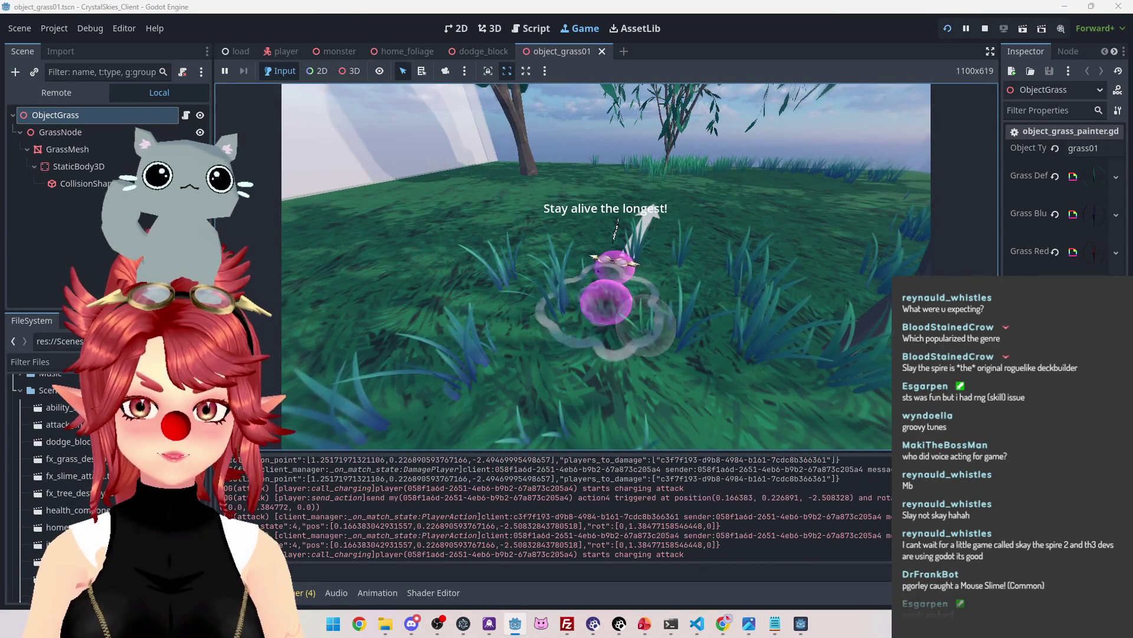
pyautogui.click(591, 211)
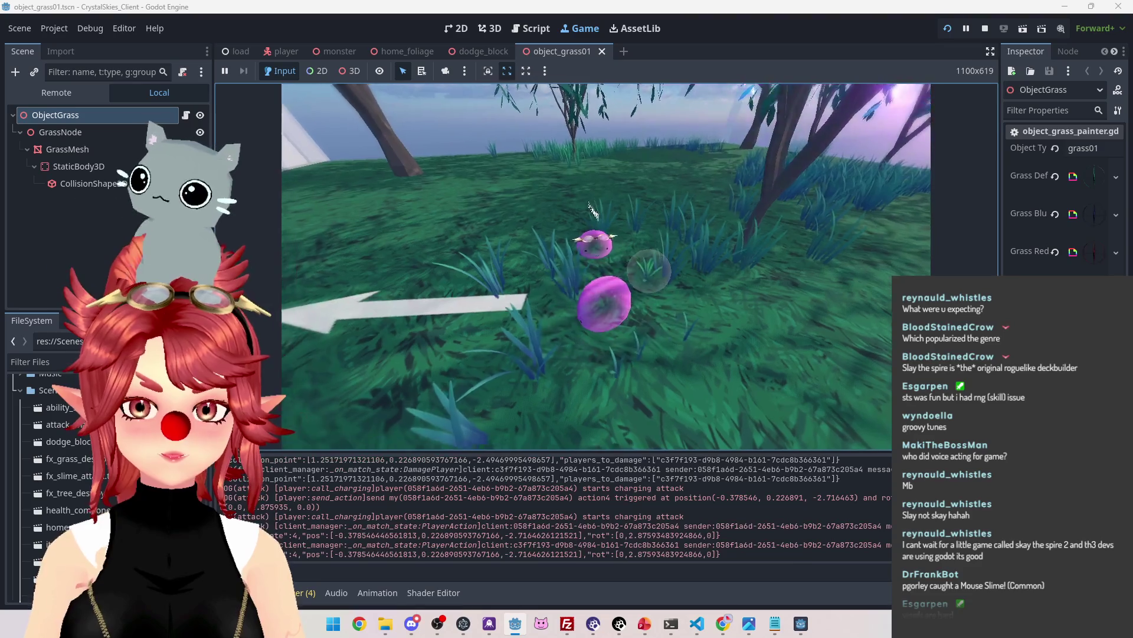
pyautogui.click(583, 195)
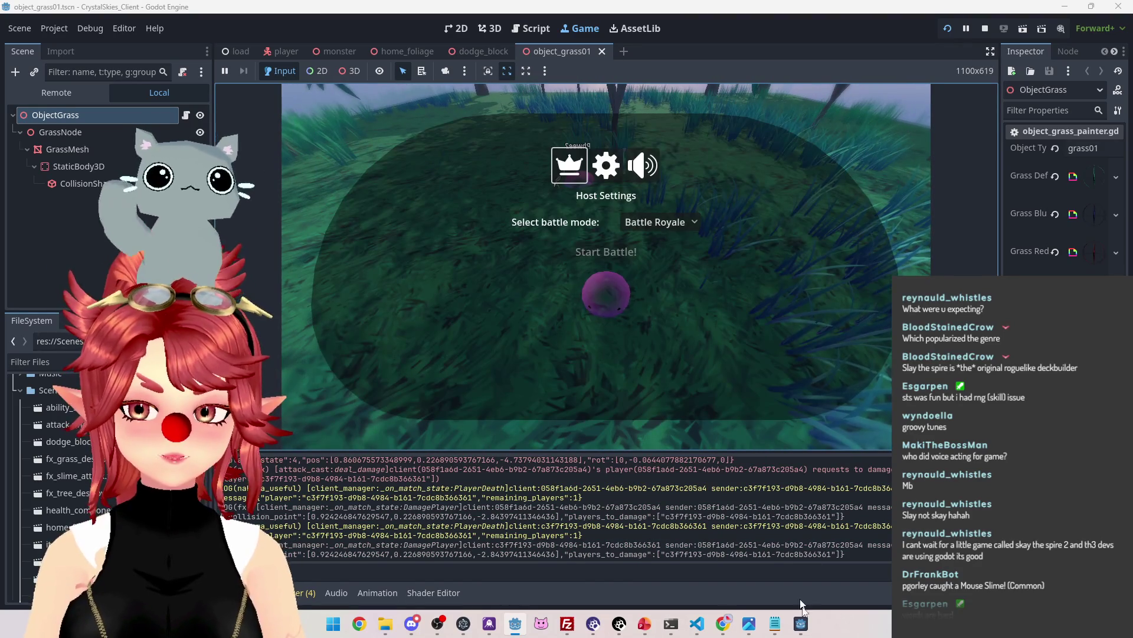
pyautogui.click(643, 165)
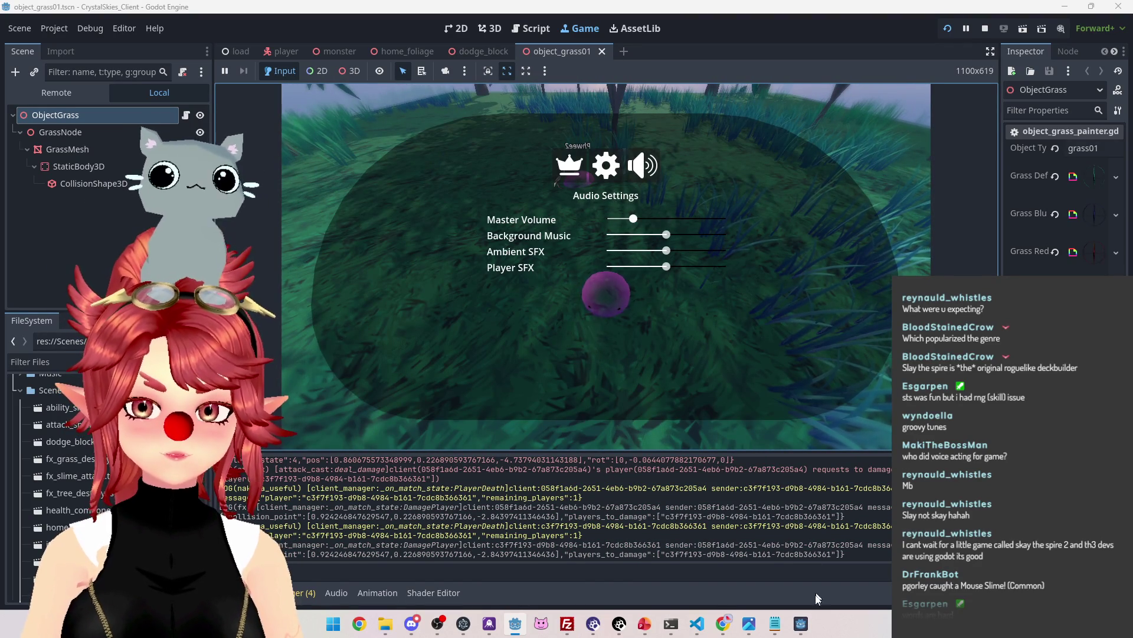
pyautogui.click(801, 623)
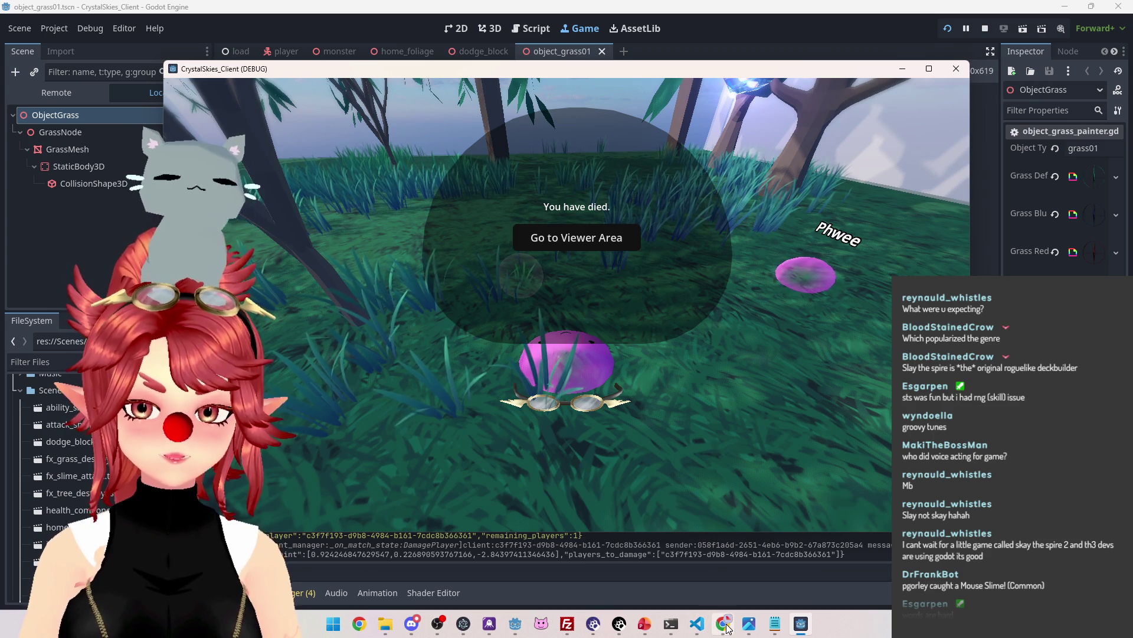
pyautogui.moveTo(726, 626)
pyautogui.click(724, 549)
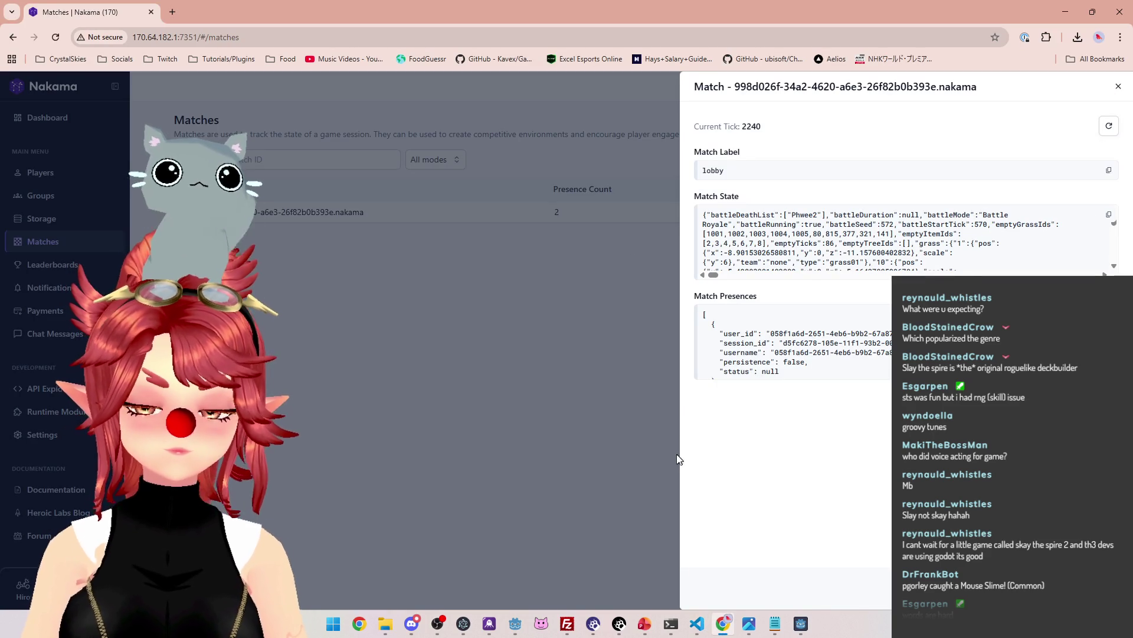
# - Check the Nakama log showing 'check all are true: true true false', then stop the Godot game
pyautogui.moveTo(672, 624)
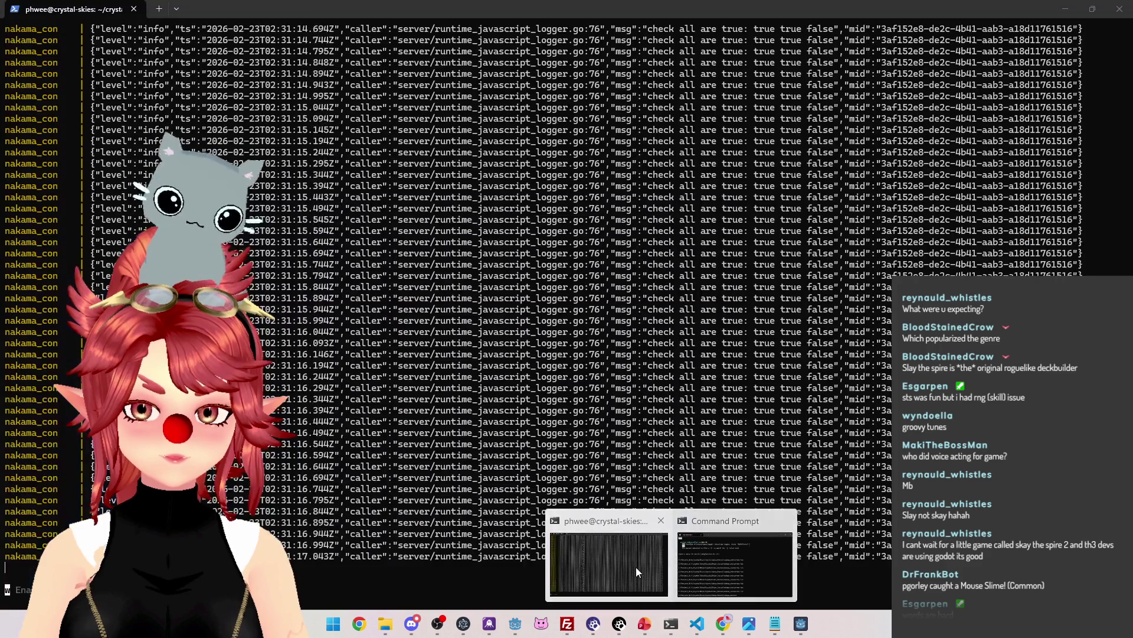
pyautogui.click(636, 568)
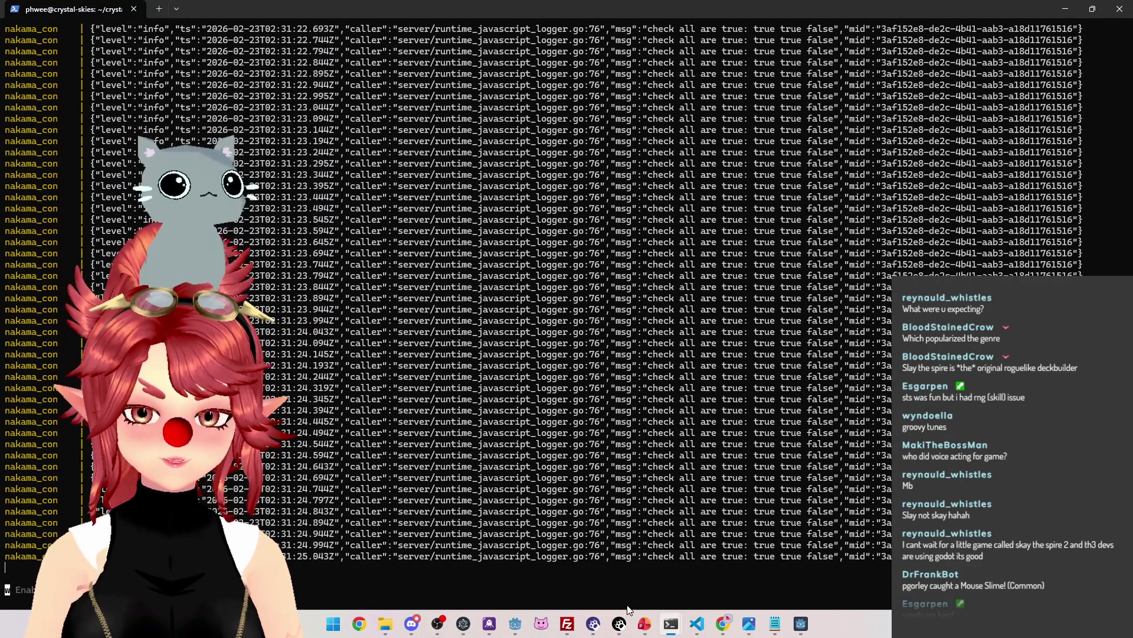
pyautogui.click(515, 624)
pyautogui.click(985, 30)
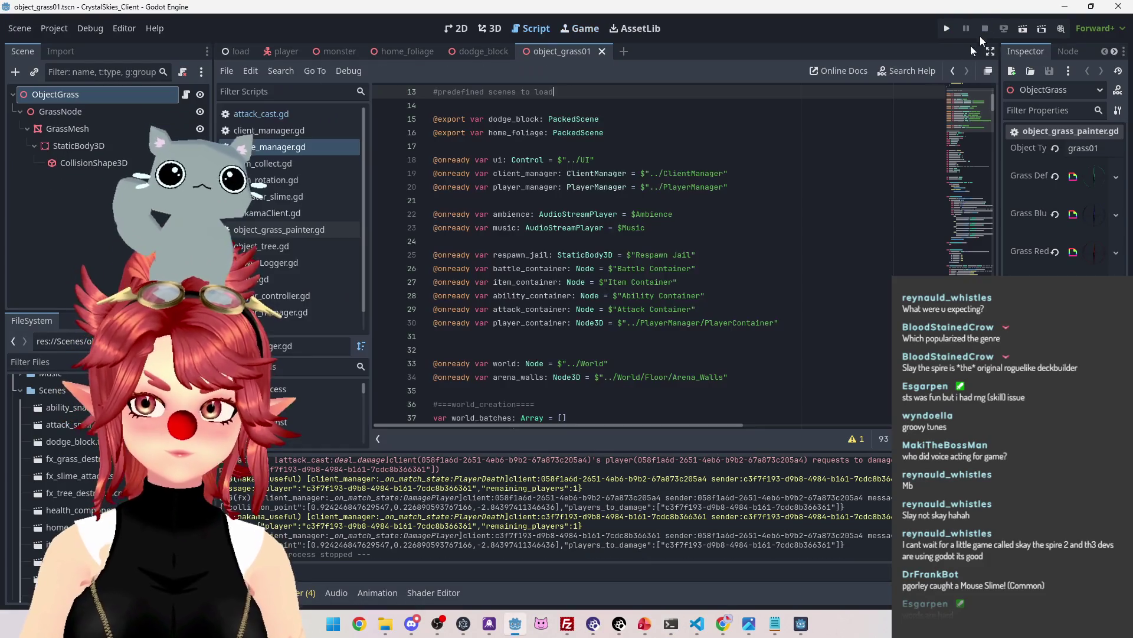
# - Find battleDuration and delete '&& state.battleDuration !== null' from the battle-running condition on line 423
pyautogui.click(697, 624)
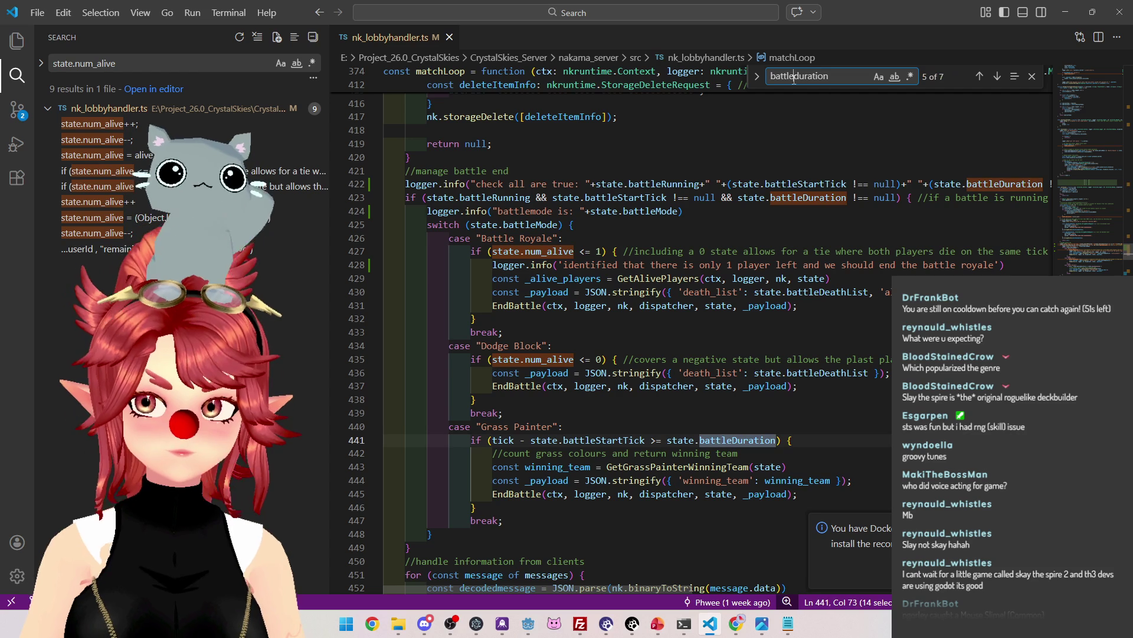
pyautogui.hotkey('ctrl', 'shift', 'f')
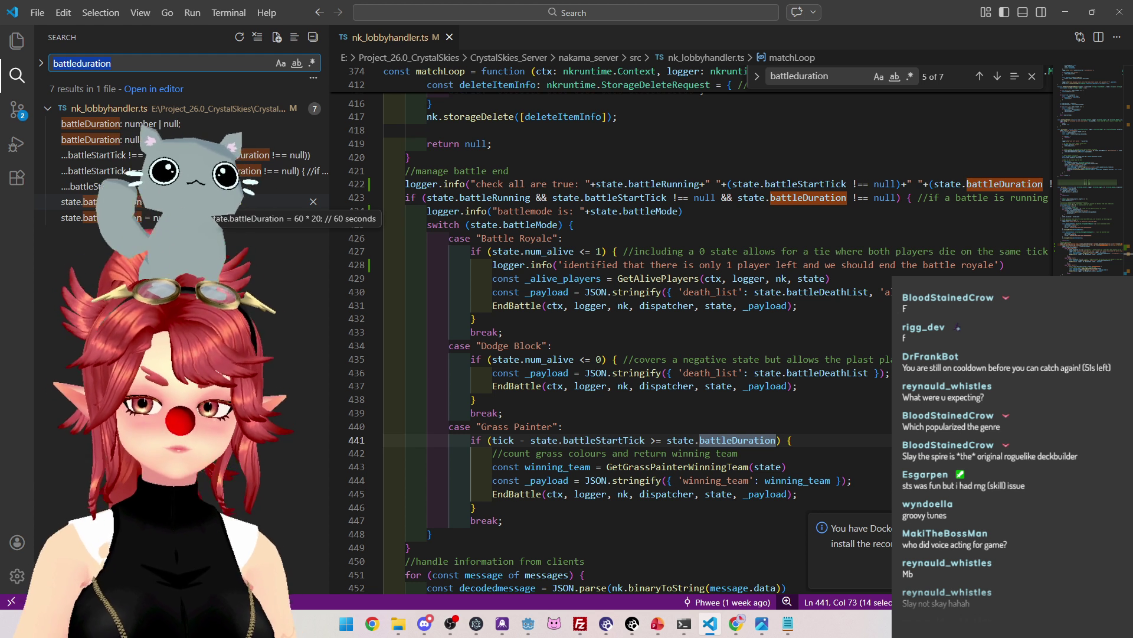
pyautogui.moveTo(719, 197)
pyautogui.mouseDown()
pyautogui.moveTo(894, 192)
pyautogui.moveTo(723, 198)
pyautogui.mouseUp()
pyautogui.press('BackSpace')
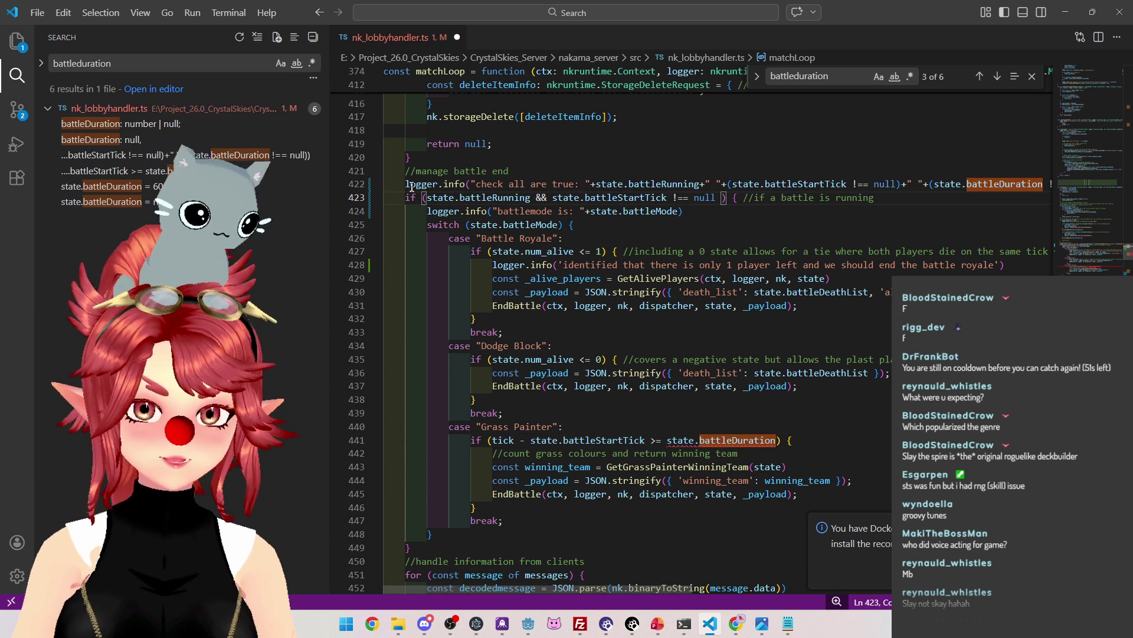
pyautogui.press('BackSpace')
# - Comment out the 'check all are true' and battleMode logger.info lines with //
pyautogui.click(407, 185)
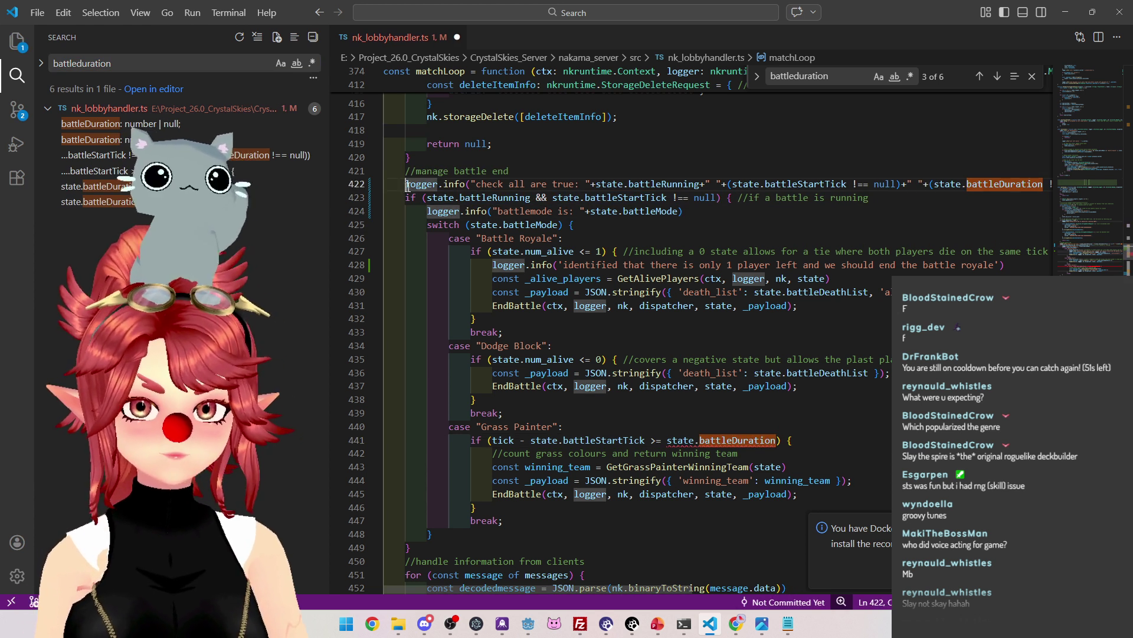
pyautogui.write('//')
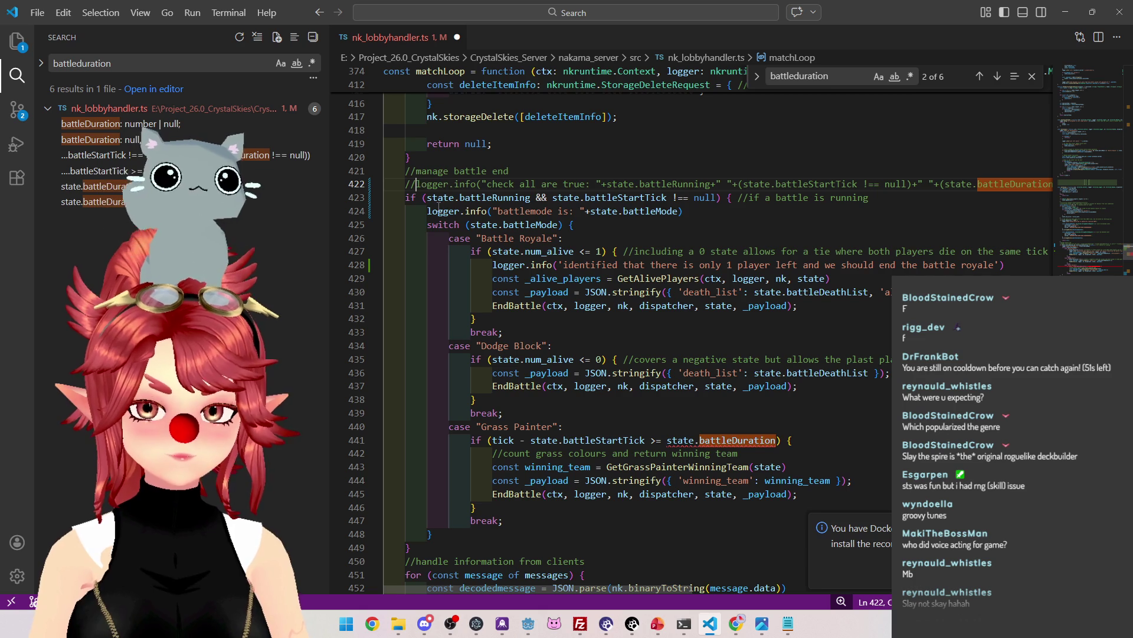
pyautogui.click(428, 211)
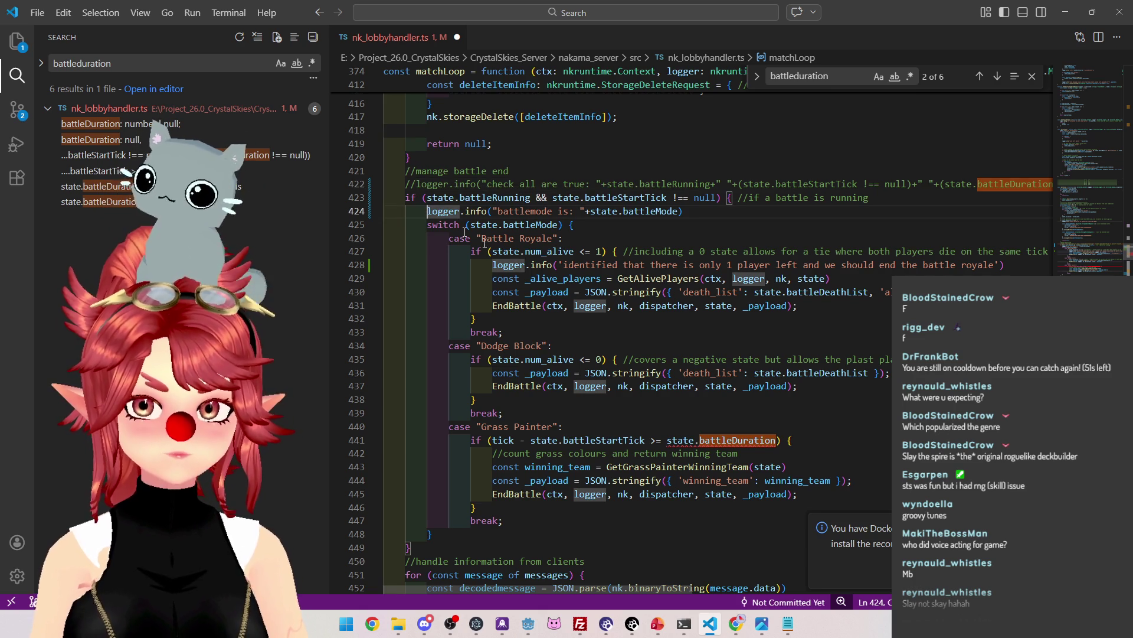
pyautogui.hotkey('ctrl', '/')
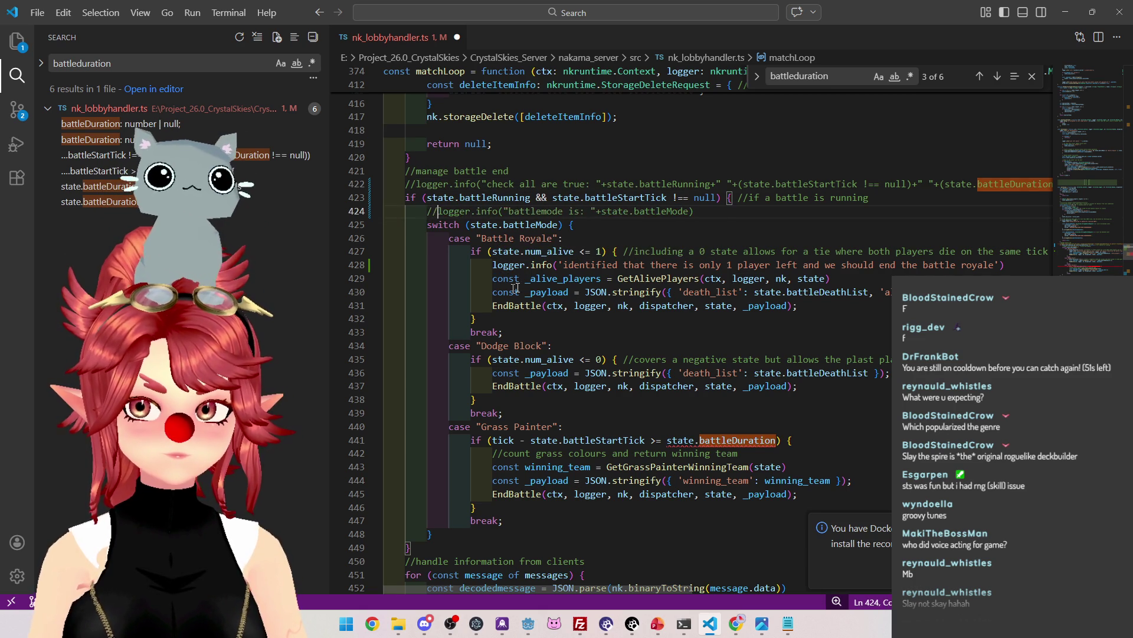
pyautogui.click(744, 335)
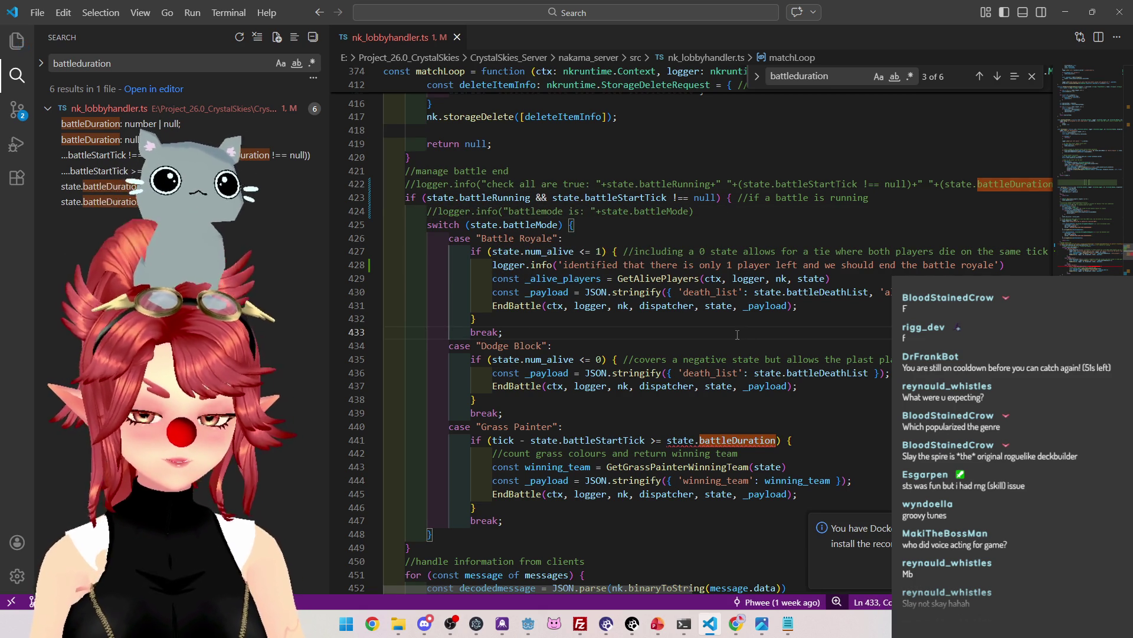
pyautogui.moveTo(683, 624)
pyautogui.click(739, 562)
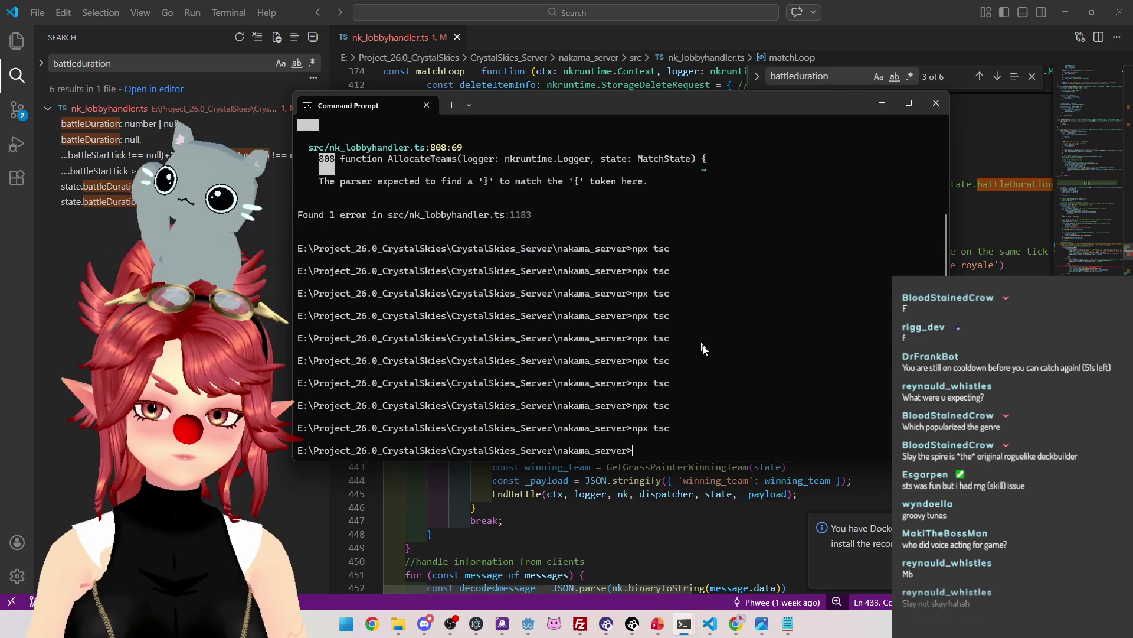
# - Rerun npx tsc to recompile the server TypeScript
pyautogui.press('Up')
pyautogui.press('Return')
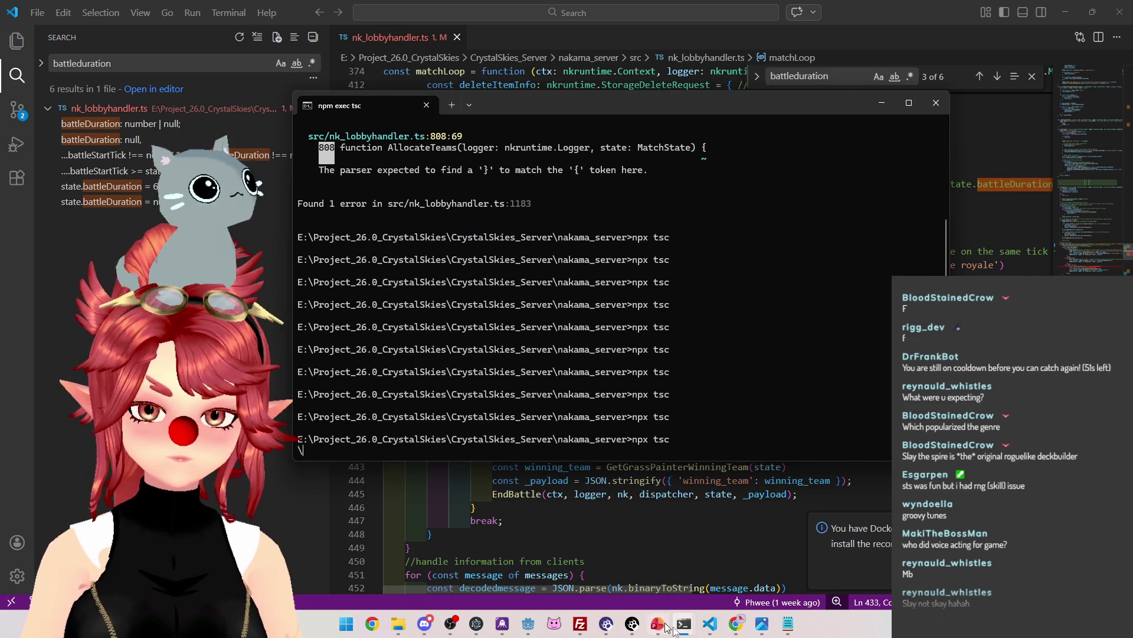
pyautogui.moveTo(683, 624)
pyautogui.click(647, 584)
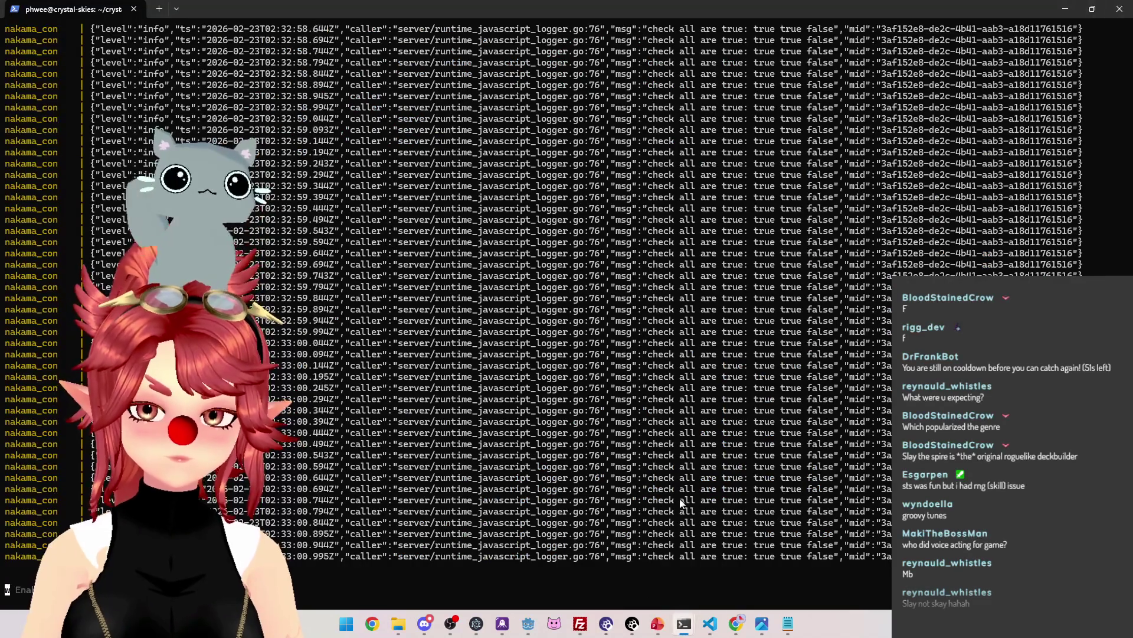
# - Shut down the running Nakama and Postgres containers with Ctrl+C in the SSH terminal
pyautogui.click(527, 624)
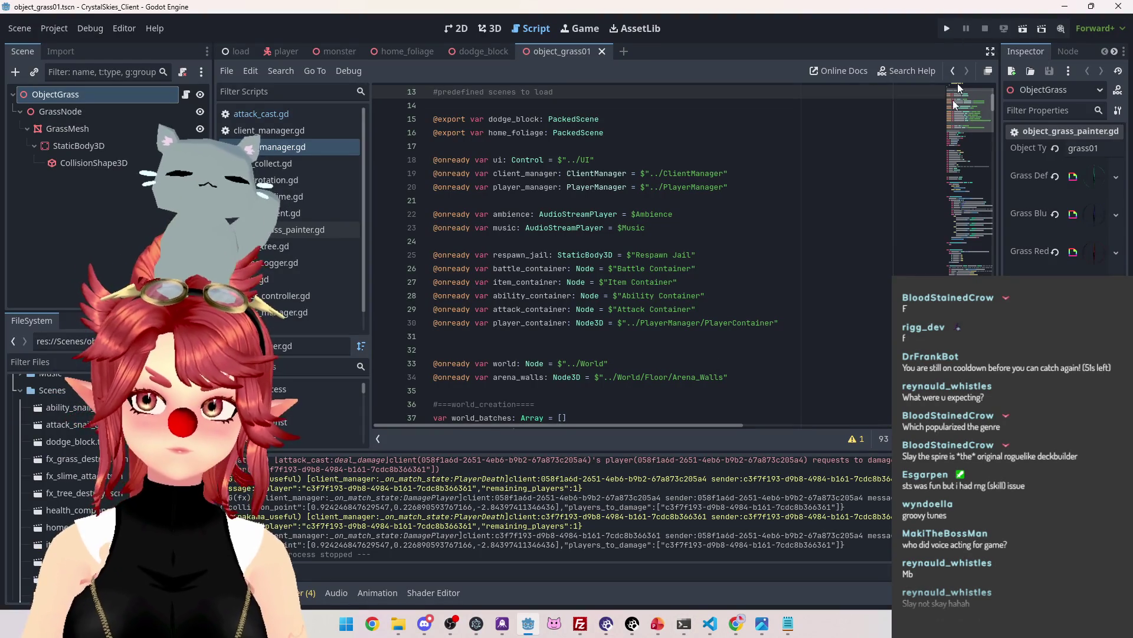
pyautogui.moveTo(685, 621)
pyautogui.click(639, 559)
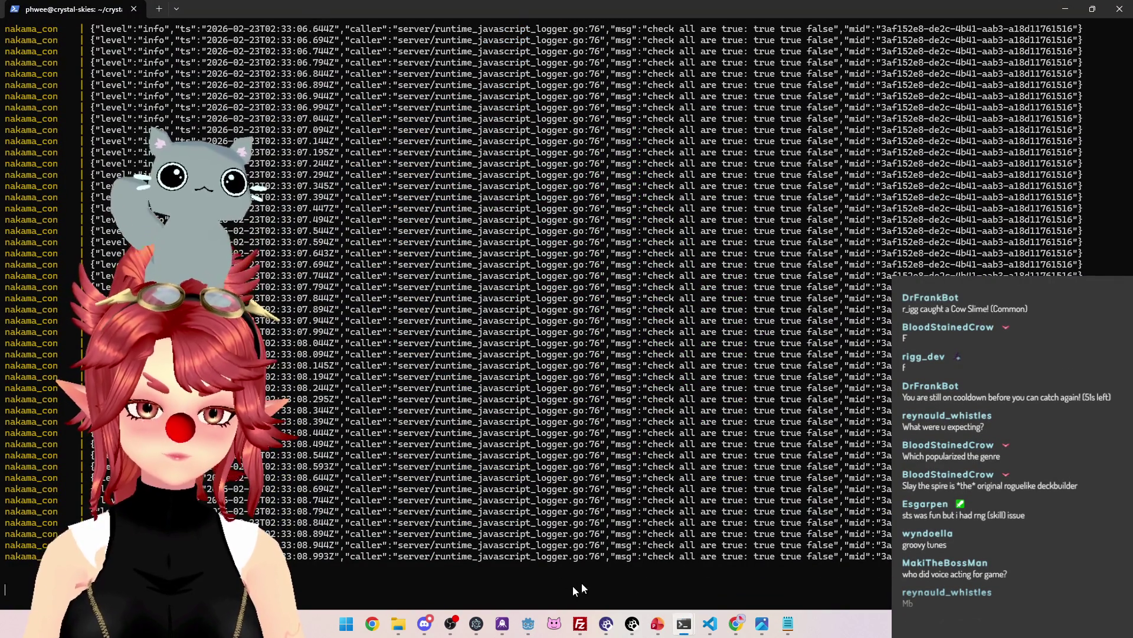
pyautogui.hotkey('ctrl', 'c')
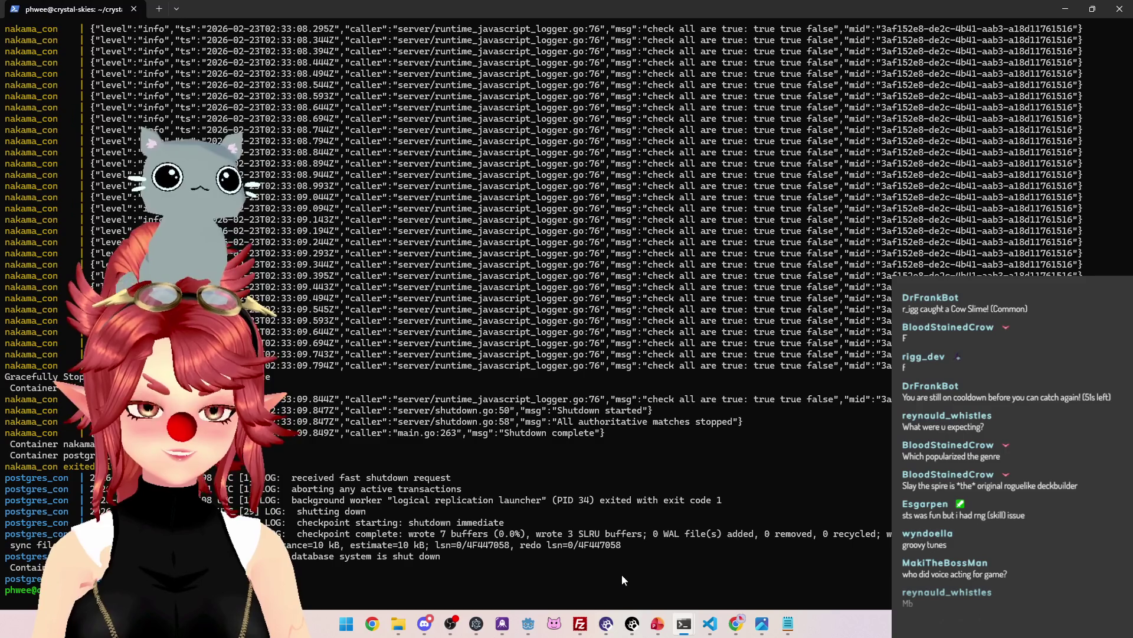
pyautogui.moveTo(683, 629)
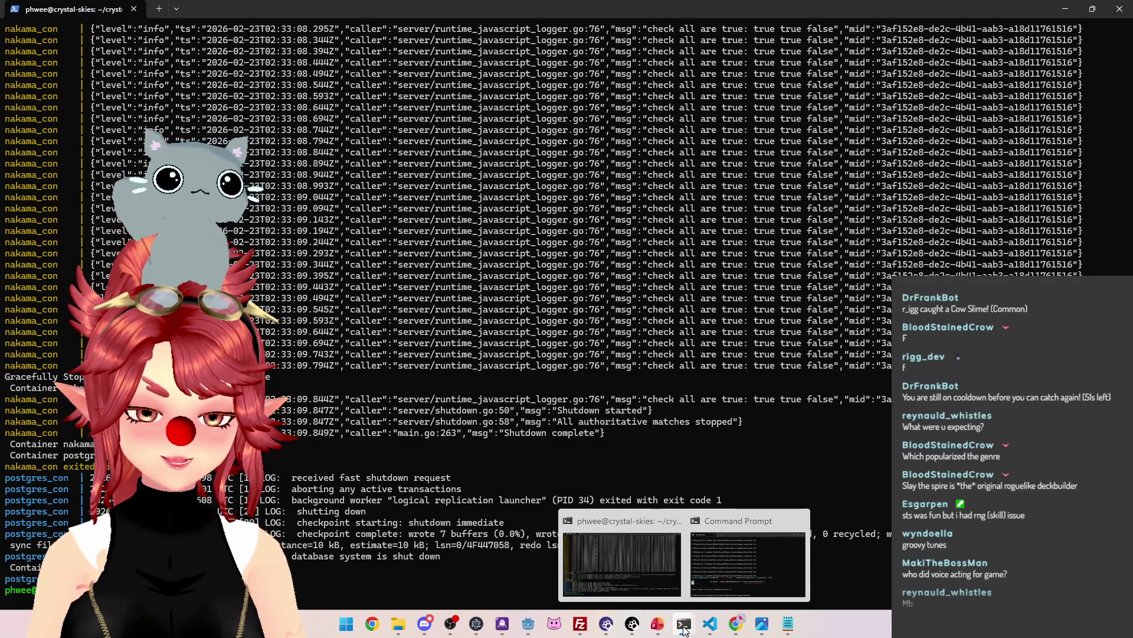
pyautogui.moveTo(756, 631)
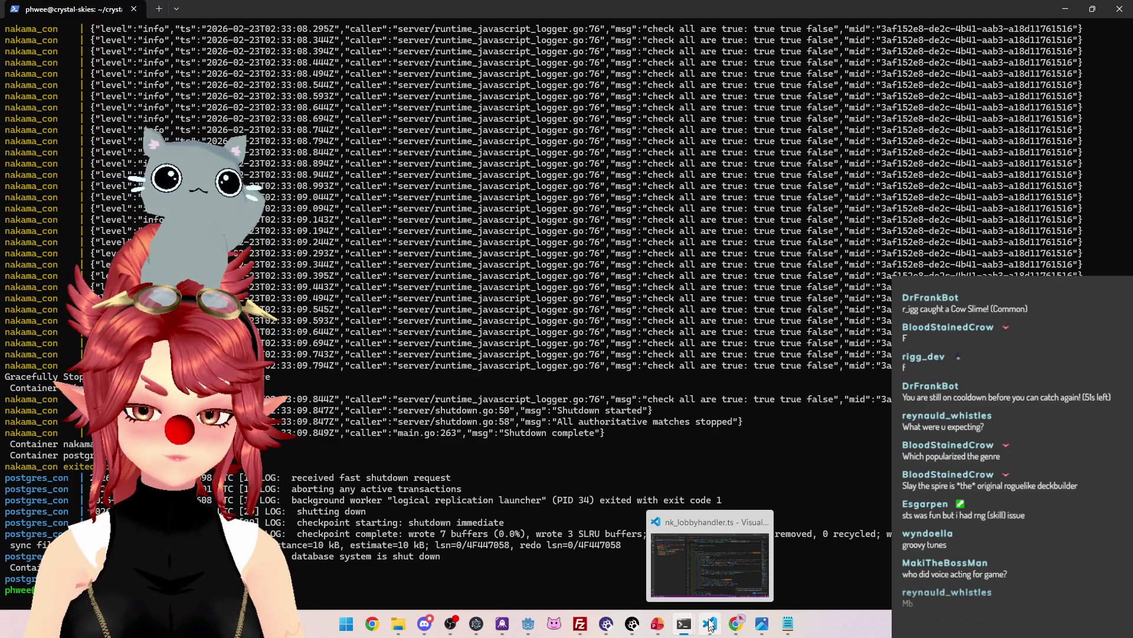
pyautogui.click(710, 598)
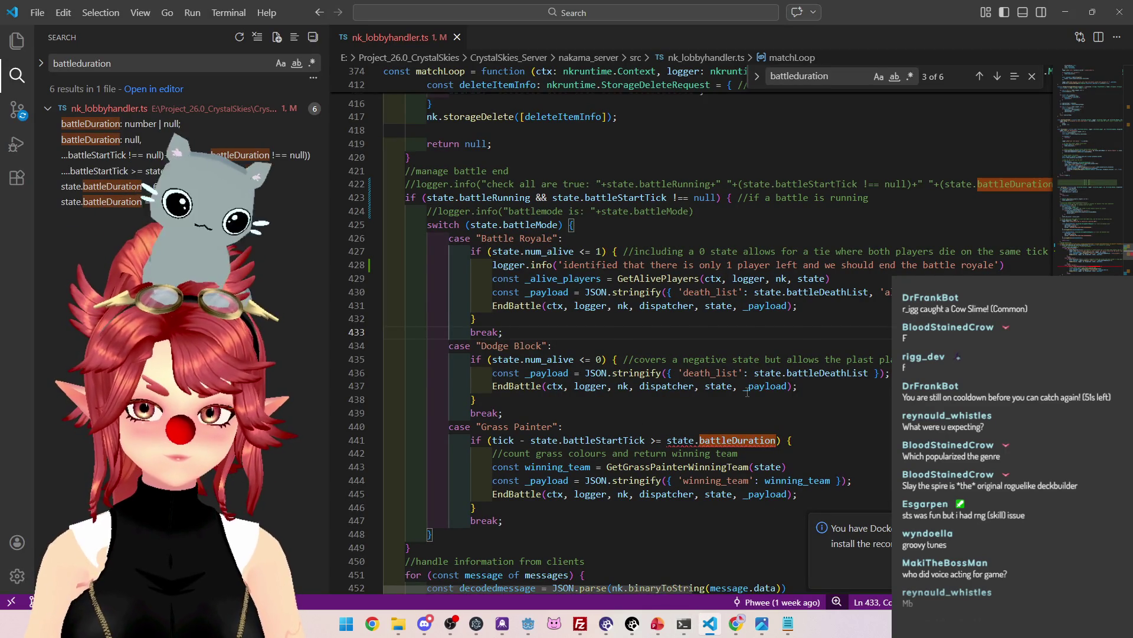
# - Wrap the Grass Painter tick-check block in a new if state.battleDuration !== null block
pyautogui.scroll(-1, 760, 386)
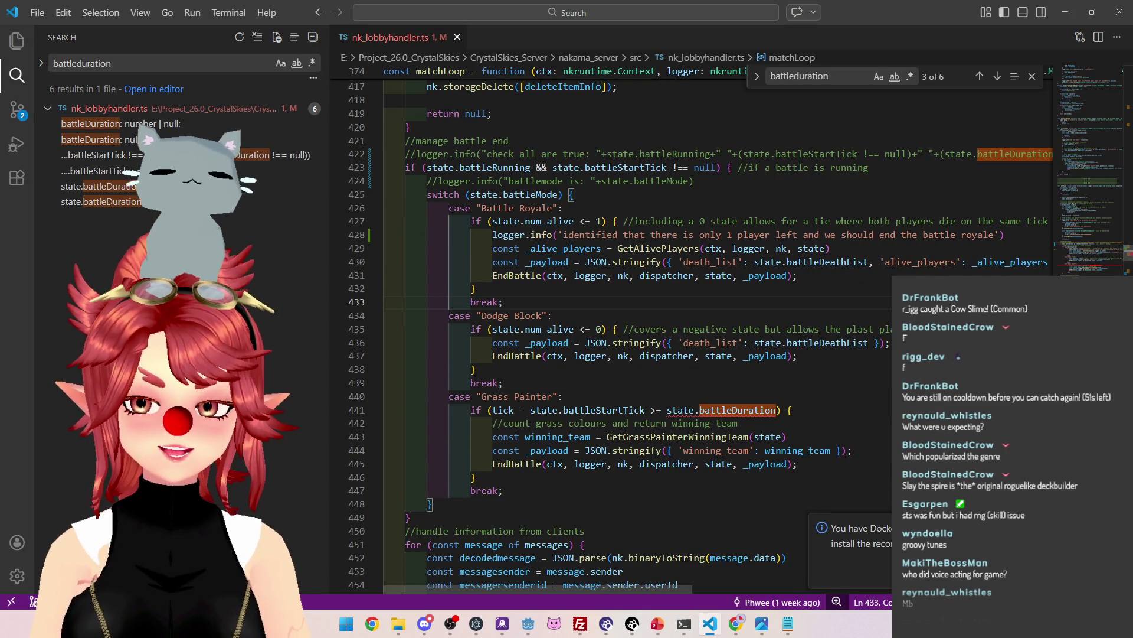
pyautogui.moveTo(722, 415)
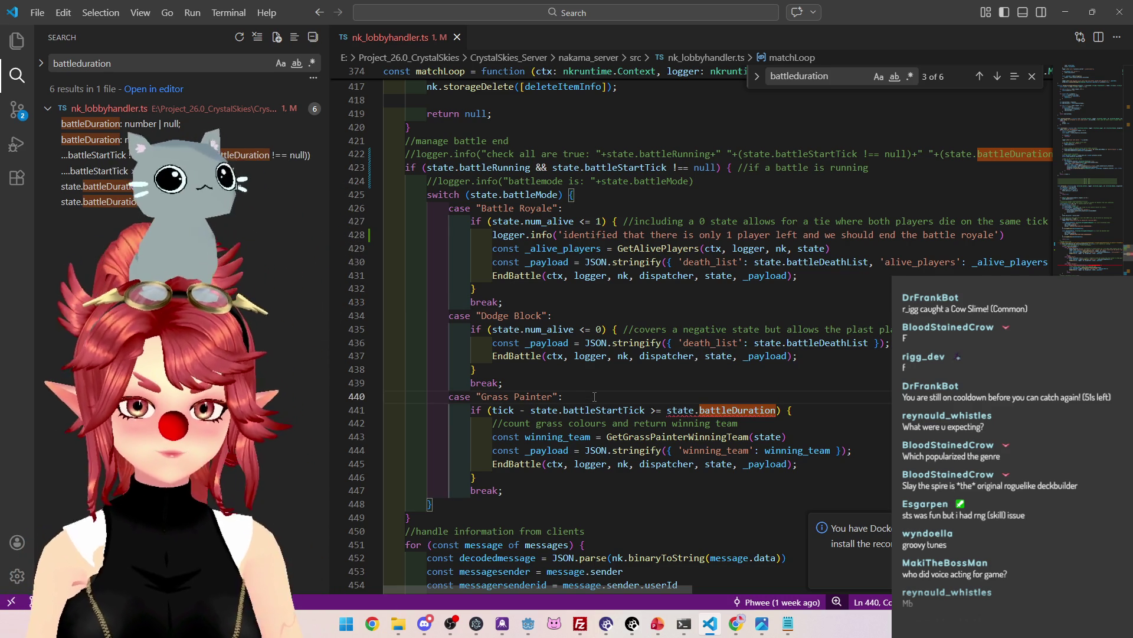
pyautogui.press('Return')
pyautogui.write('if')
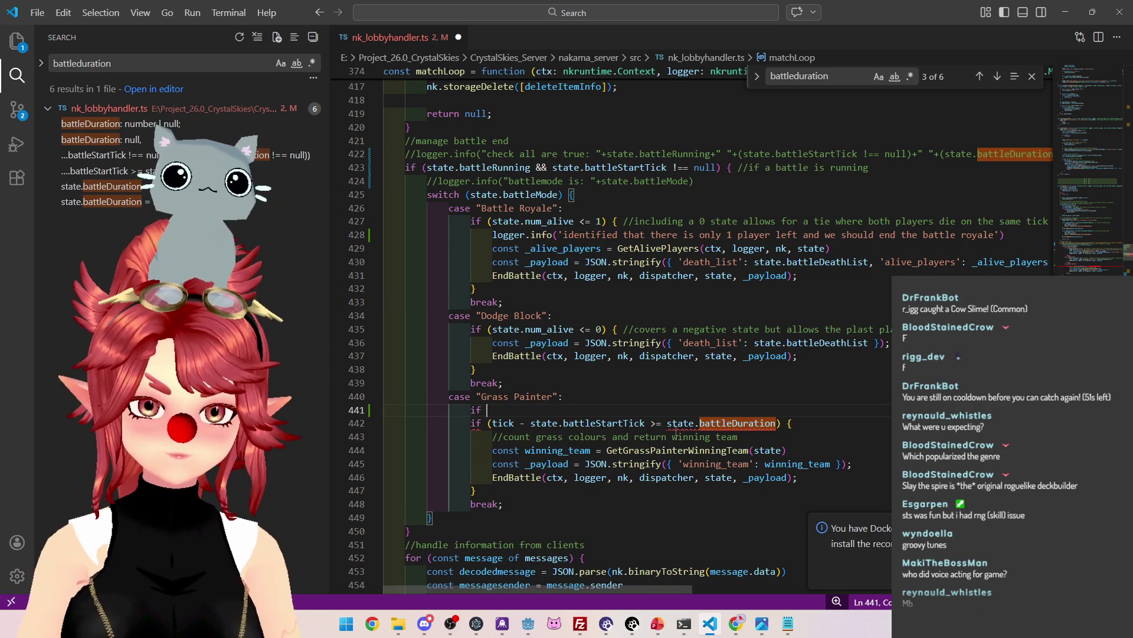
pyautogui.moveTo(667, 423); pyautogui.dragTo(778, 424)
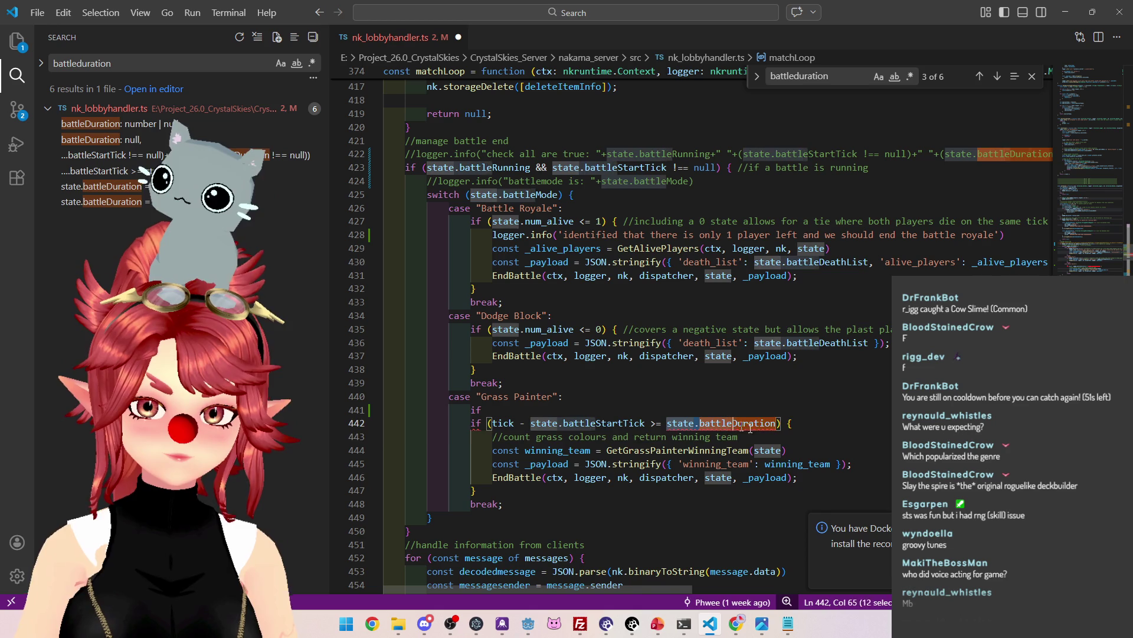
pyautogui.click(644, 407)
pyautogui.hotkey('ctrl', 'v')
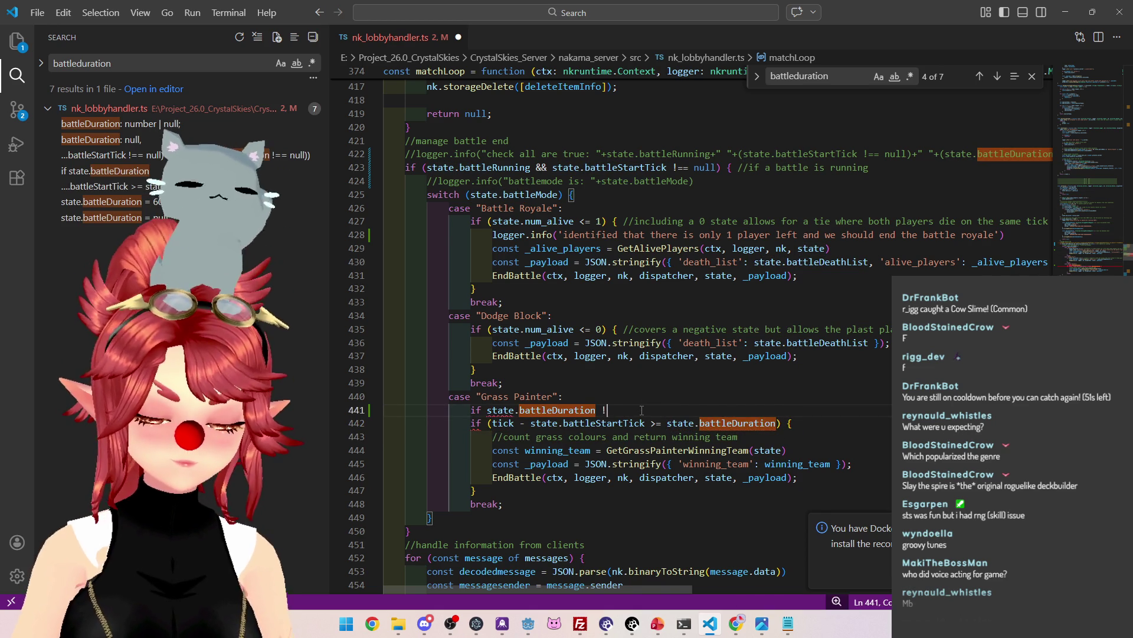
pyautogui.write('null')
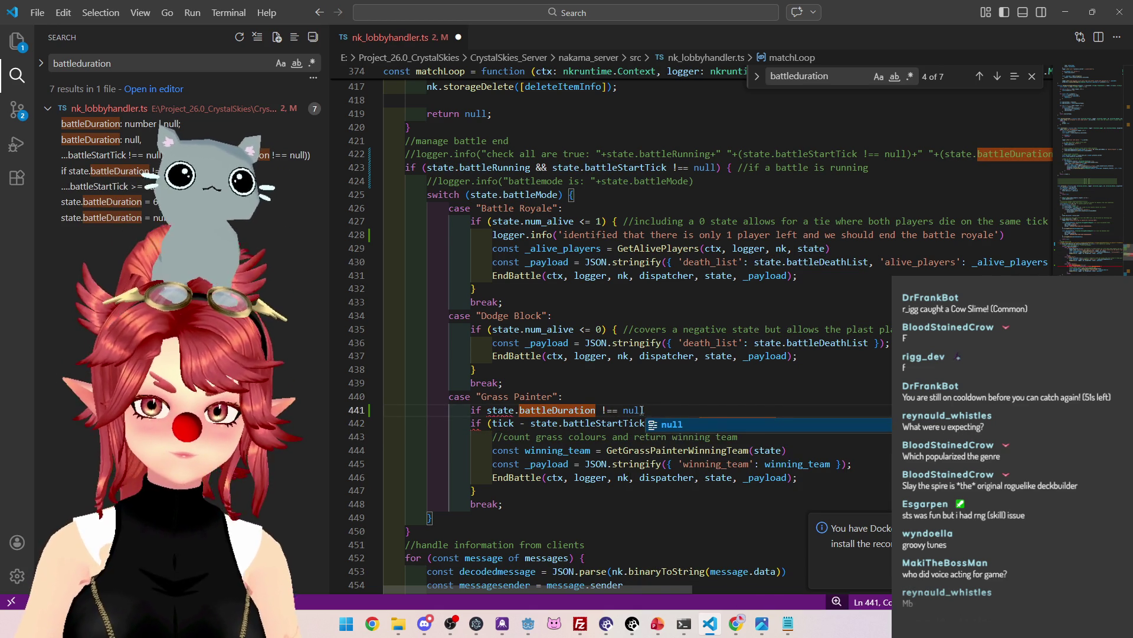
pyautogui.write(' {')
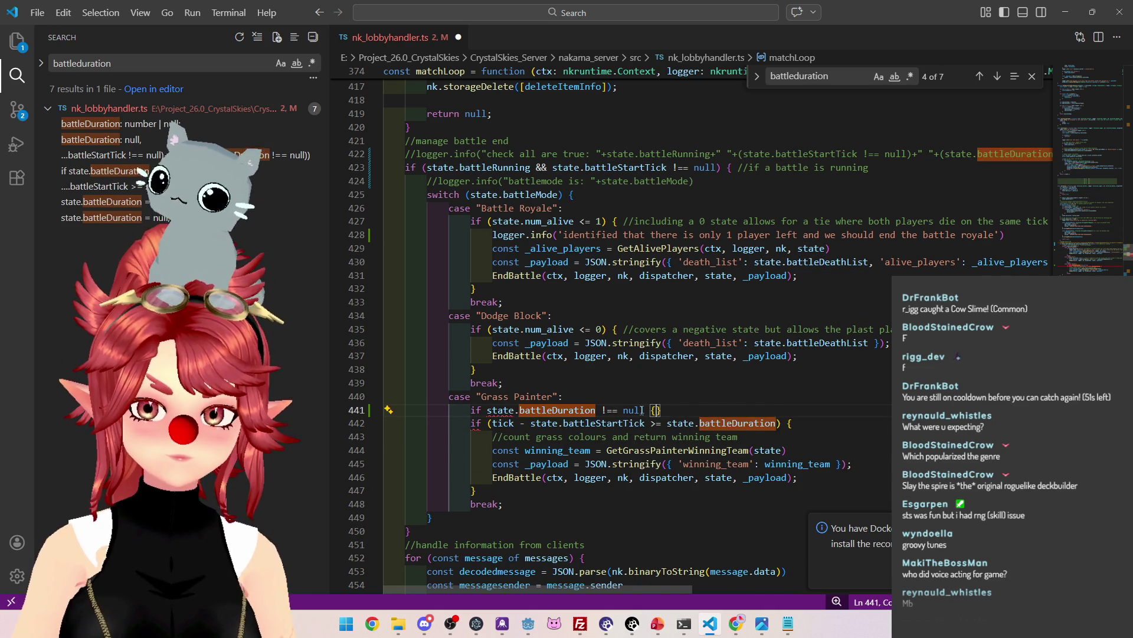
pyautogui.press('Return')
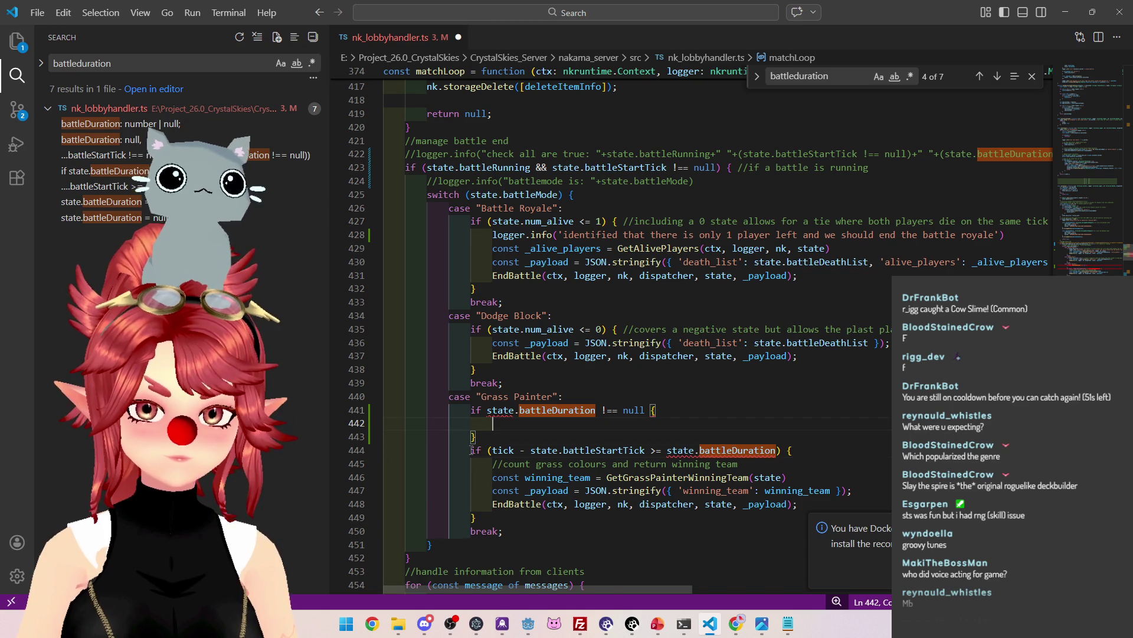
pyautogui.moveTo(472, 451); pyautogui.dragTo(482, 514)
pyautogui.hotkey('alt', 'Up')
pyautogui.hotkey('alt', 'Up')
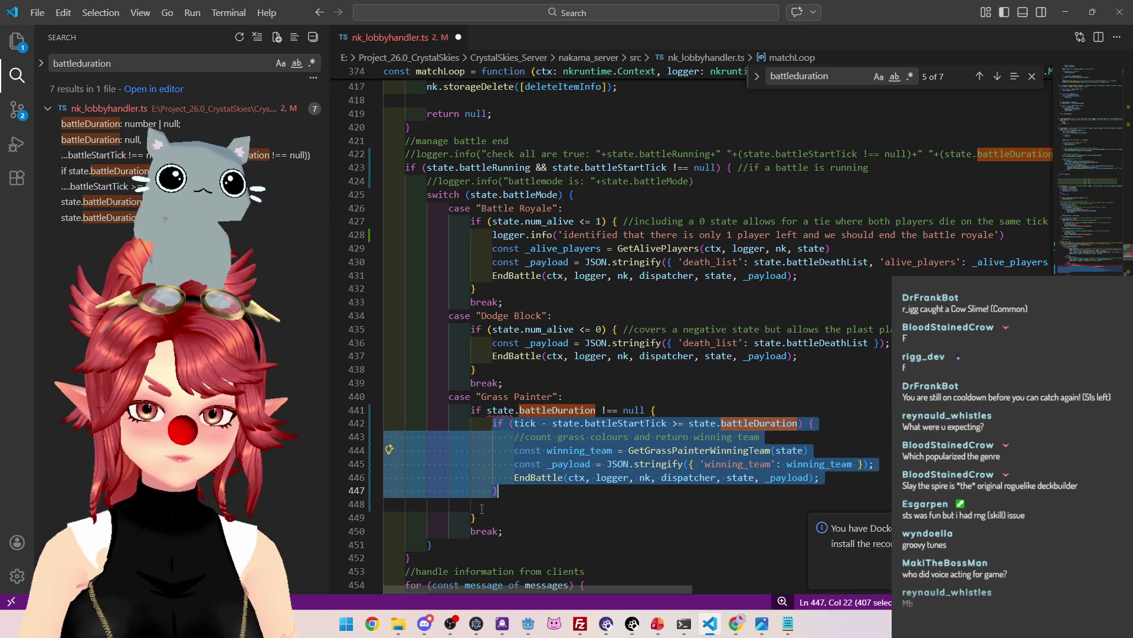
pyautogui.click(482, 509)
pyautogui.hotkey('ctrl', 'shift', 'k')
# - Put parentheses around the condition so line 441 reads if (state.battleDuration !== null)
pyautogui.moveTo(487, 410); pyautogui.dragTo(647, 409)
pyautogui.press('Left')
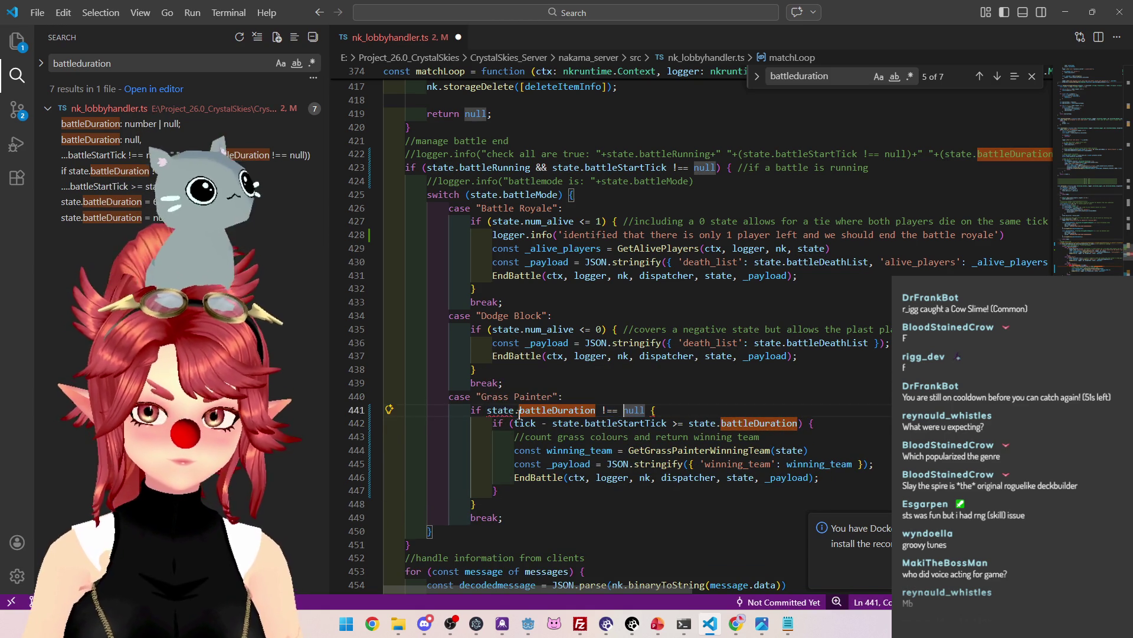
pyautogui.write('(')
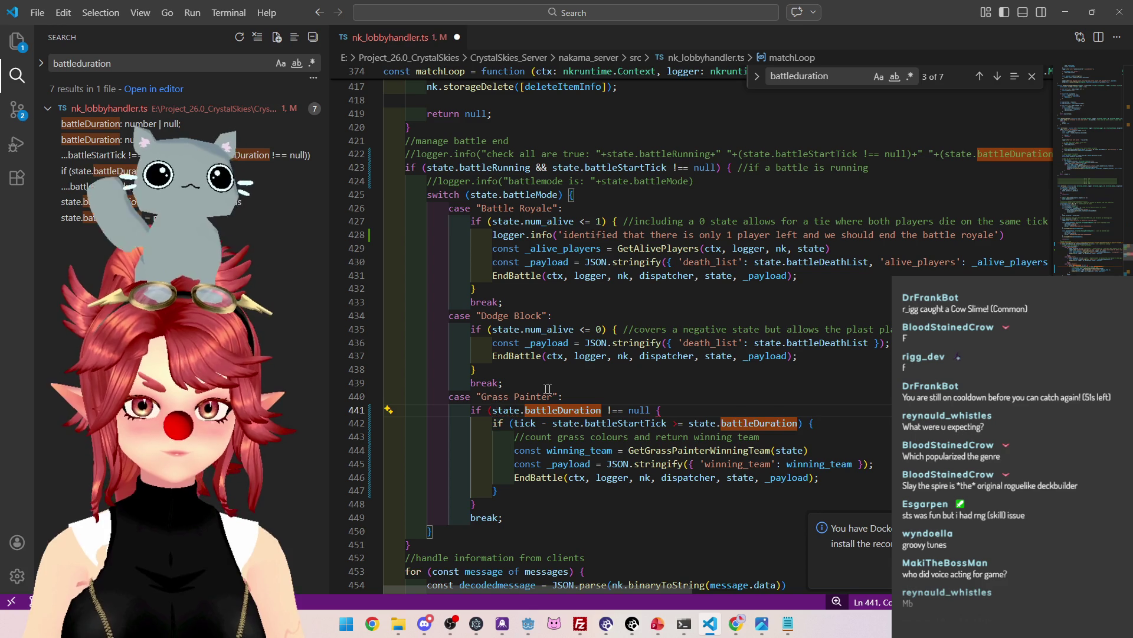
pyautogui.click(648, 409)
pyautogui.write(')')
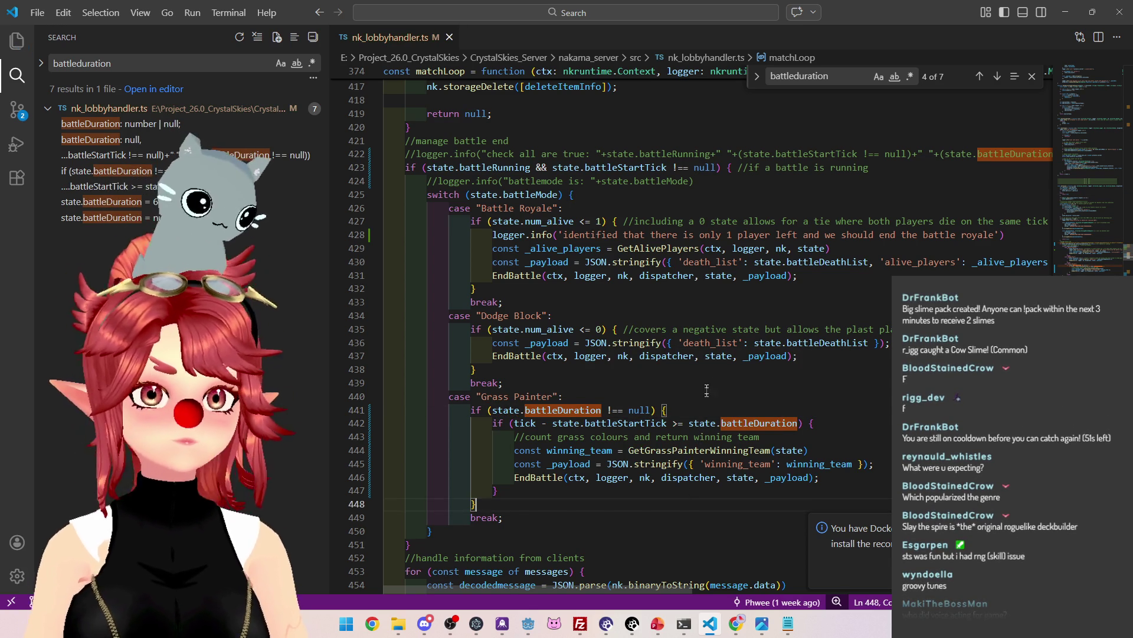
pyautogui.hotkey('alt', 'Tab')
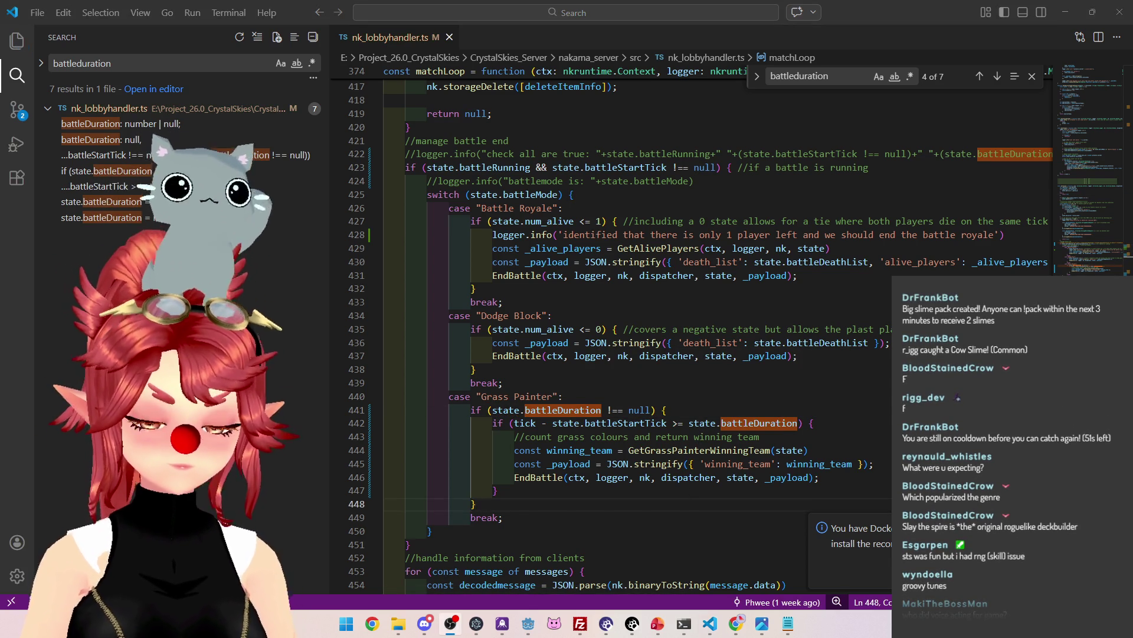
pyautogui.click(678, 363)
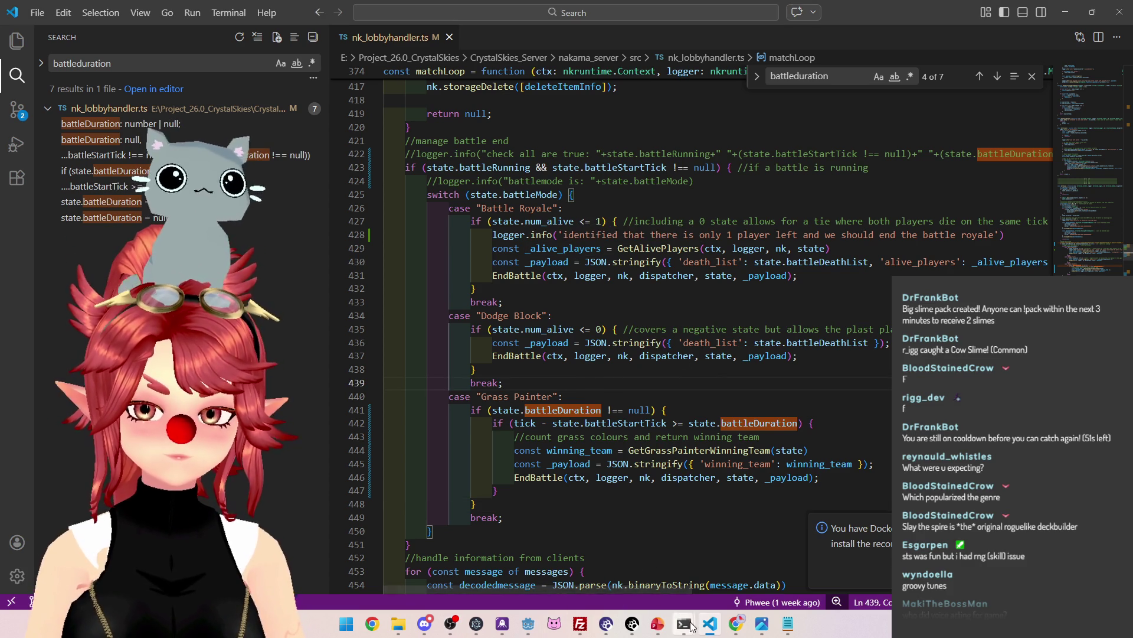
pyautogui.moveTo(685, 625)
pyautogui.click(725, 575)
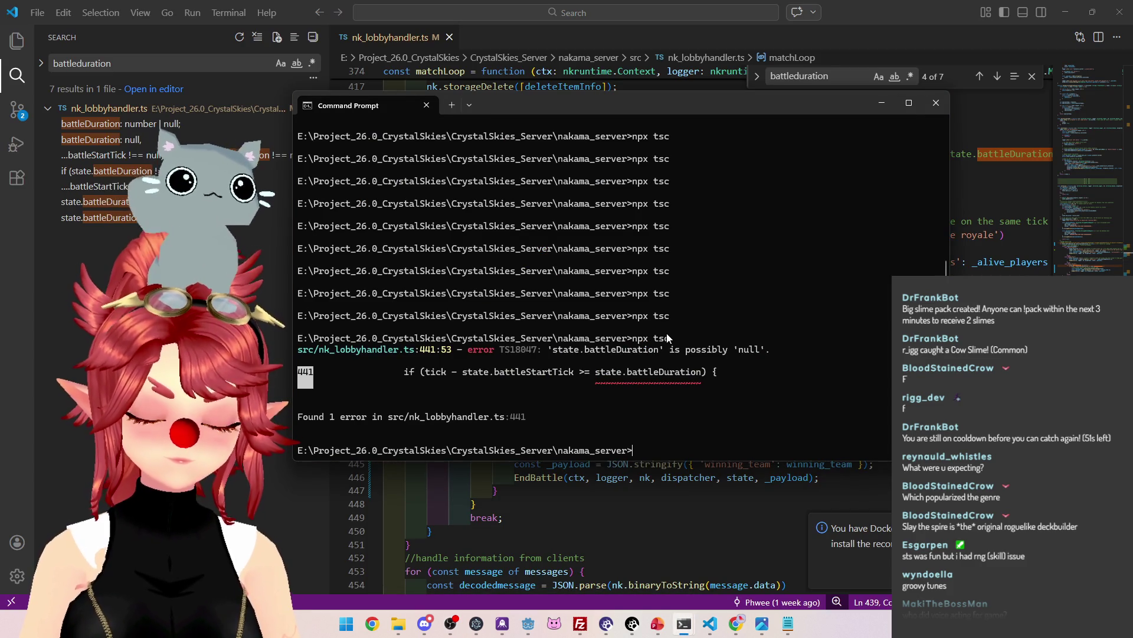
# - Recompile with npx tsc and upload the new 51,195-byte index.js to data/modules, replacing the old one
pyautogui.press('Up')
pyautogui.press('Return')
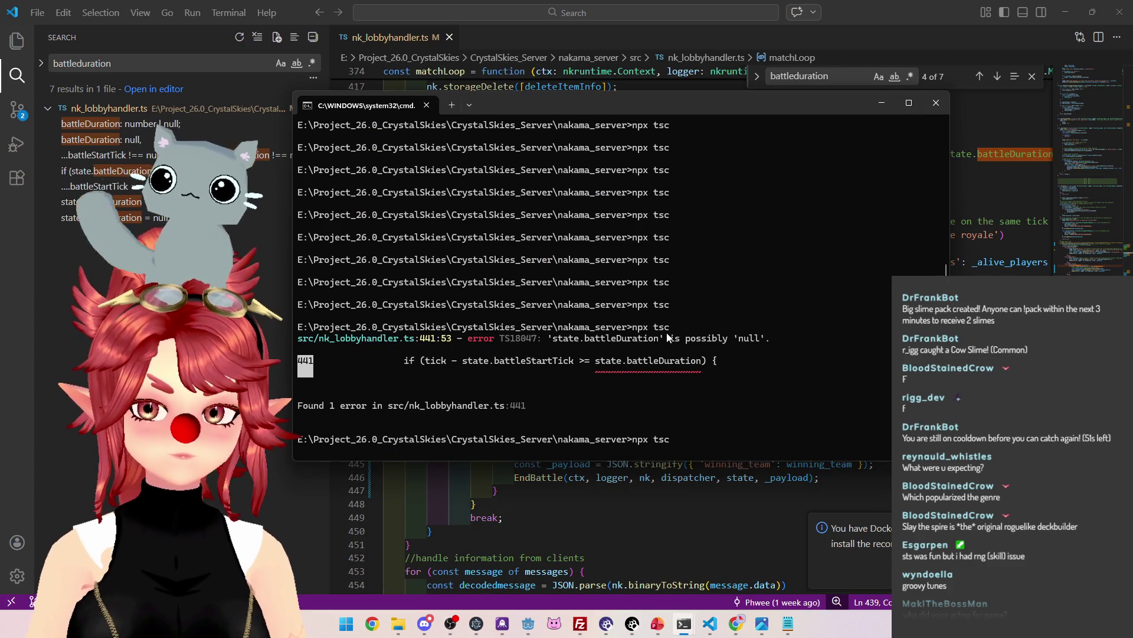
pyautogui.click(580, 623)
pyautogui.click(663, 334)
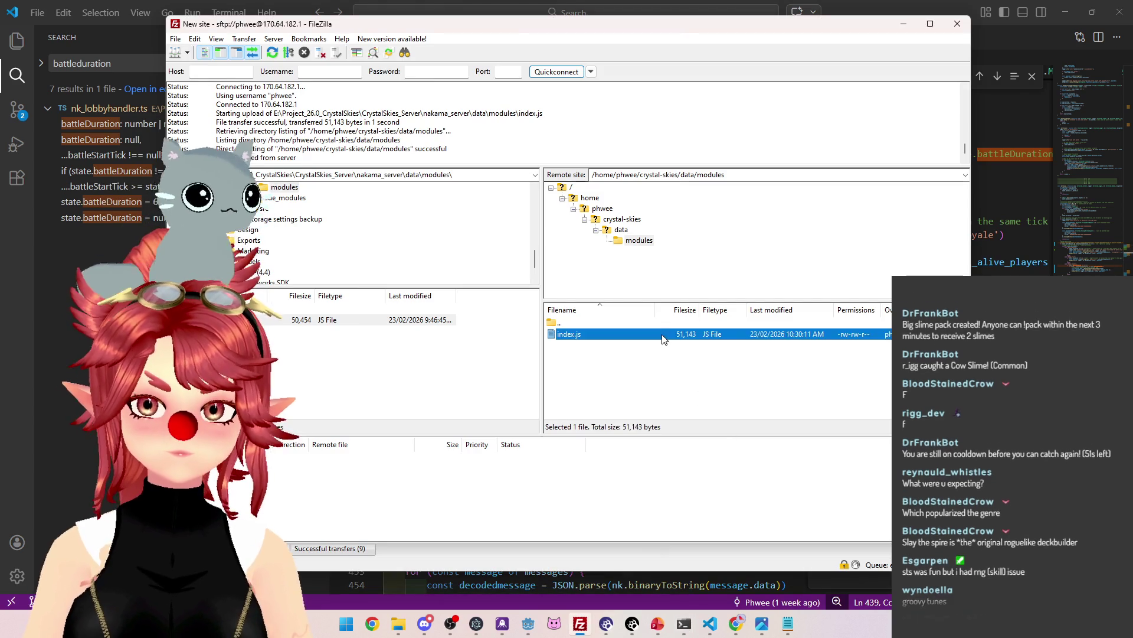
pyautogui.press('Delete')
pyautogui.click(610, 298)
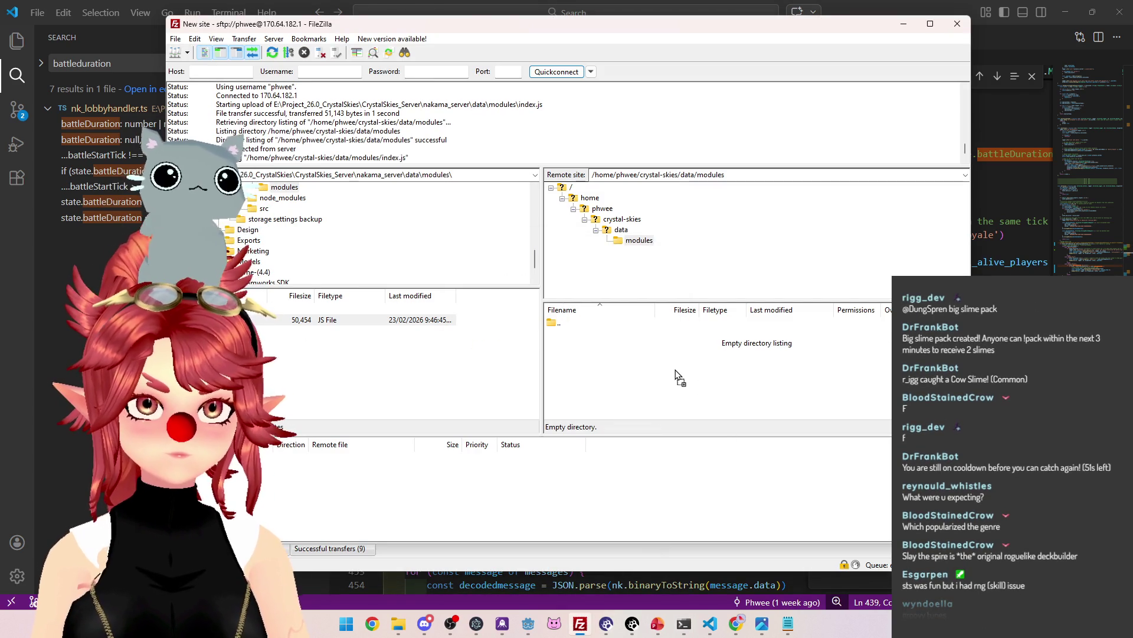
pyautogui.moveTo(675, 369); pyautogui.dragTo(675, 370)
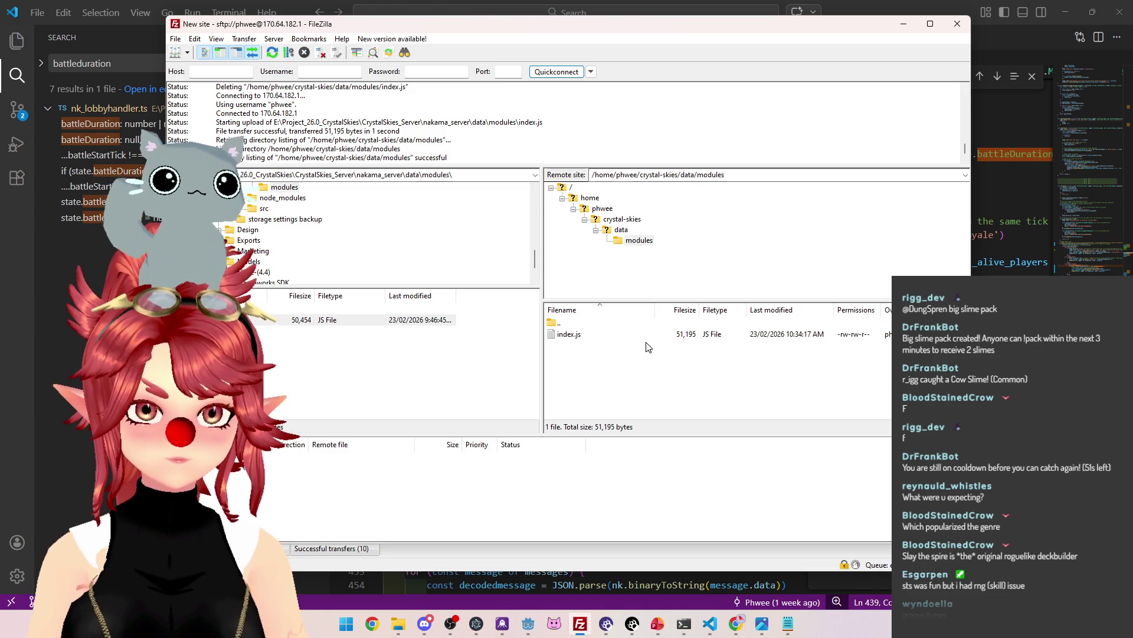
pyautogui.moveTo(533, 632)
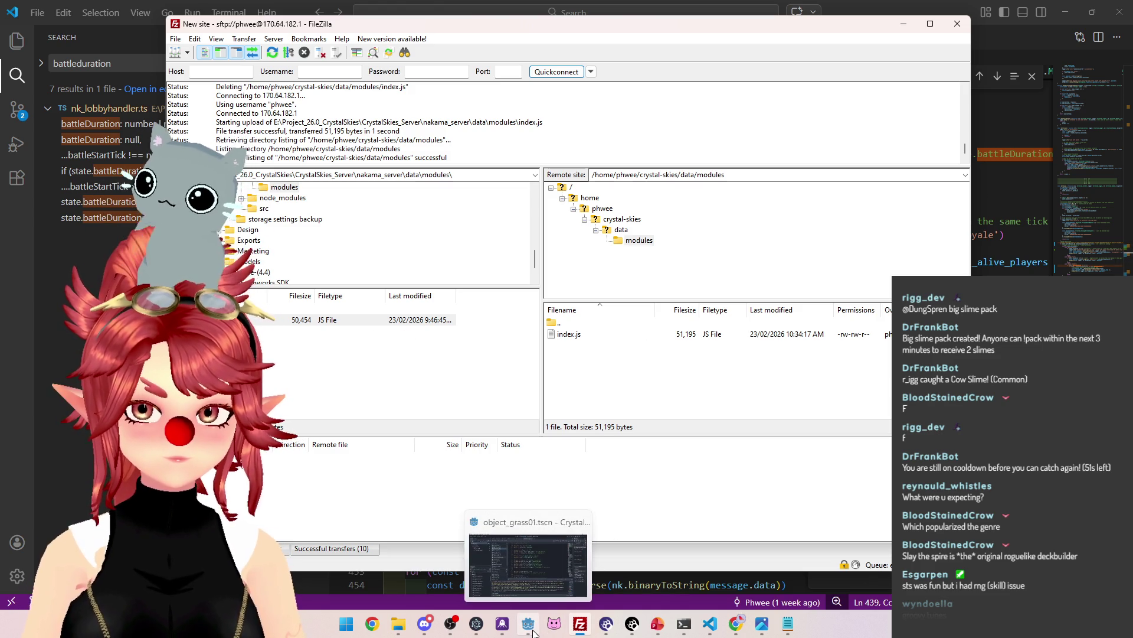
pyautogui.moveTo(683, 629)
pyautogui.click(647, 583)
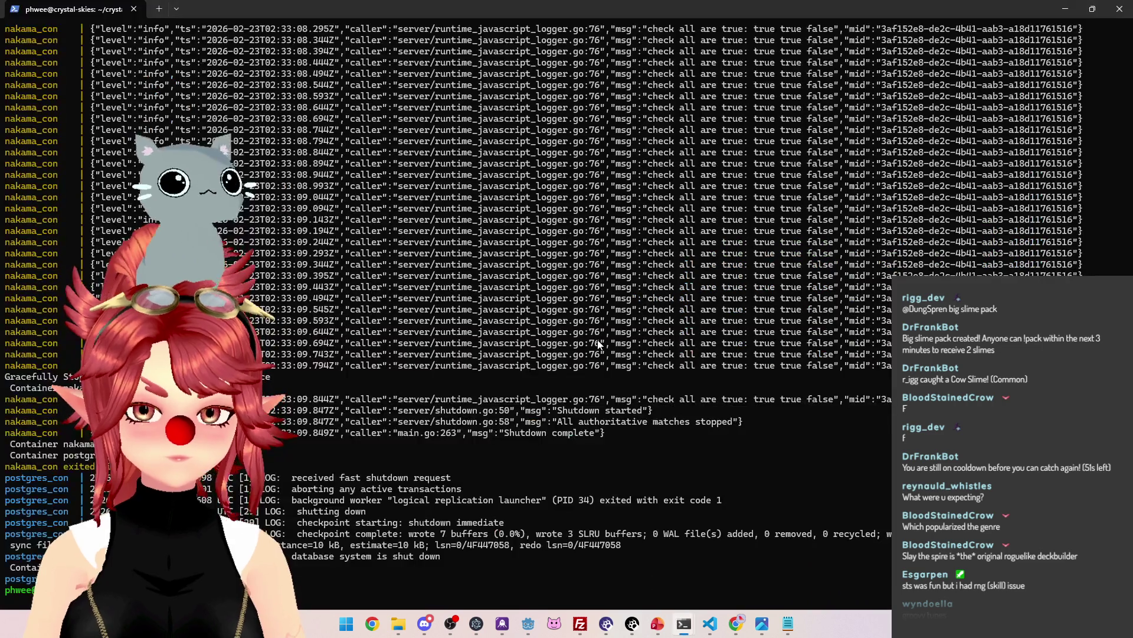
# - Restart the server containers with docker compose up and open the Nakama console's Storage page
pyautogui.press('Up')
pyautogui.press('Return')
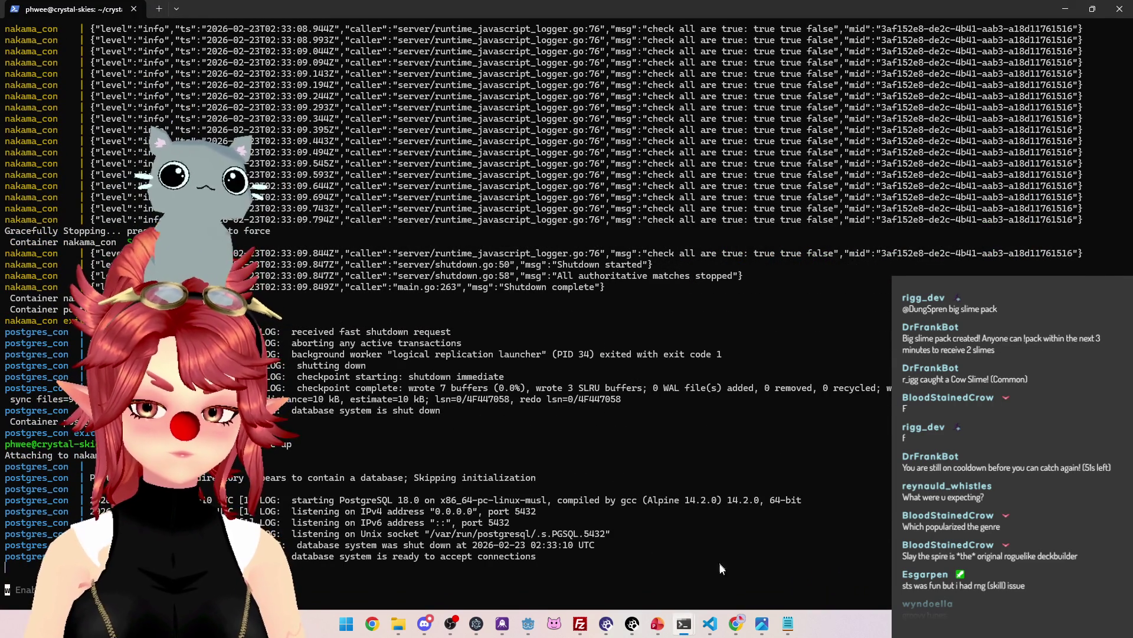
pyautogui.click(736, 622)
pyautogui.click(41, 218)
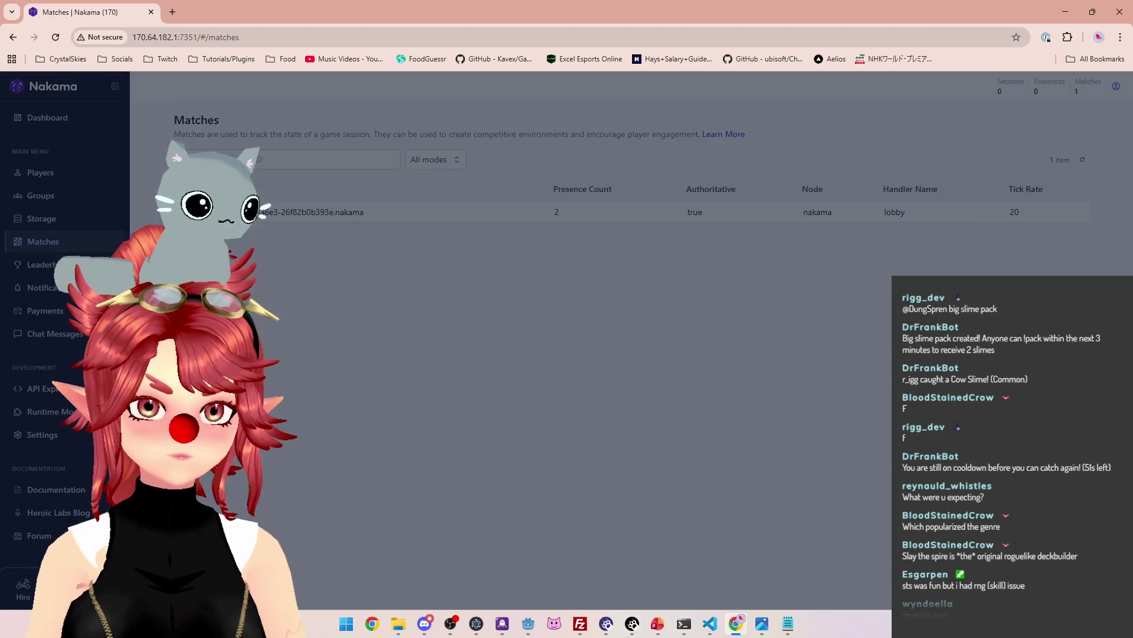
pyautogui.click(41, 218)
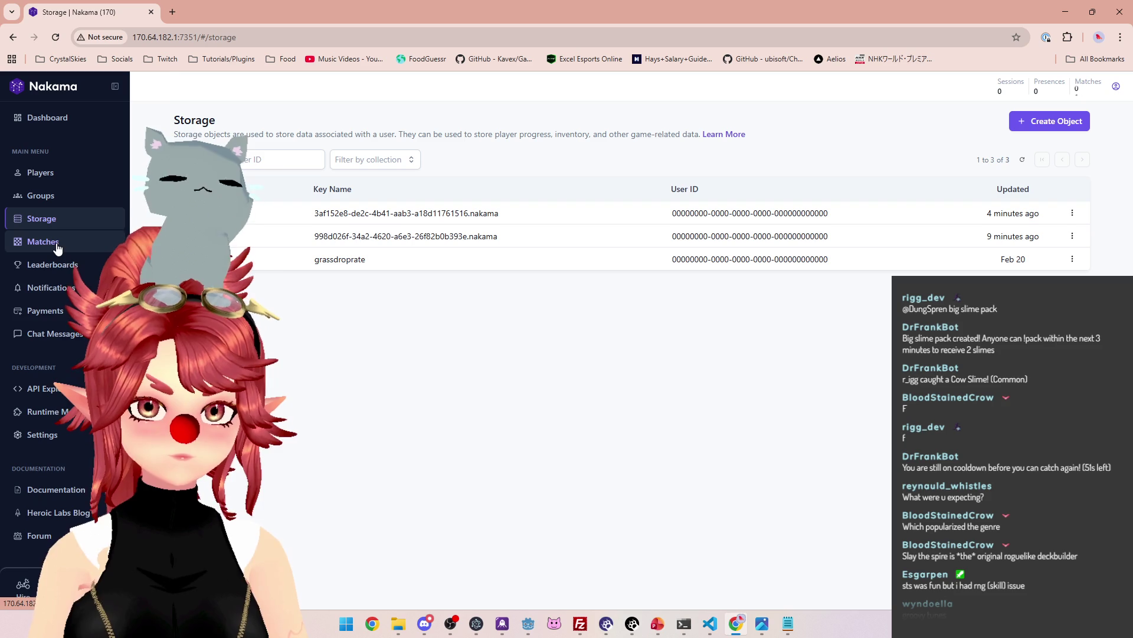
# - Confirm no matches are running, return to Storage, and run the Godot game with F5
pyautogui.click(58, 243)
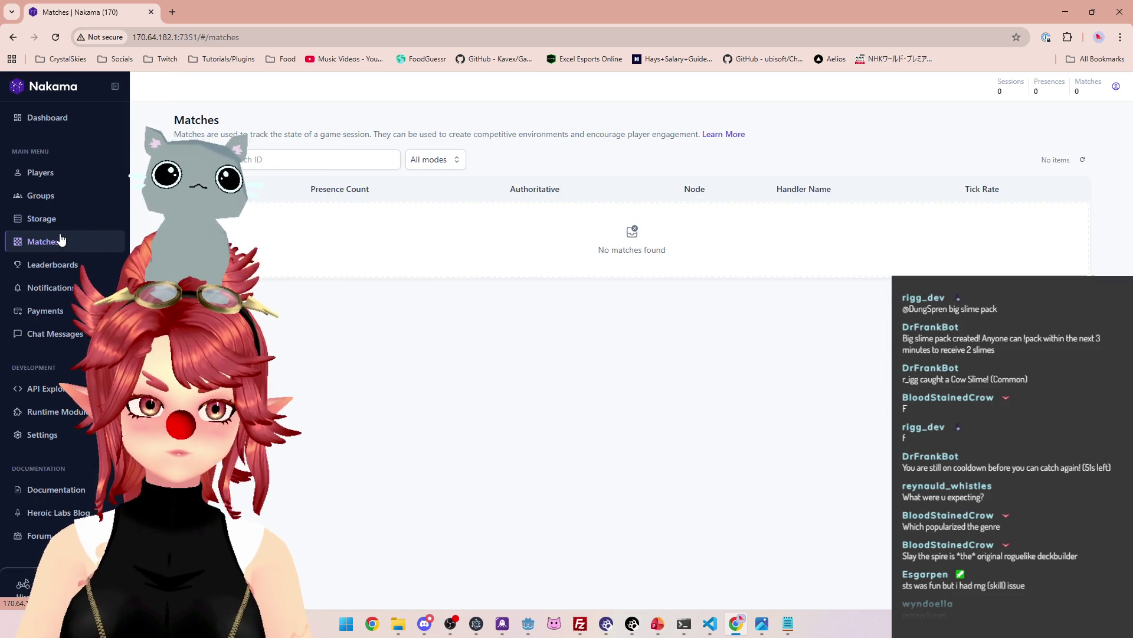
pyautogui.click(42, 219)
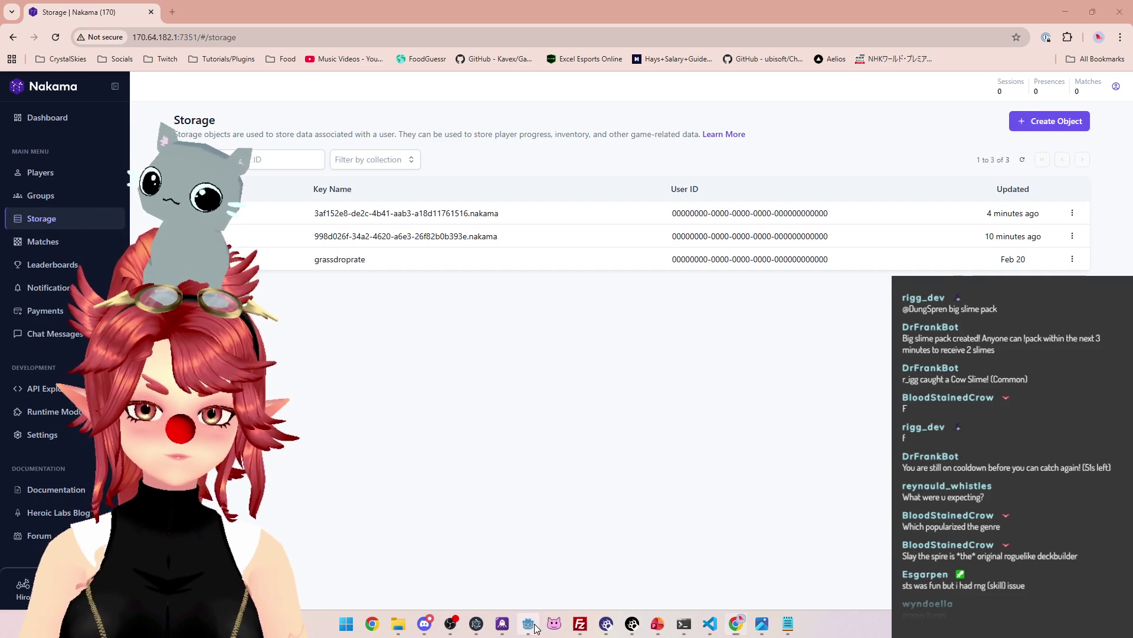
pyautogui.click(535, 626)
pyautogui.press('F5')
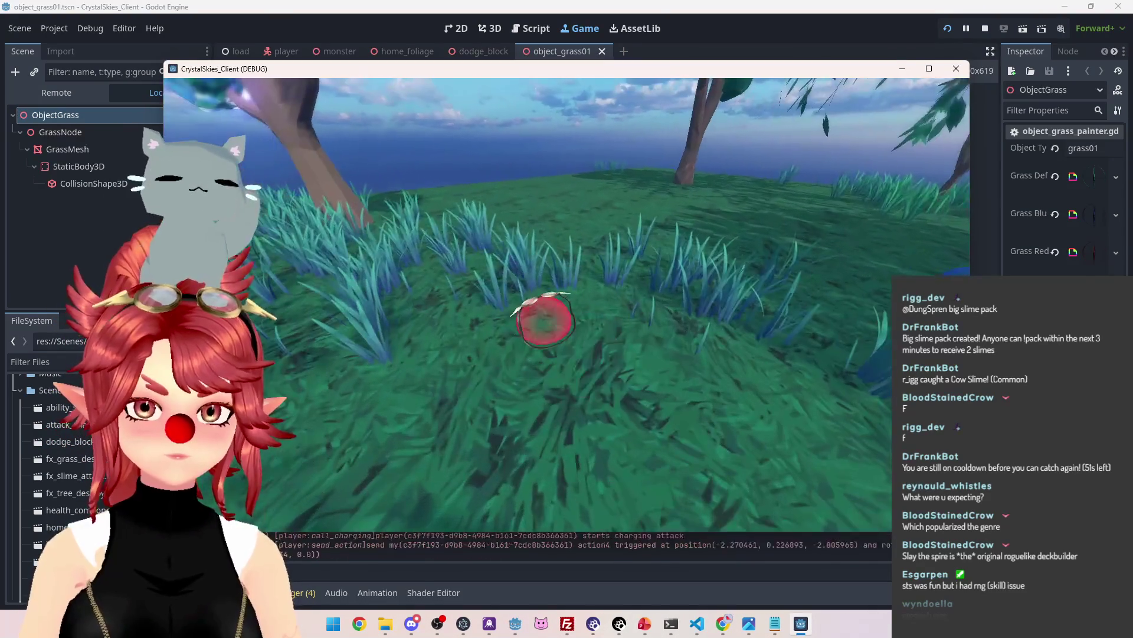
# - Charge an attack in game, then nudge the master volume up in the in-game audio settings
pyautogui.moveTo(541, 178); pyautogui.dragTo(717, 147)
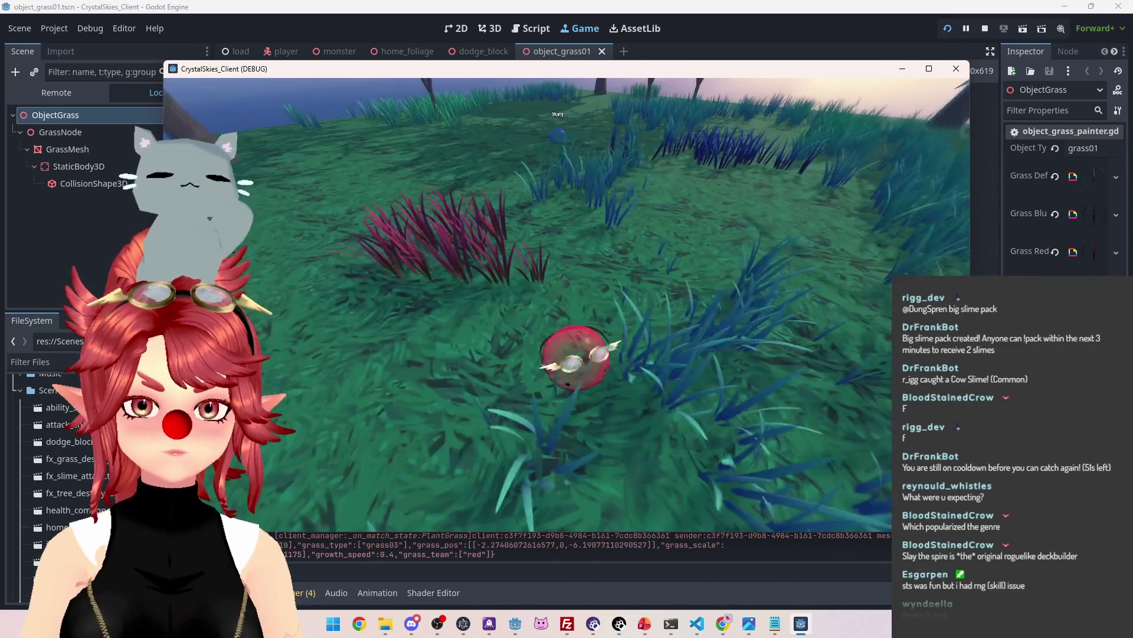
pyautogui.moveTo(567, 328); pyautogui.dragTo(567, 328)
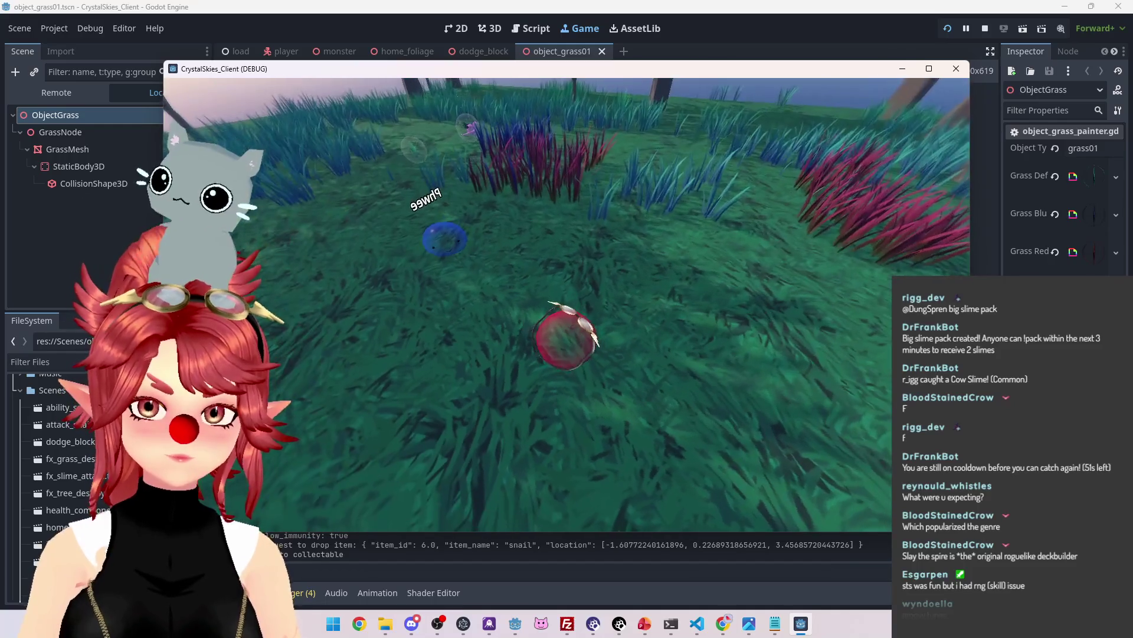
pyautogui.press('Escape')
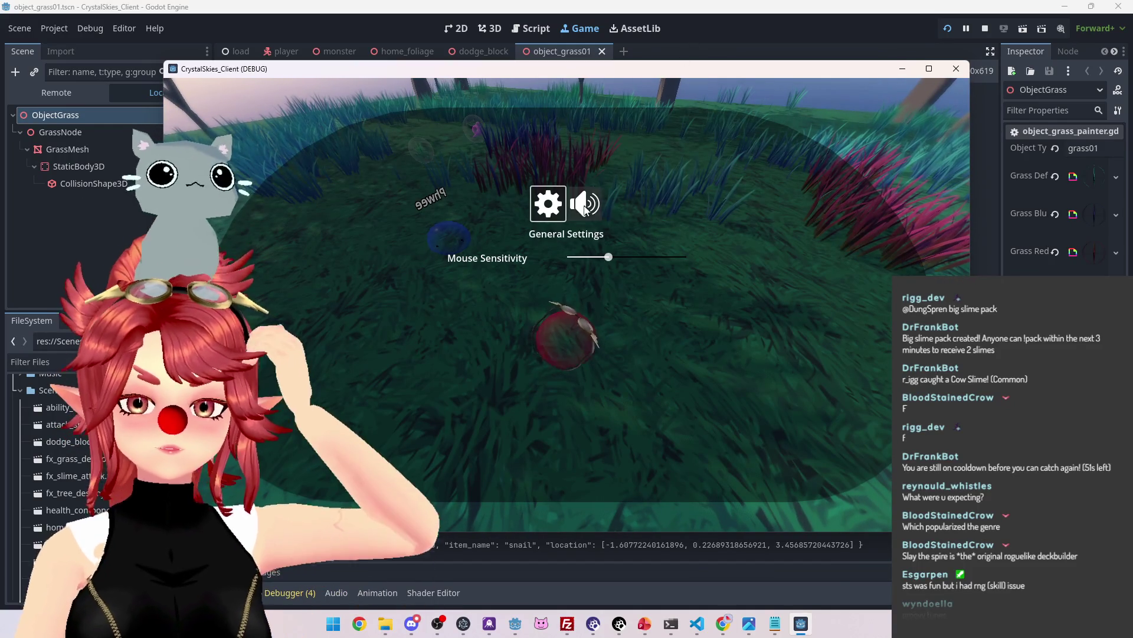
pyautogui.click(585, 203)
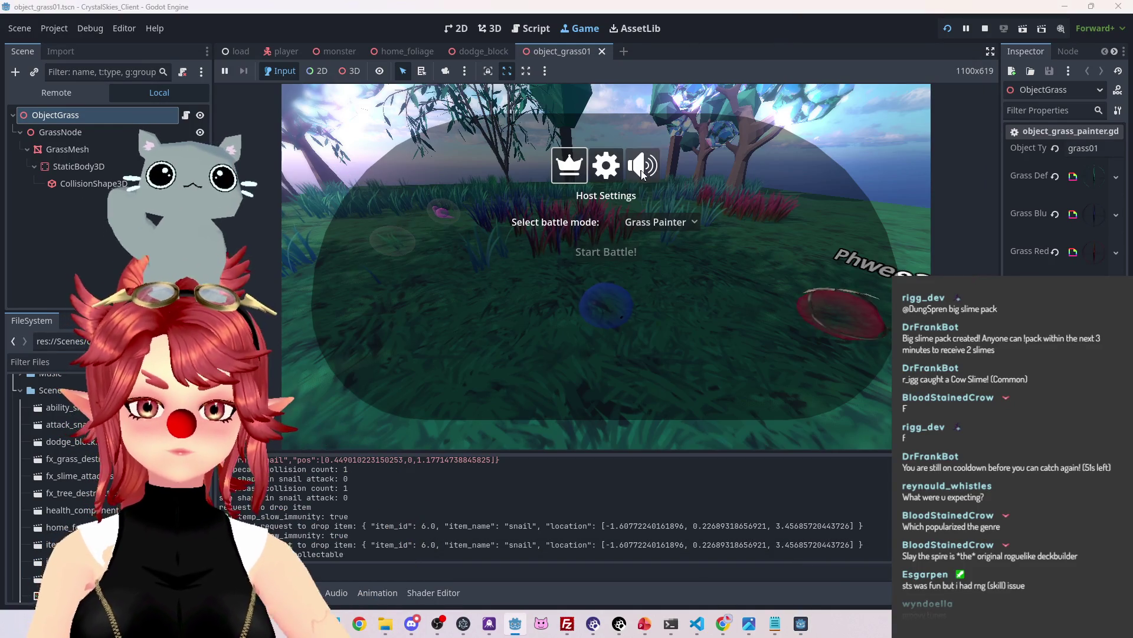
pyautogui.click(643, 165)
pyautogui.click(623, 220)
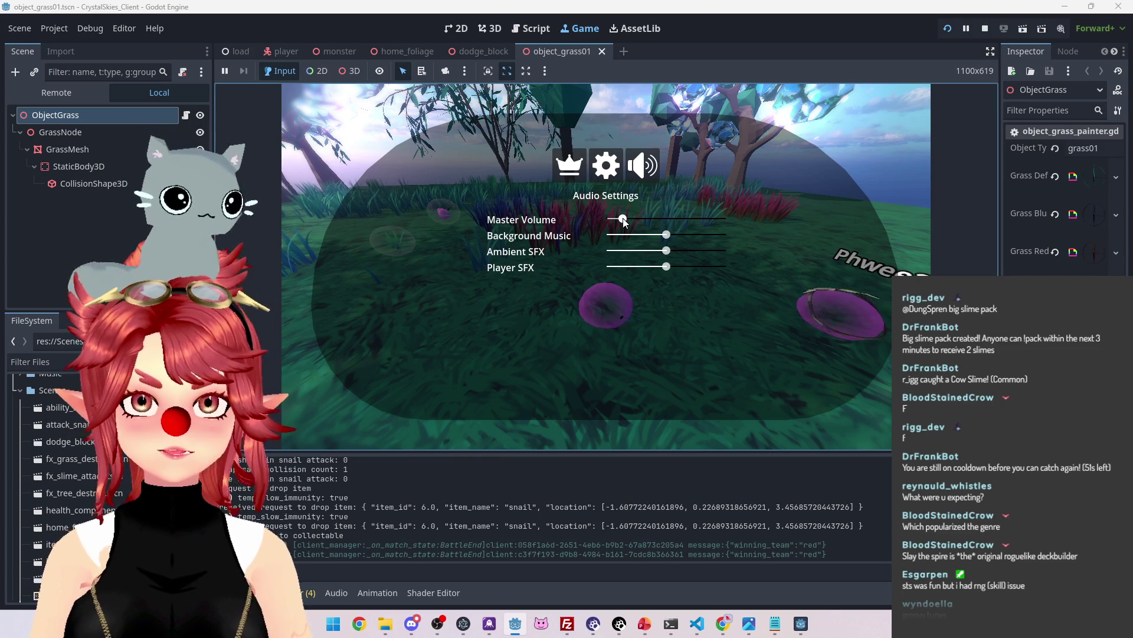
pyautogui.press('Escape')
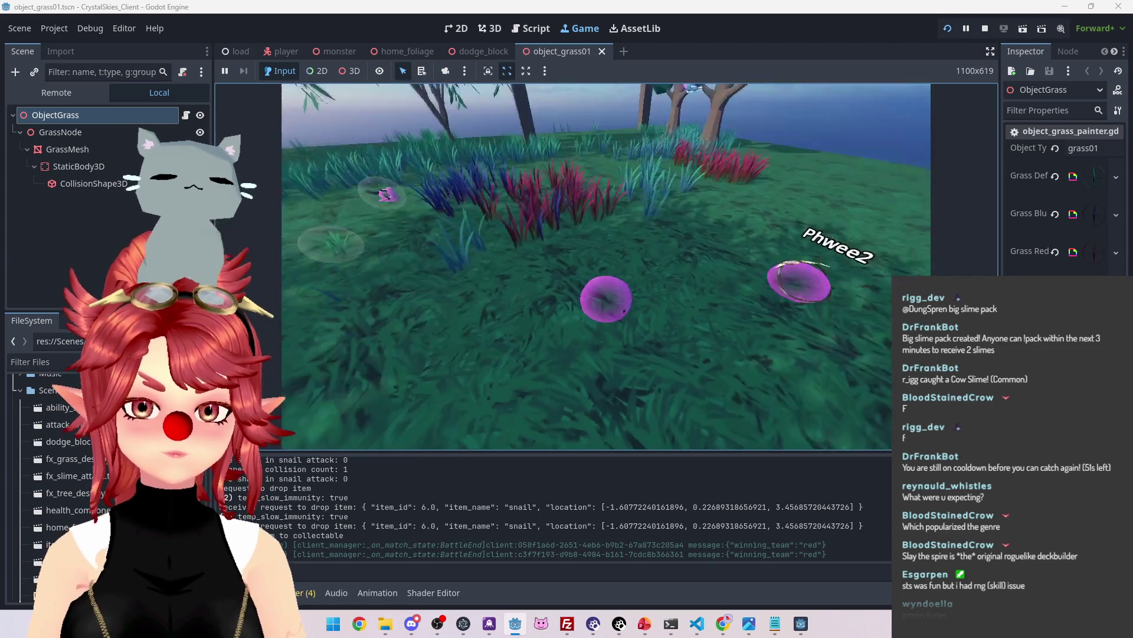
pyautogui.press('Escape')
# - Start a Battle Royale battle and charge attacks at the other player
pyautogui.click(660, 222)
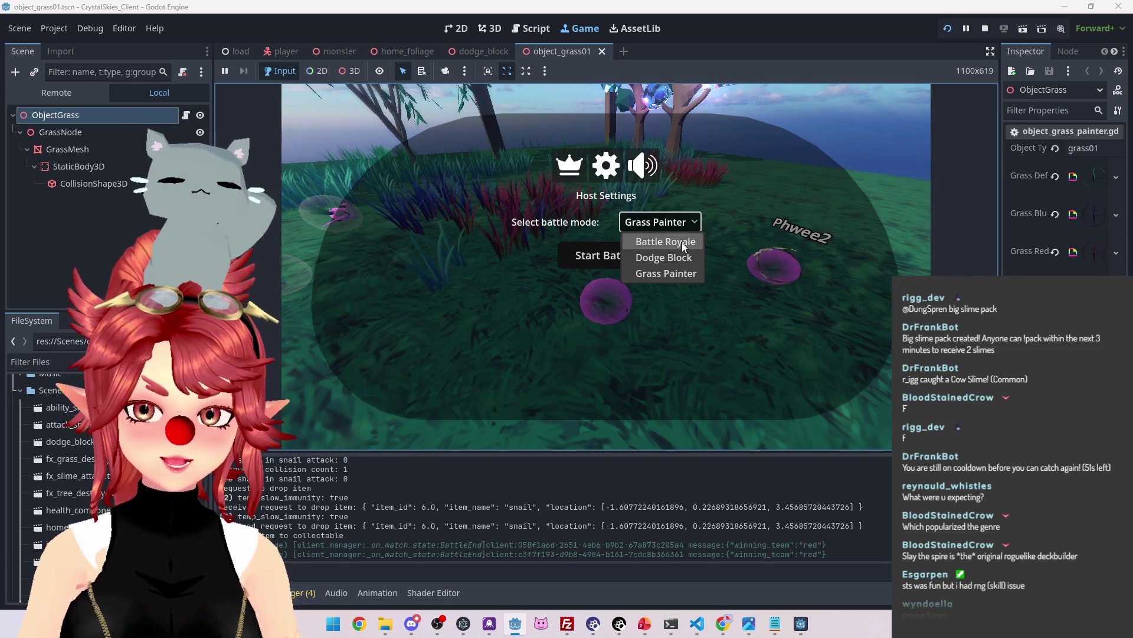
pyautogui.click(652, 243)
pyautogui.click(625, 261)
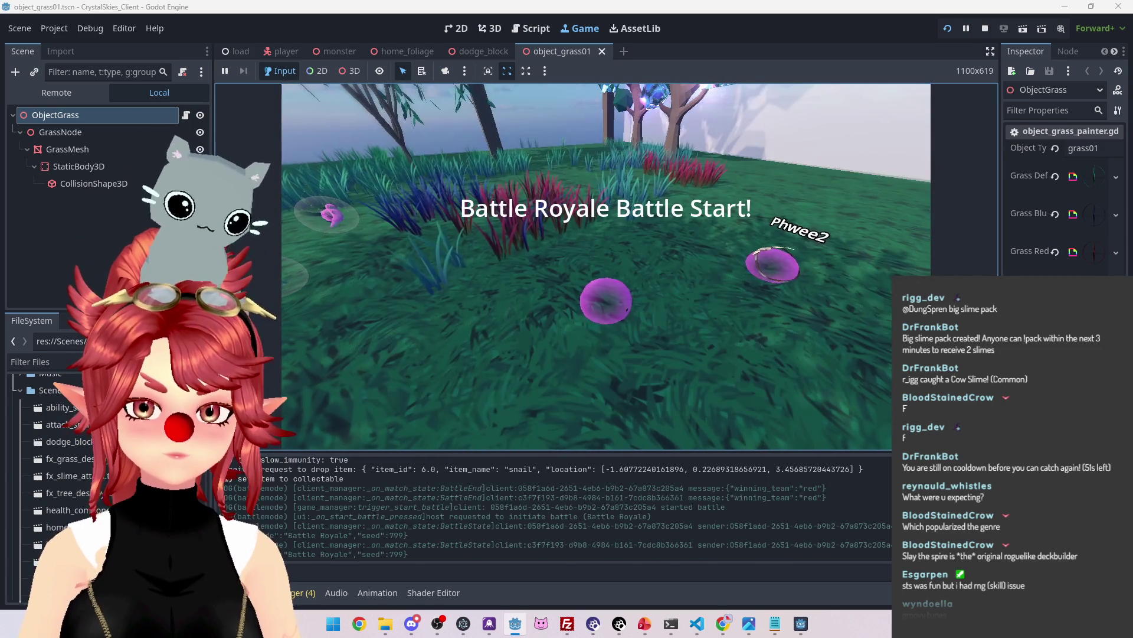
pyautogui.press('w')
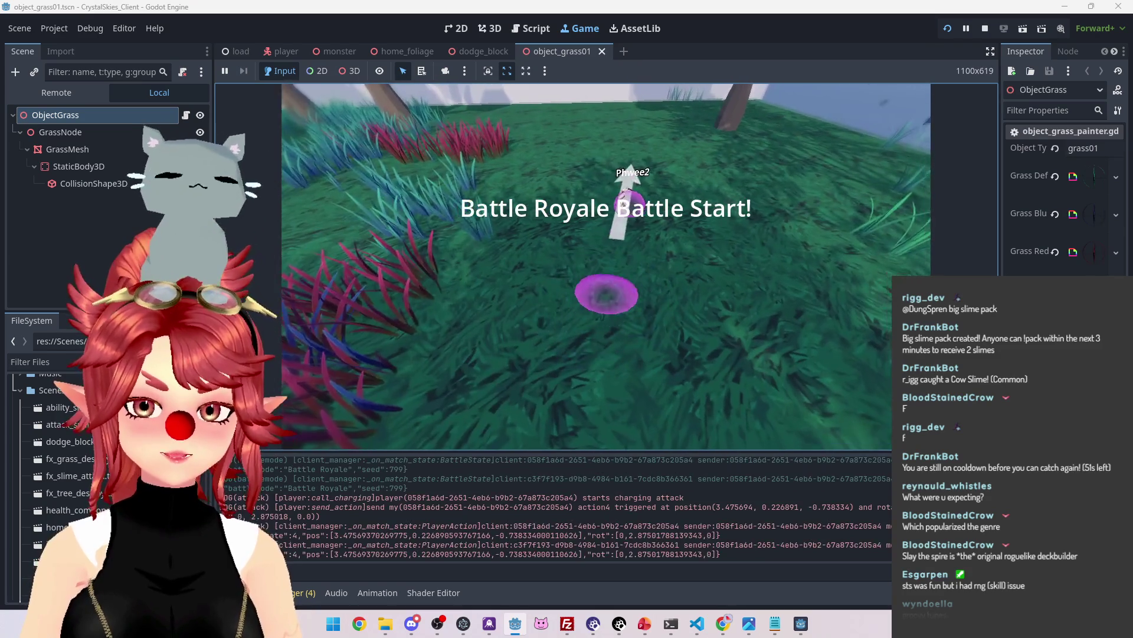
pyautogui.press('w')
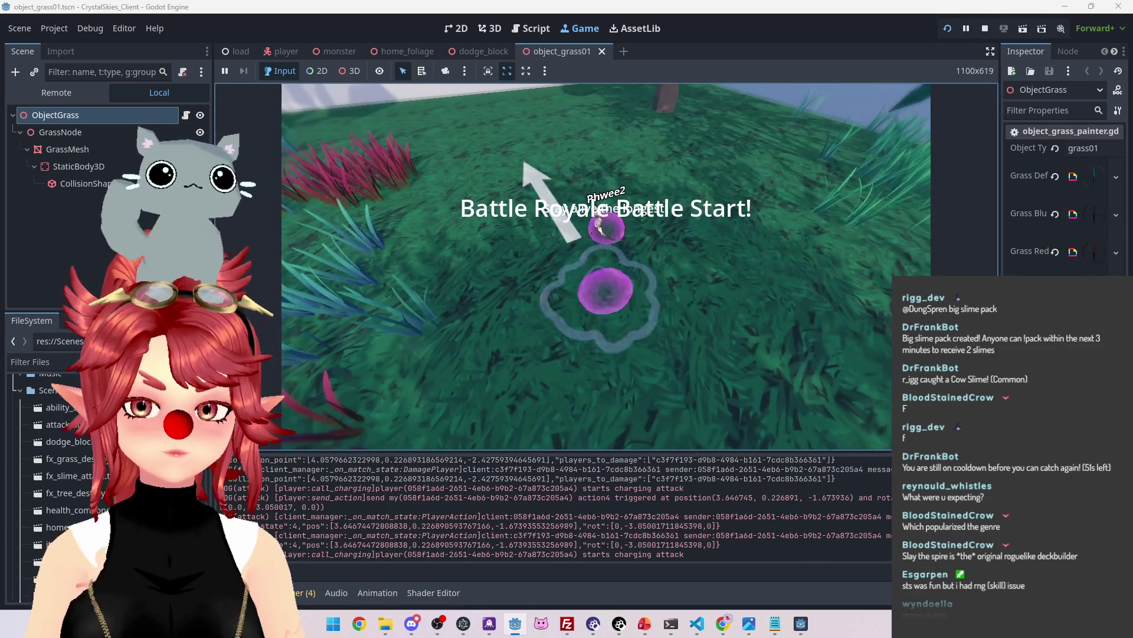
pyautogui.press('w')
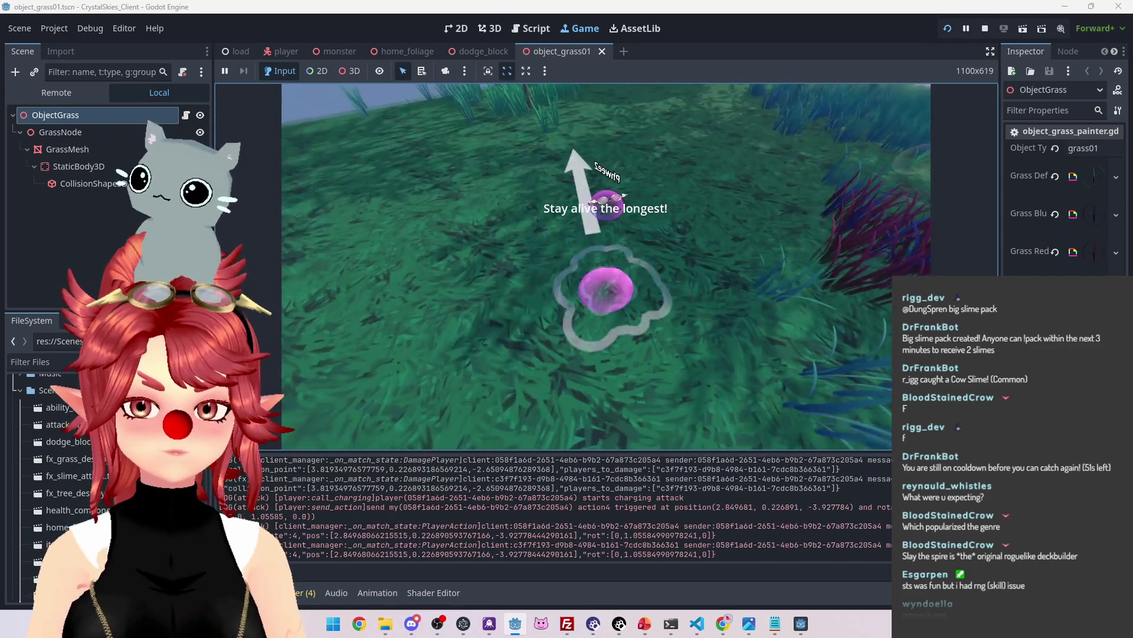
pyautogui.press('w')
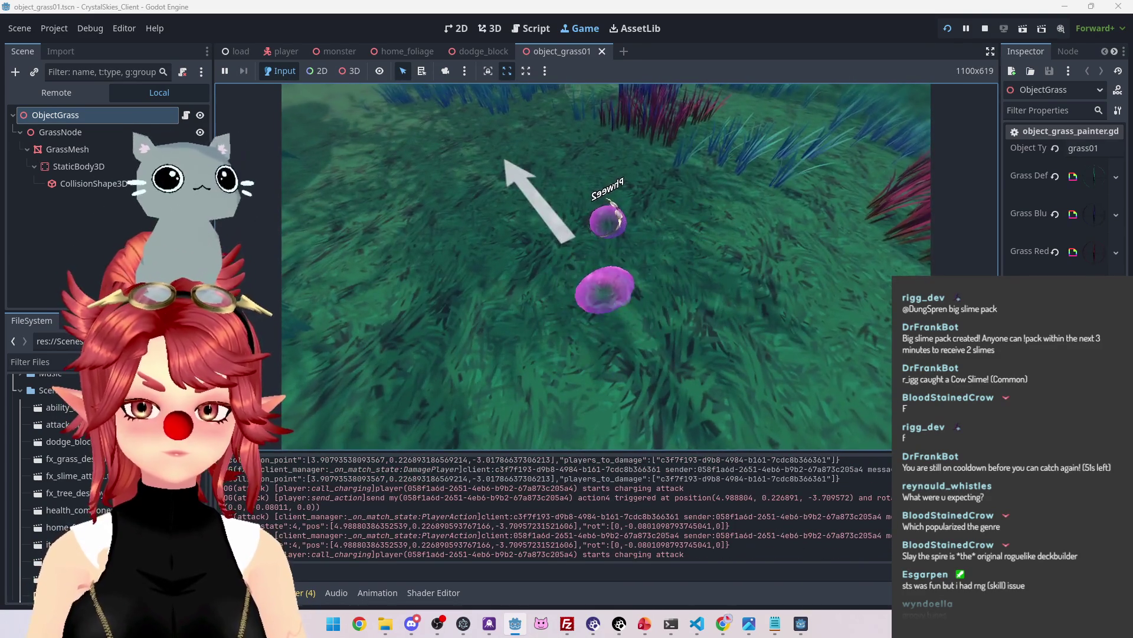
pyautogui.press('w')
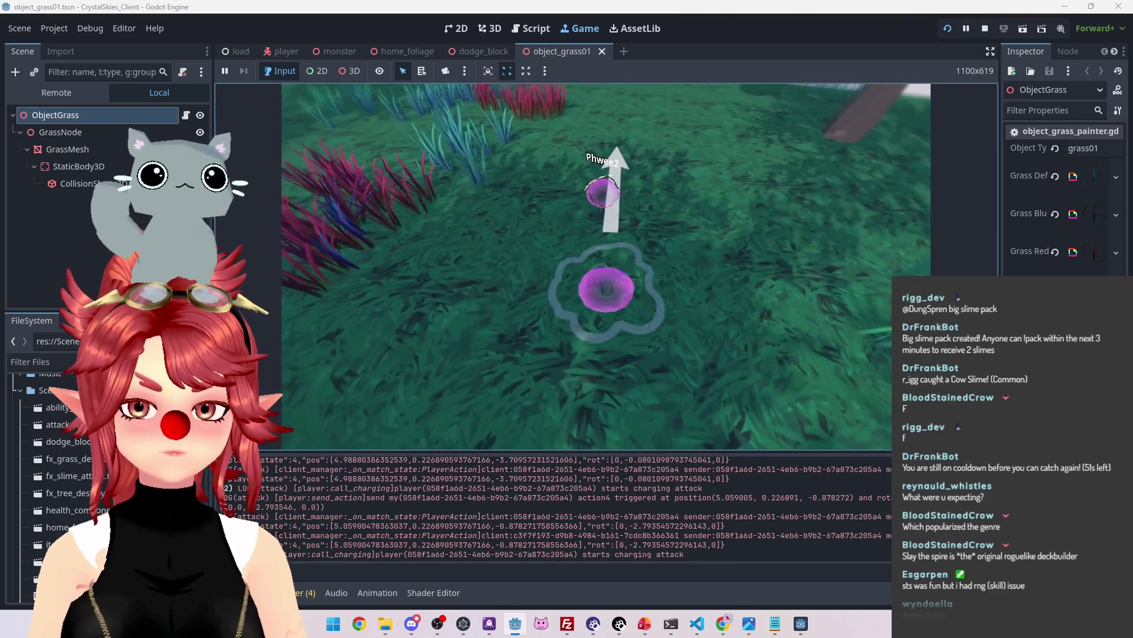
pyautogui.press('w')
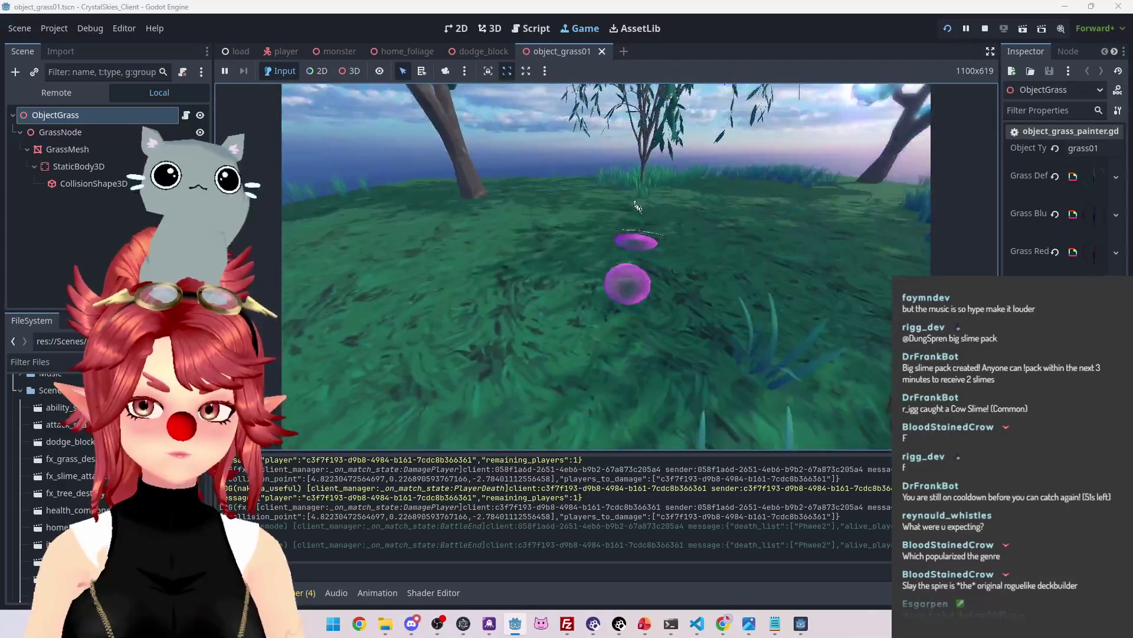
# - Respawn after dying, review the audio settings, and stop the running game
pyautogui.click(801, 624)
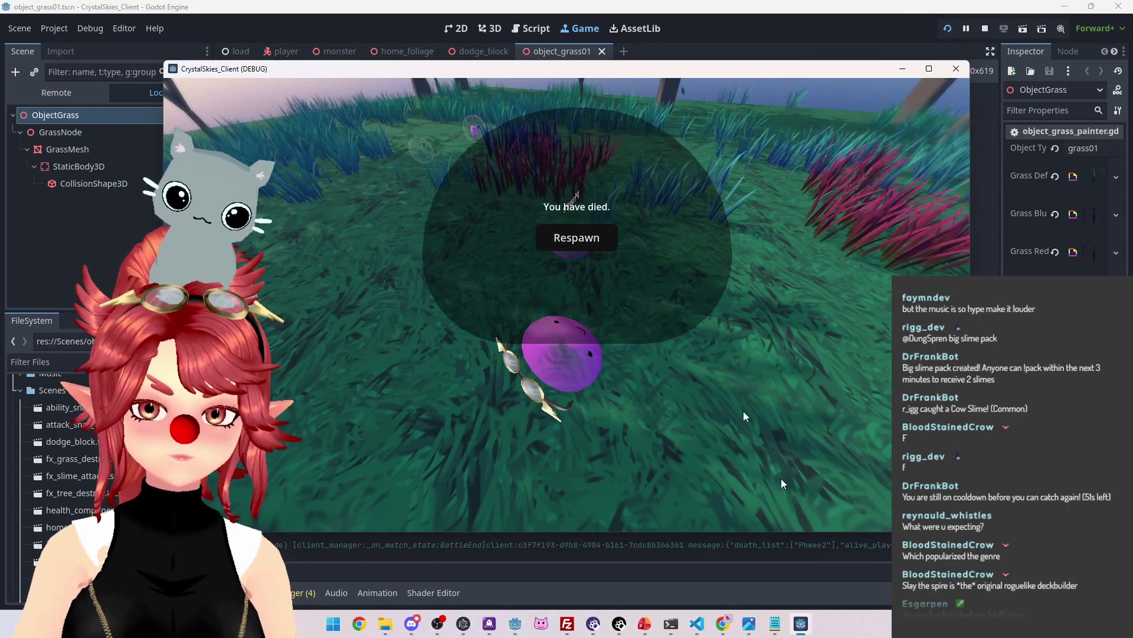
pyautogui.click(582, 241)
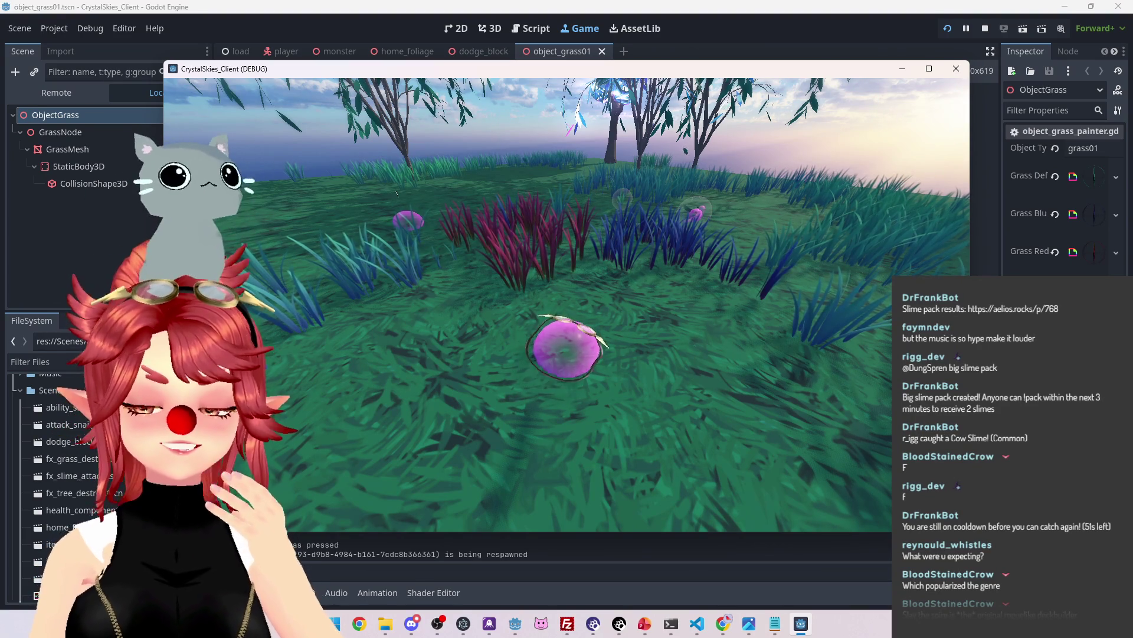
pyautogui.press('Escape')
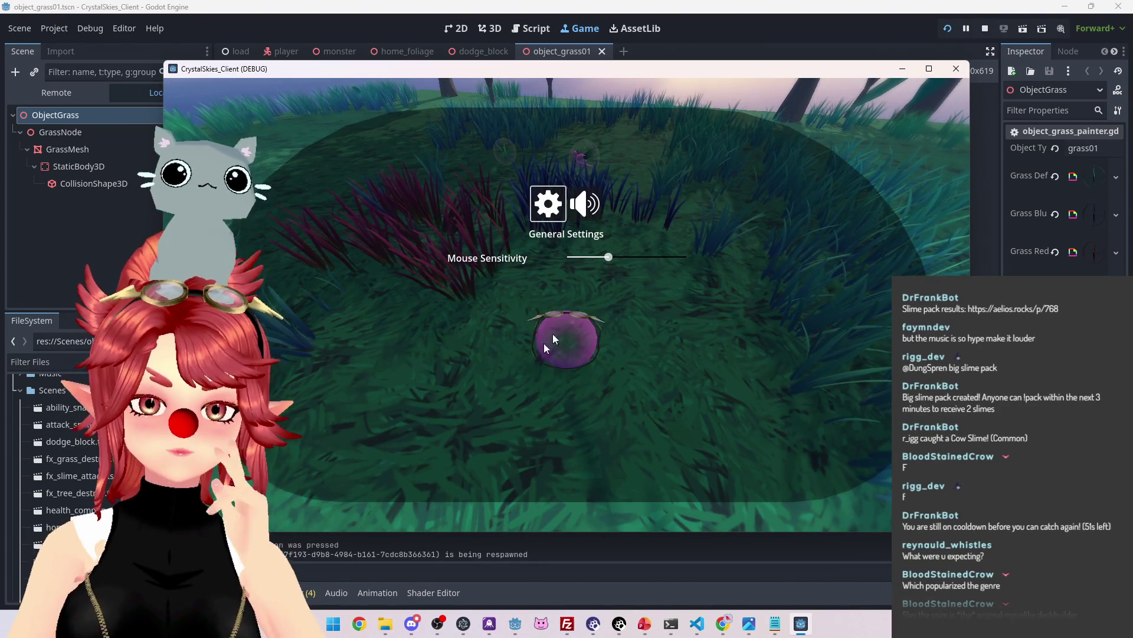
pyautogui.click(594, 220)
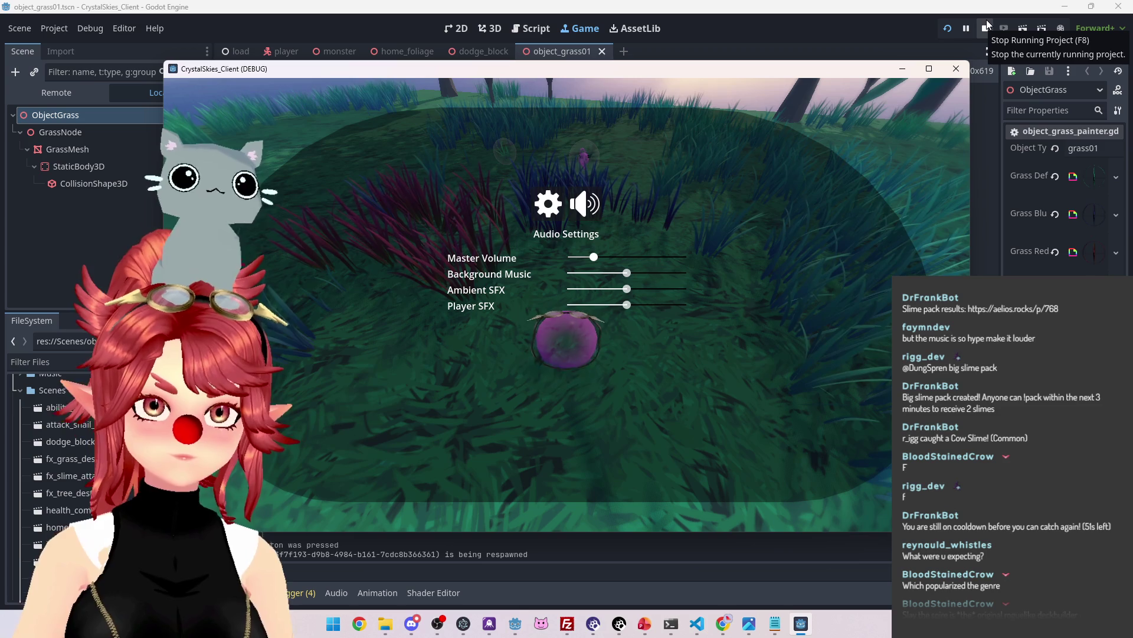
pyautogui.click(987, 25)
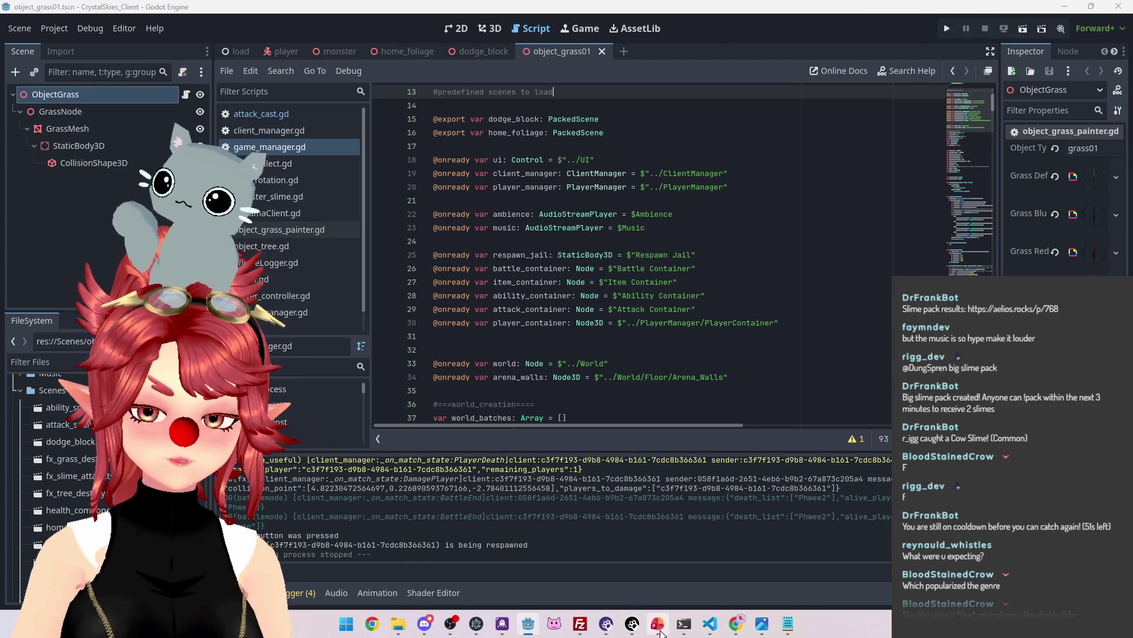
# - Delete the TESTING bullet and its two sub-items from February's to-do slide
pyautogui.click(660, 633)
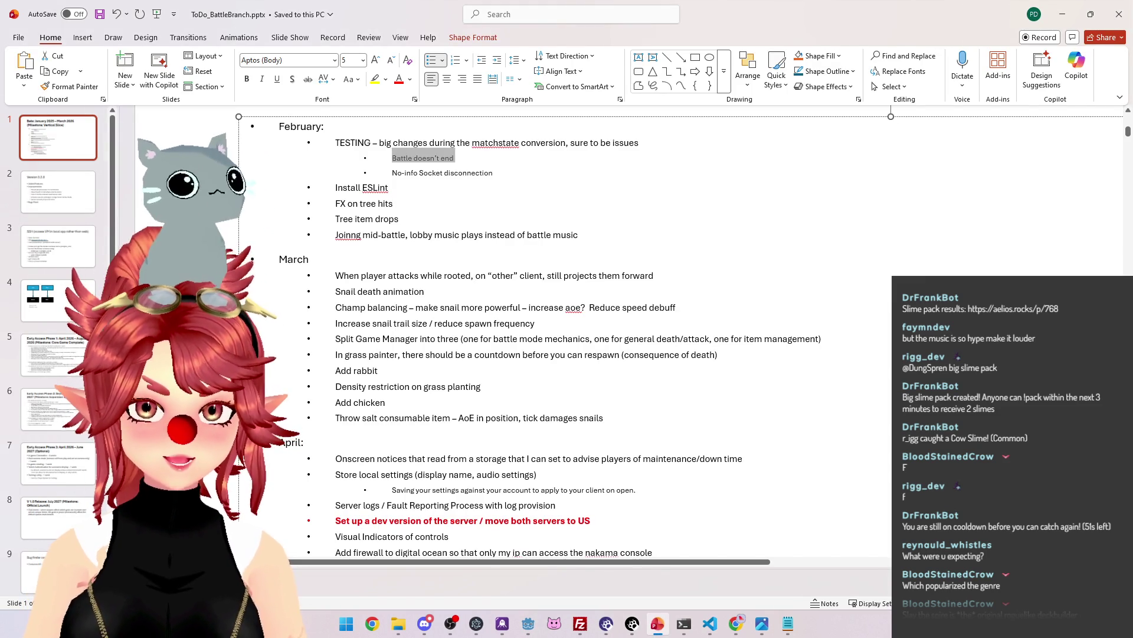
pyautogui.press('BackSpace')
pyautogui.press('BackSpace')
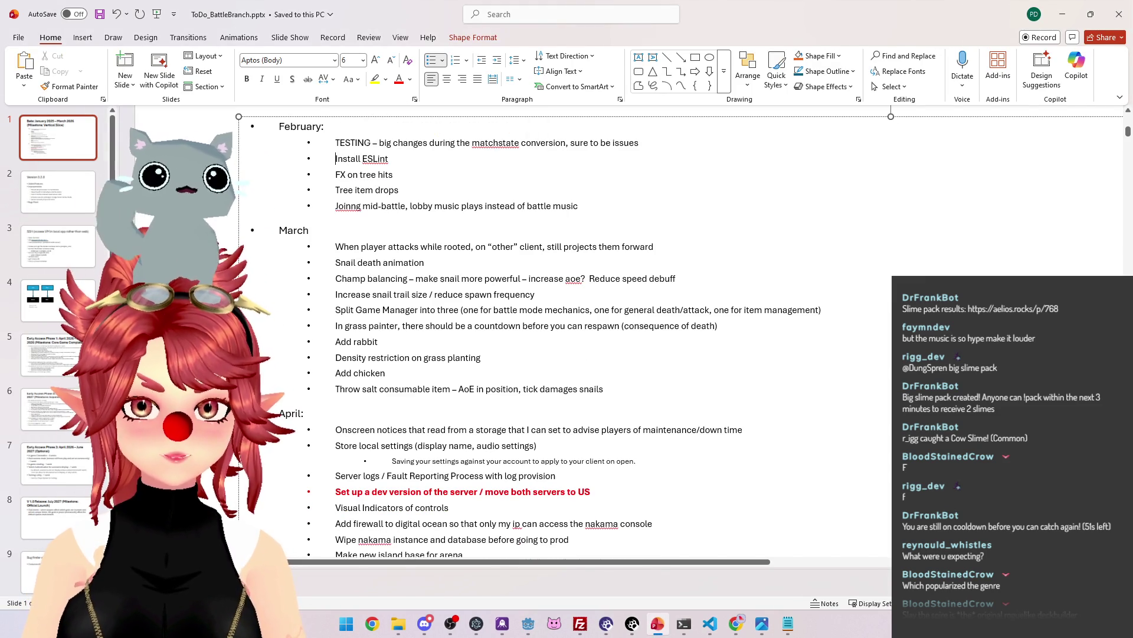
pyautogui.tripleClick(659, 143)
pyautogui.press('BackSpace')
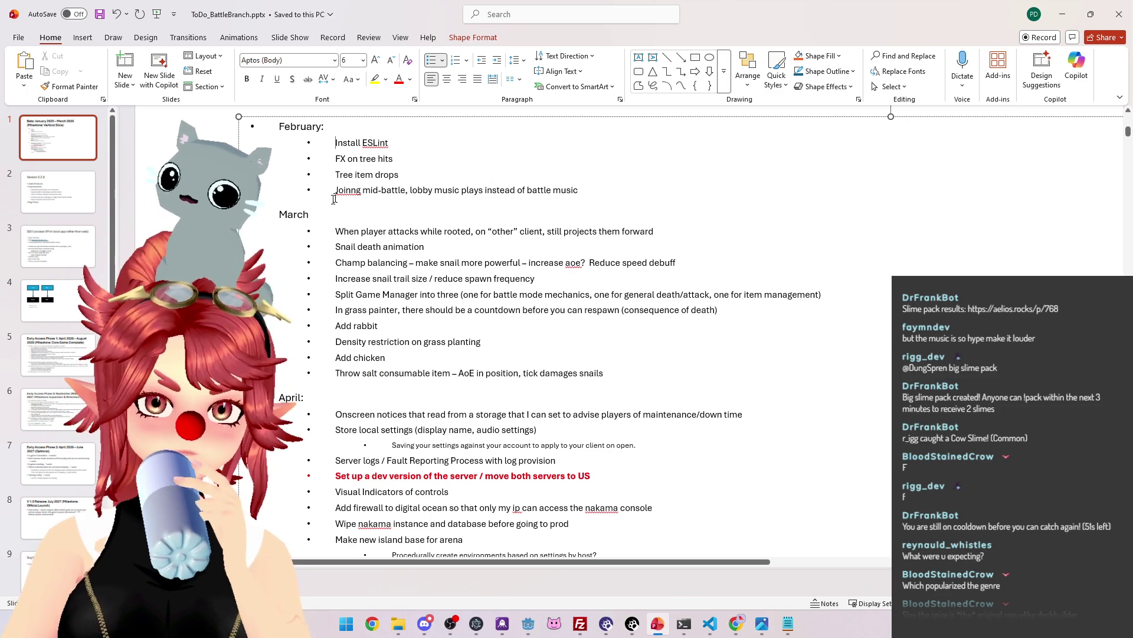
# - Correct 'Joinng' to 'Joining' and switch back to the Godot editor
pyautogui.write('i')
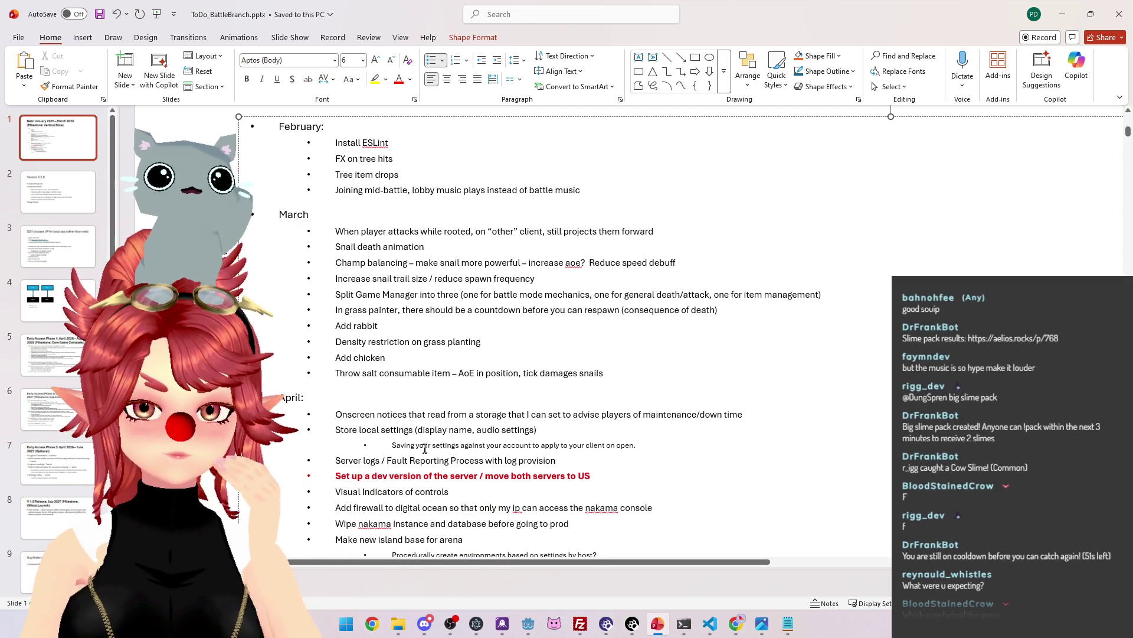
pyautogui.moveTo(528, 624)
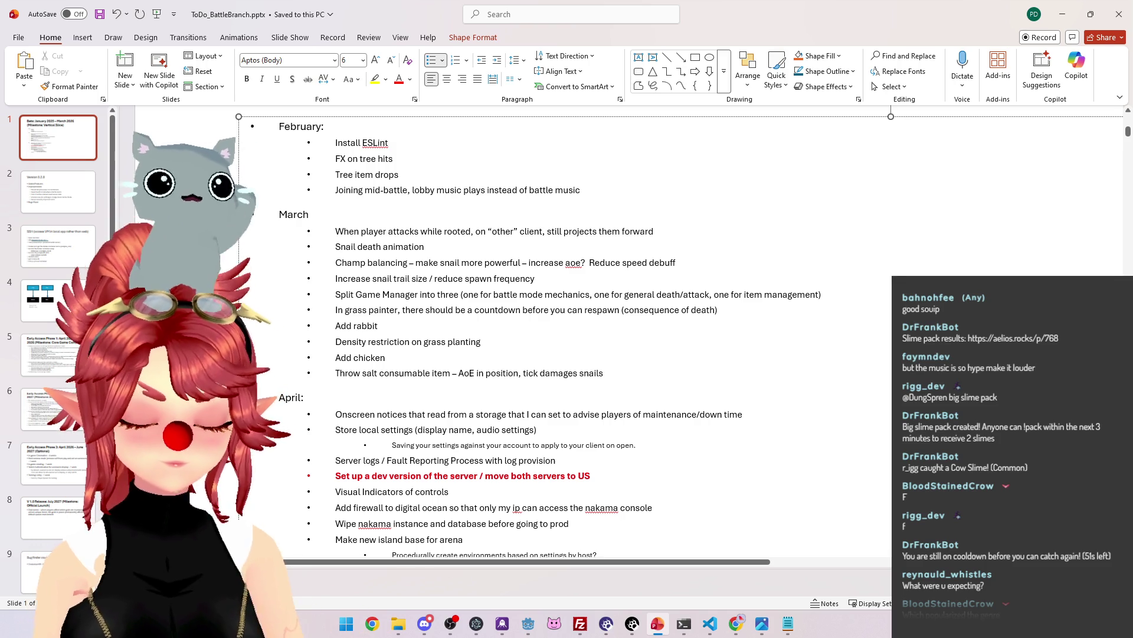
pyautogui.click(528, 624)
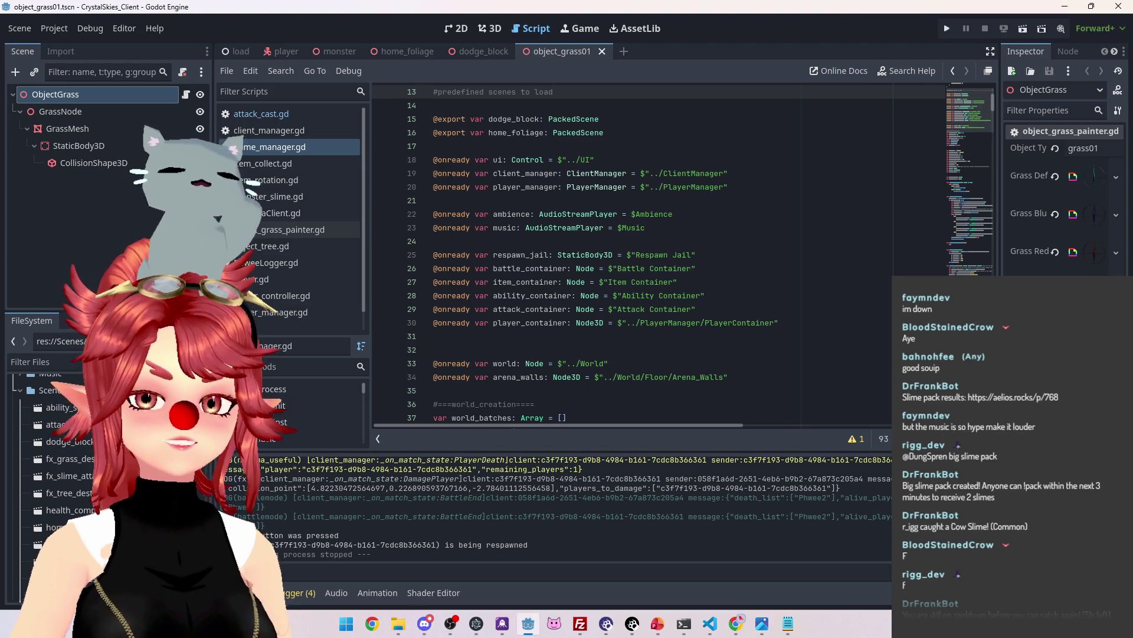
# - Search the current Discord server for 'arena shader', then just 'shader'
pyautogui.hotkey('alt', 'Tab')
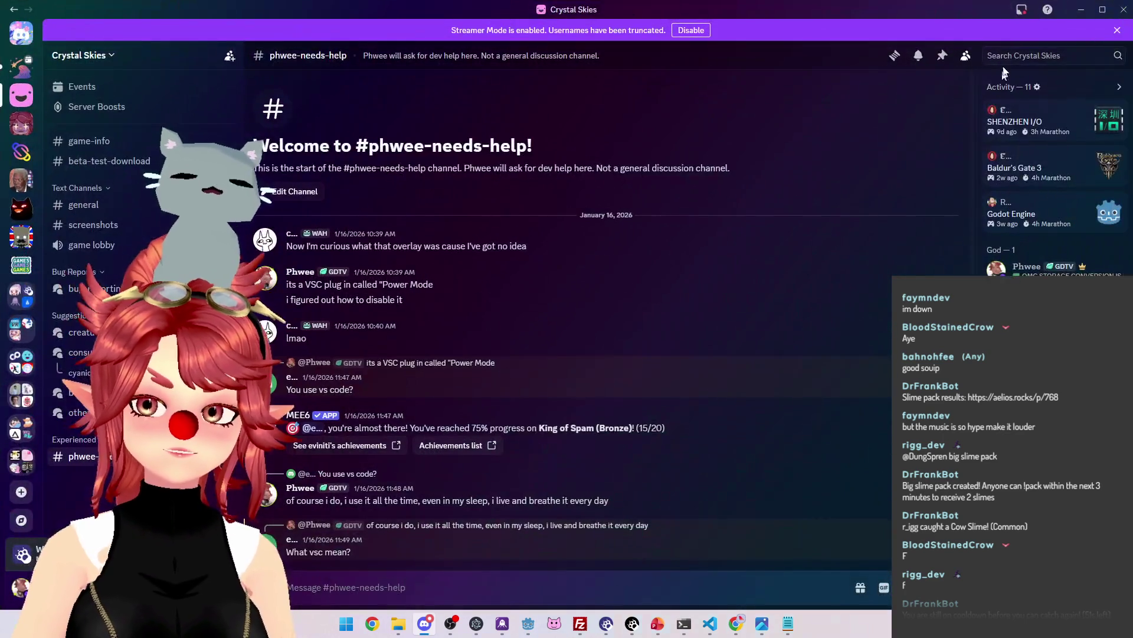
pyautogui.click(995, 54)
pyautogui.write('arena shader')
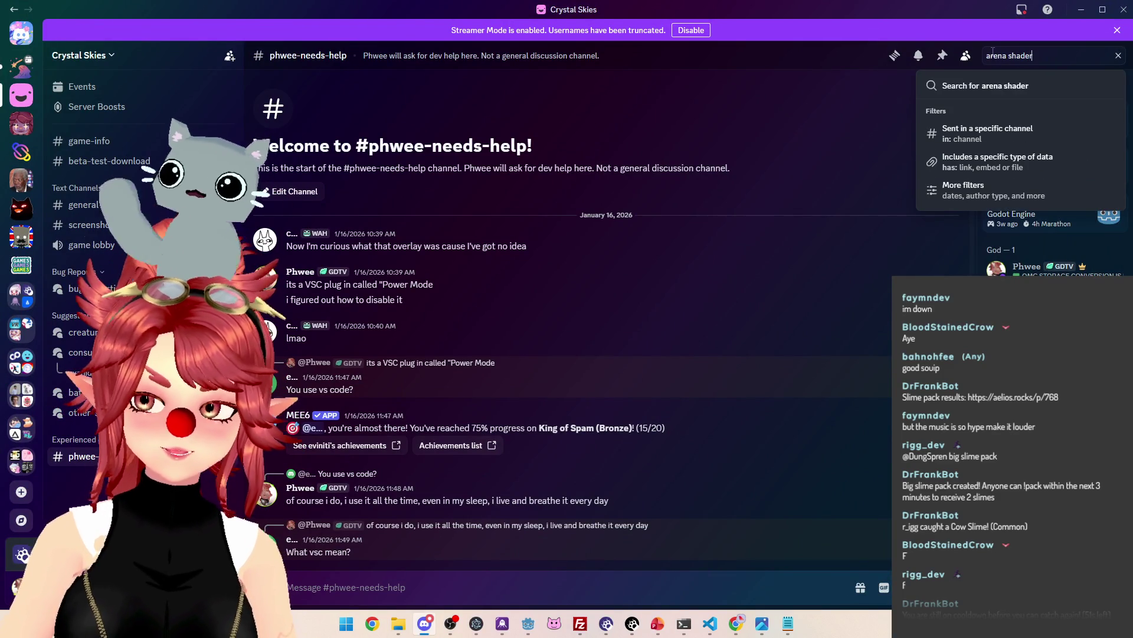
pyautogui.press('Return')
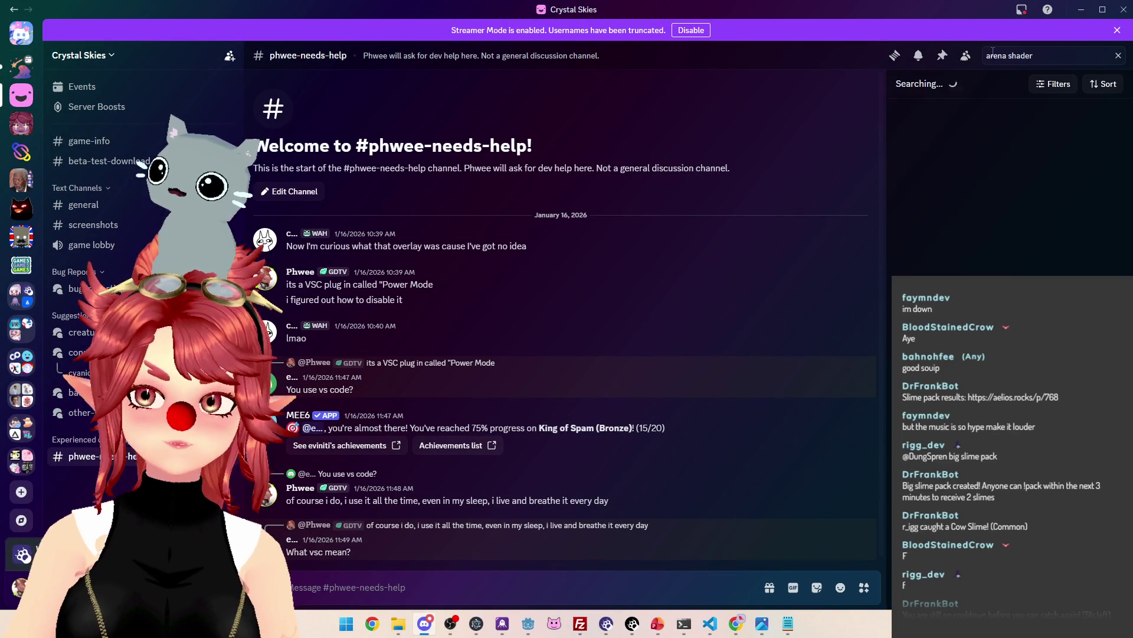
pyautogui.press('BackSpace')
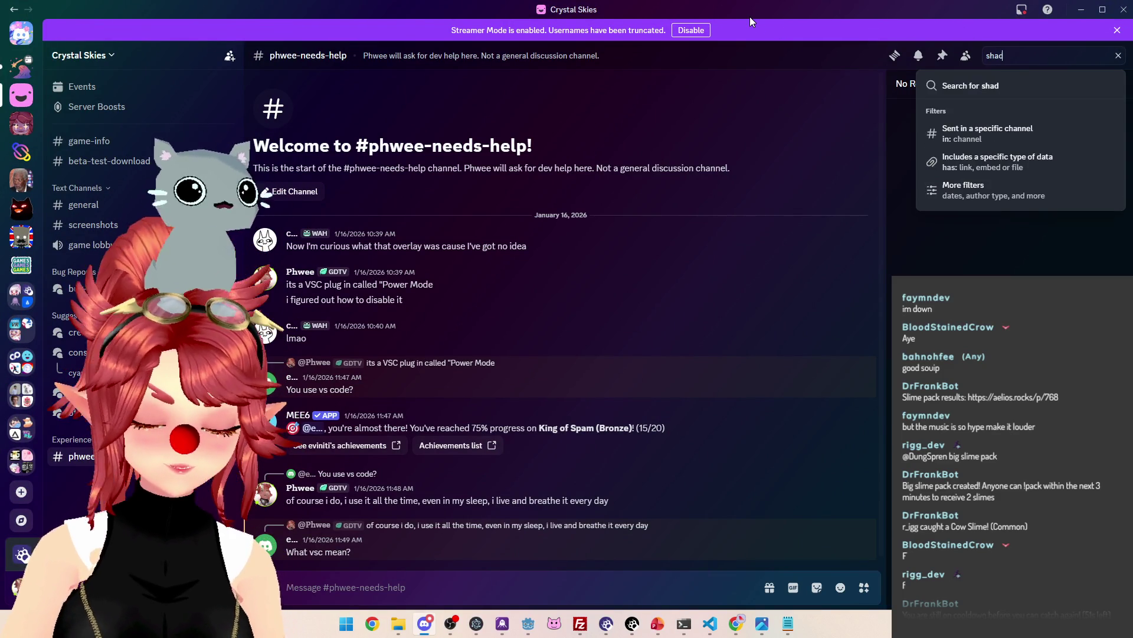
pyautogui.press('Return')
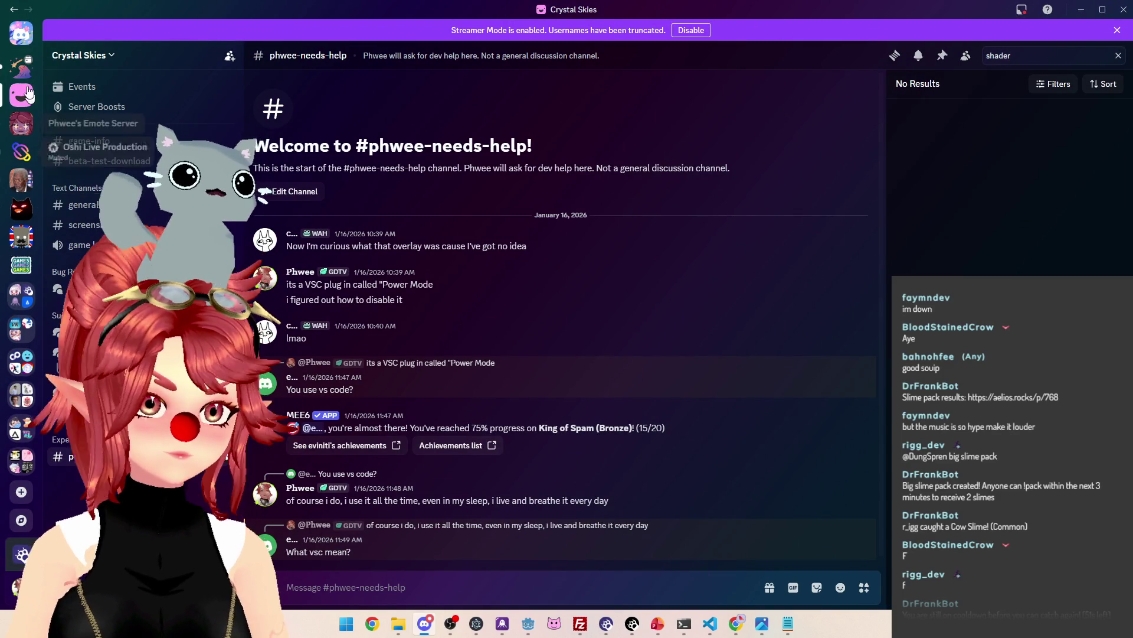
# - Search Stargazer Shores for 'shader', open the arena wall shader post, and play its demo video
pyautogui.hotkey('ctrl', 'alt', 'Up')
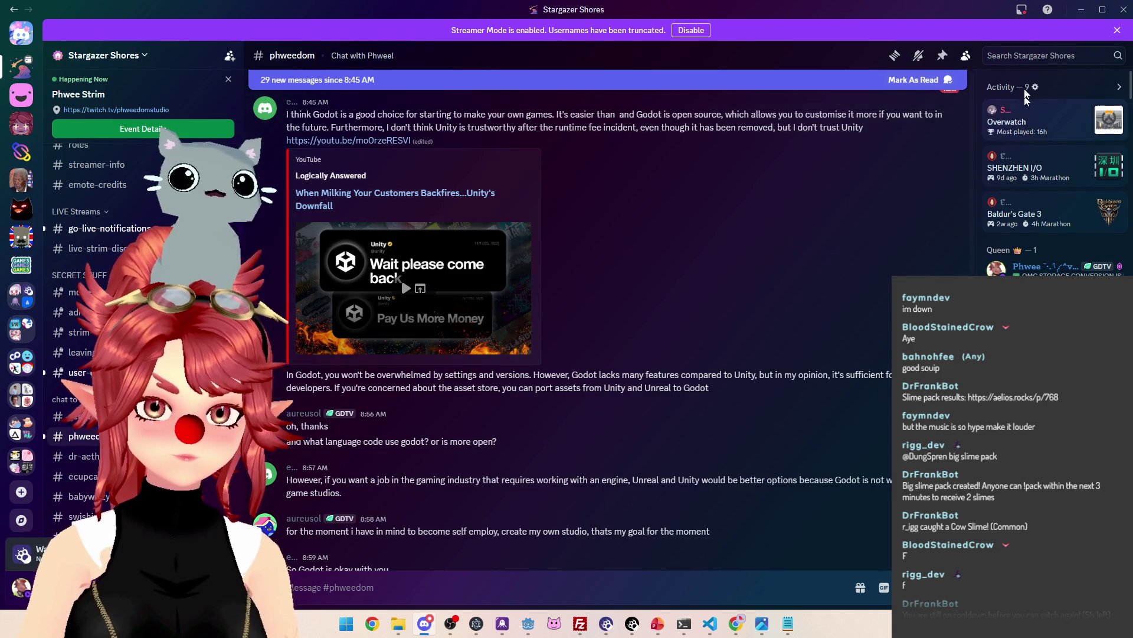
pyautogui.click(983, 55)
pyautogui.write('shader')
pyautogui.press('Return')
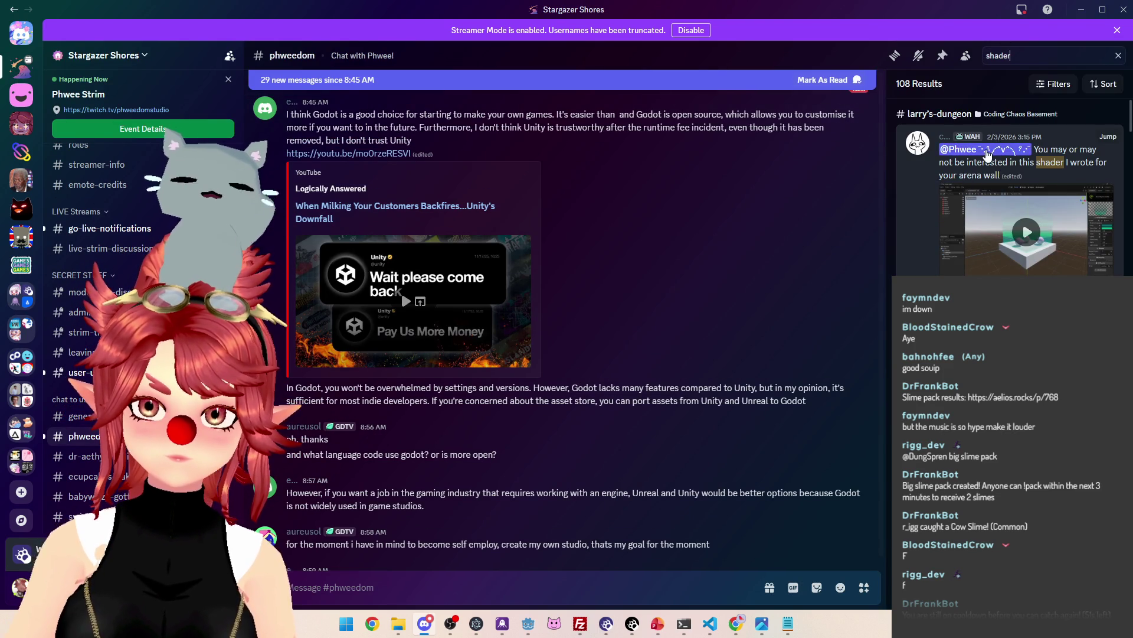
pyautogui.click(1022, 220)
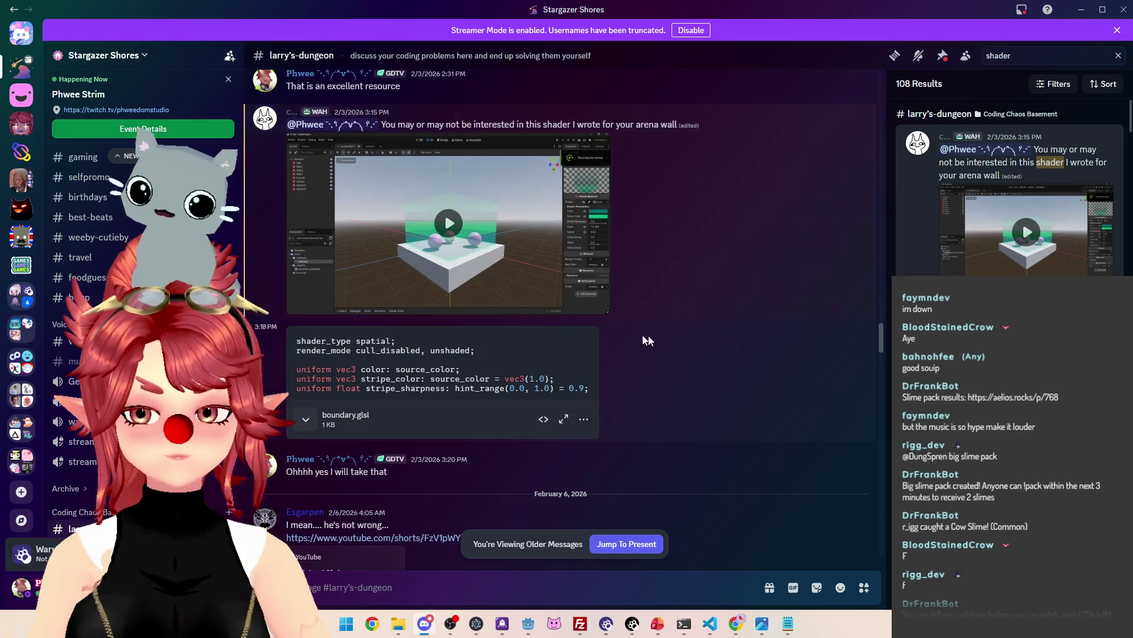
pyautogui.click(448, 281)
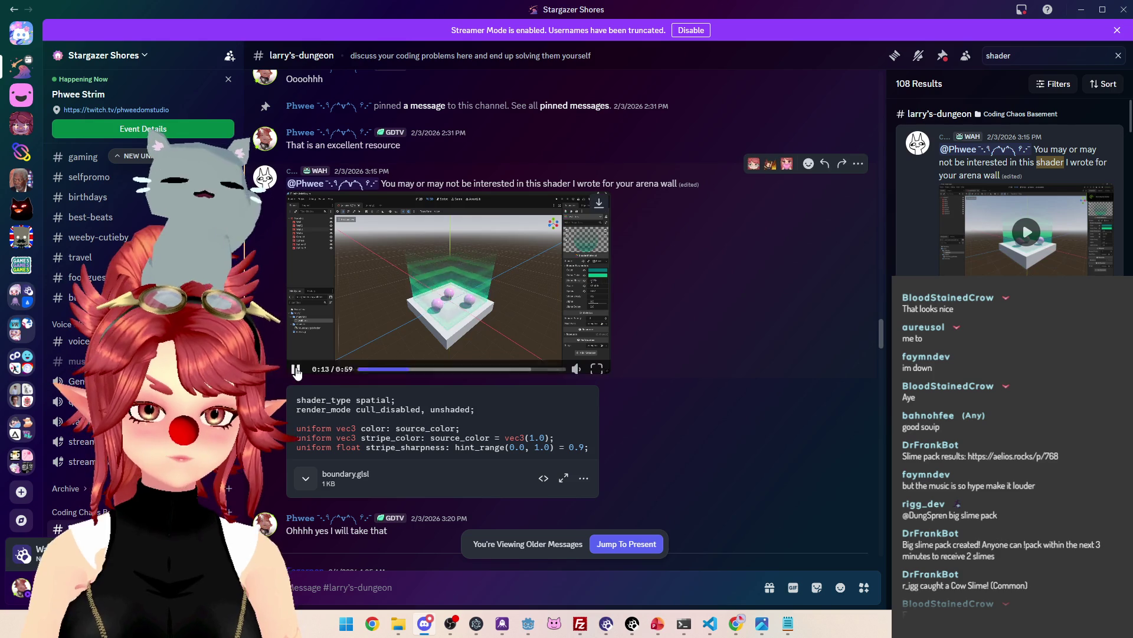
pyautogui.click(296, 365)
pyautogui.click(528, 624)
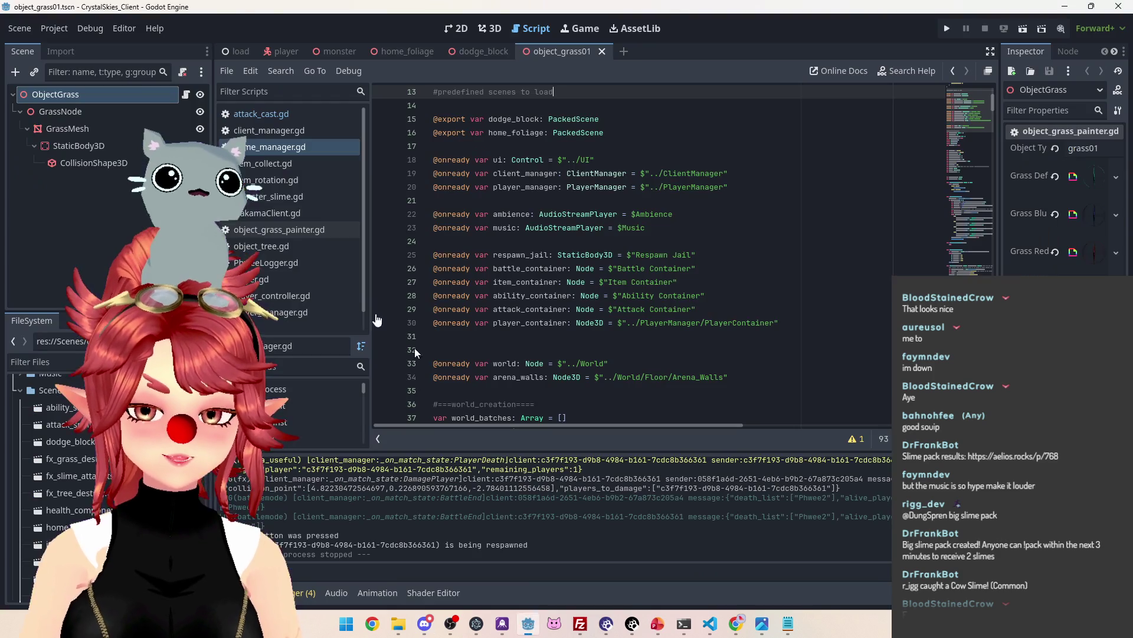
# - Run Project > Export > Export All with Release builds for Windows, macOS and Linux
pyautogui.click(466, 241)
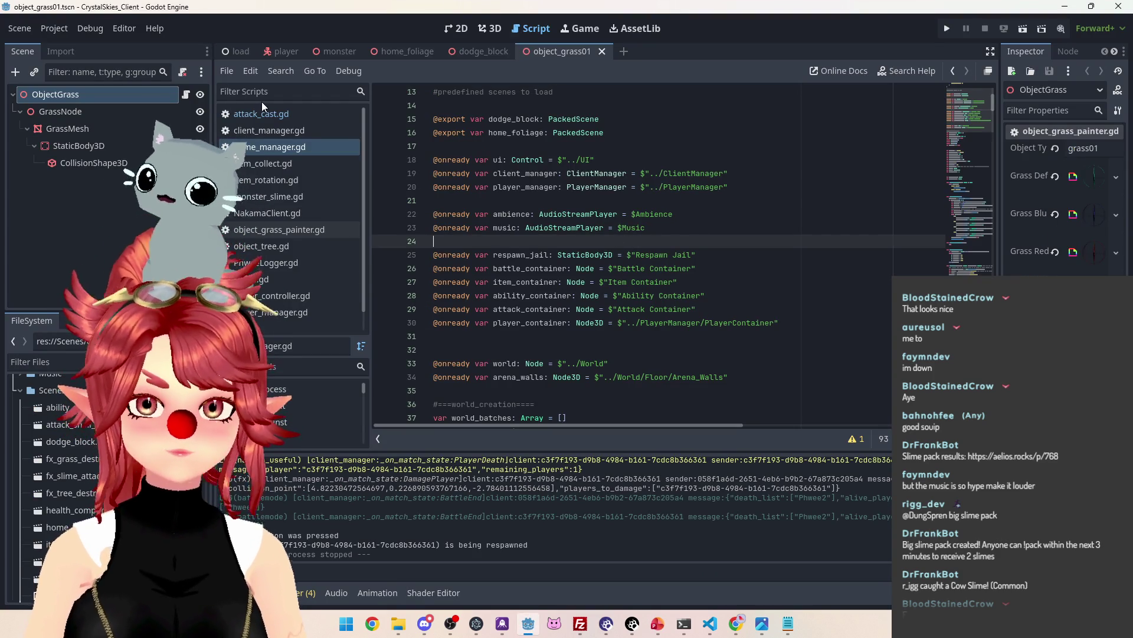
pyautogui.click(62, 30)
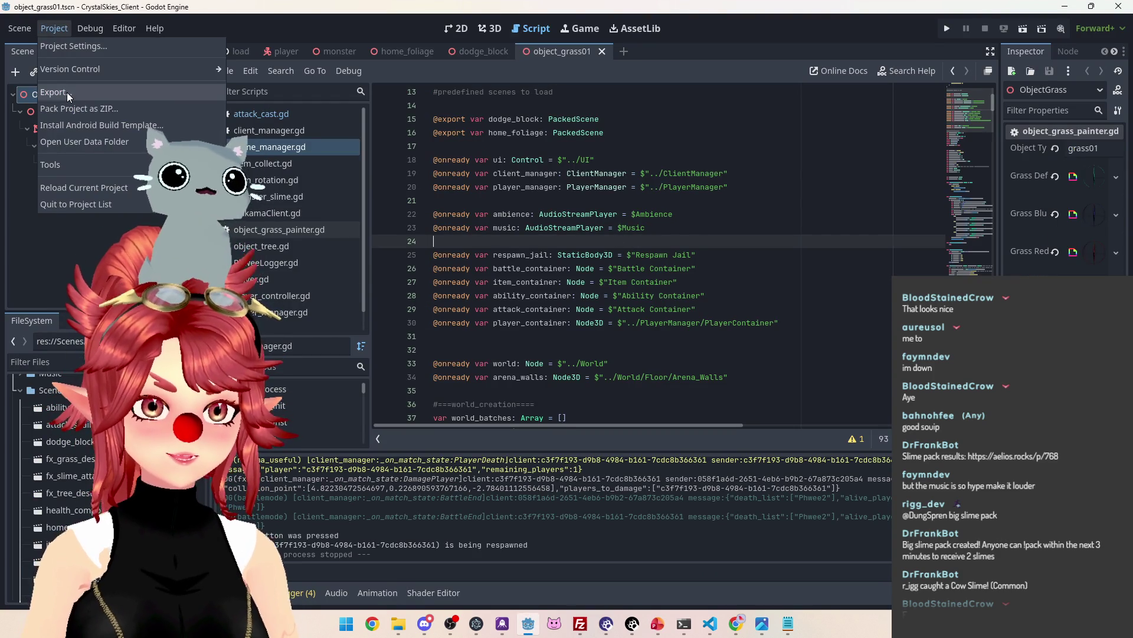
pyautogui.click(69, 97)
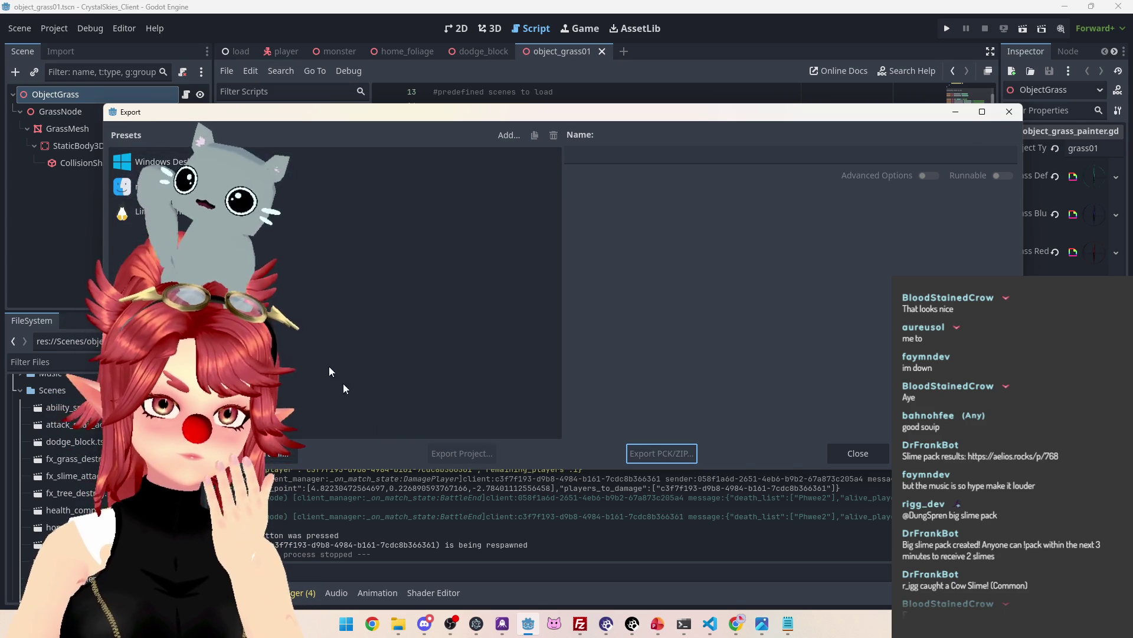
pyautogui.click(282, 454)
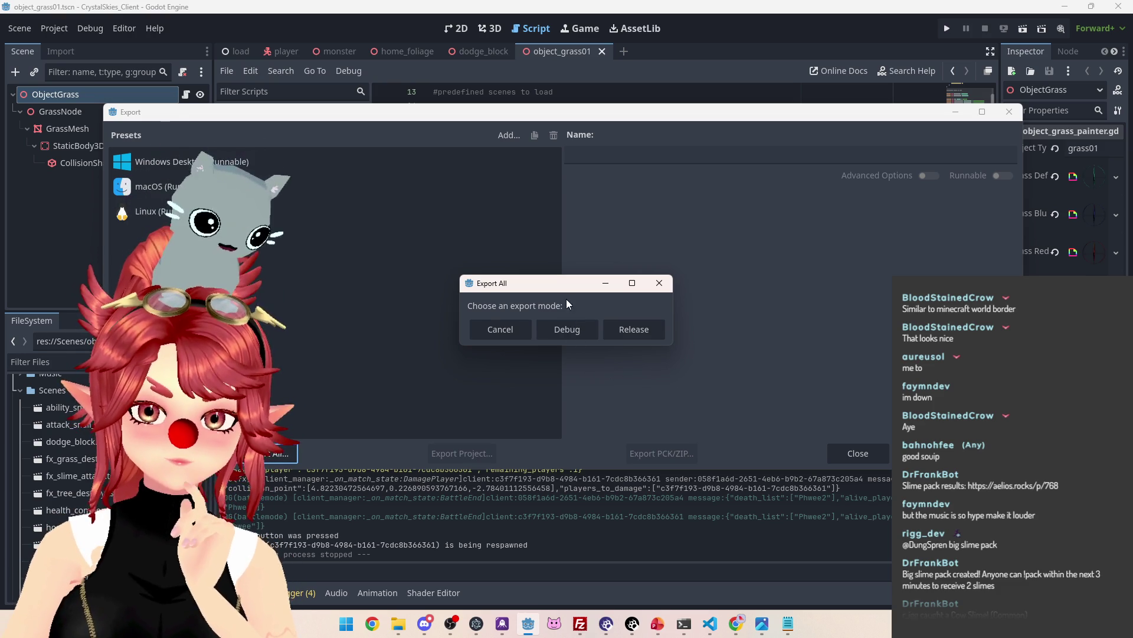
pyautogui.click(622, 331)
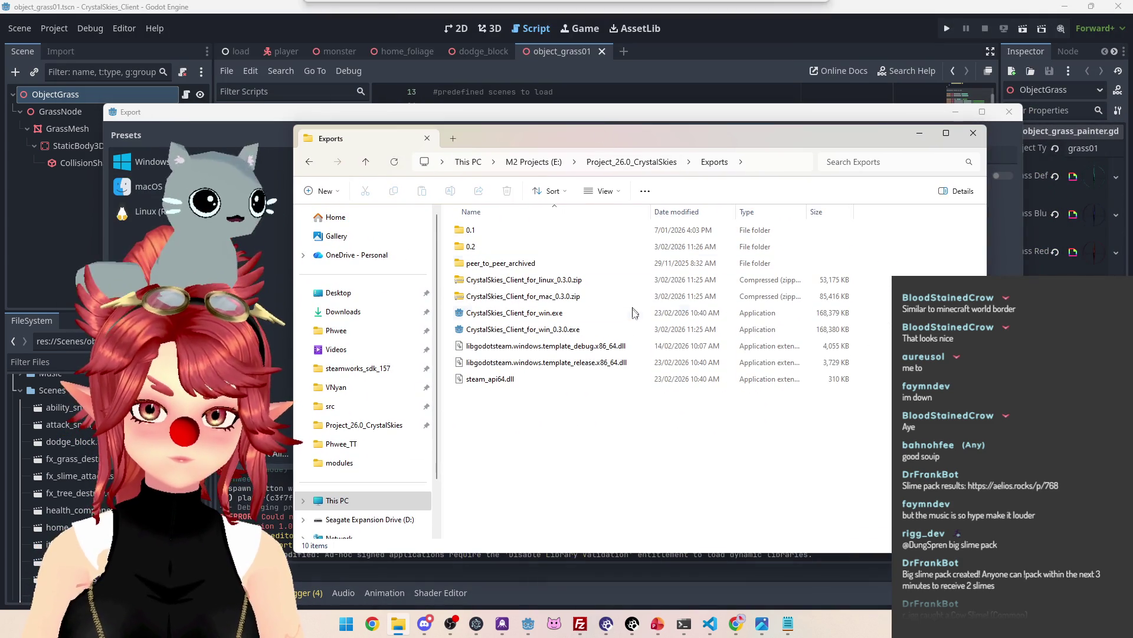
# - Append _0.4.0 to the Windows client exe and Linux client zip file names
pyautogui.moveTo(655, 143)
pyautogui.mouseDown()
pyautogui.moveTo(657, 363)
pyautogui.moveTo(710, 378)
pyautogui.moveTo(764, 298)
pyautogui.moveTo(727, 119)
pyautogui.mouseUp()
pyautogui.click(718, 296)
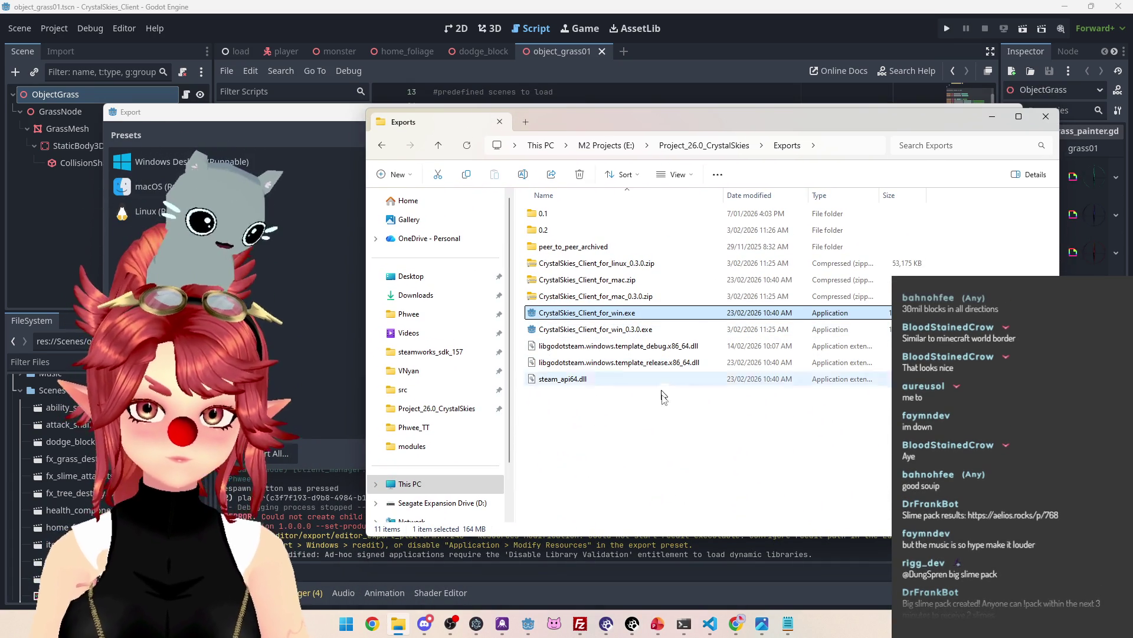
pyautogui.moveTo(636, 122)
pyautogui.mouseDown()
pyautogui.moveTo(670, 434)
pyautogui.moveTo(714, 242)
pyautogui.moveTo(645, 370)
pyautogui.moveTo(661, 111)
pyautogui.moveTo(704, 215)
pyautogui.moveTo(744, 113)
pyautogui.moveTo(847, 105)
pyautogui.mouseUp()
pyautogui.click(847, 329)
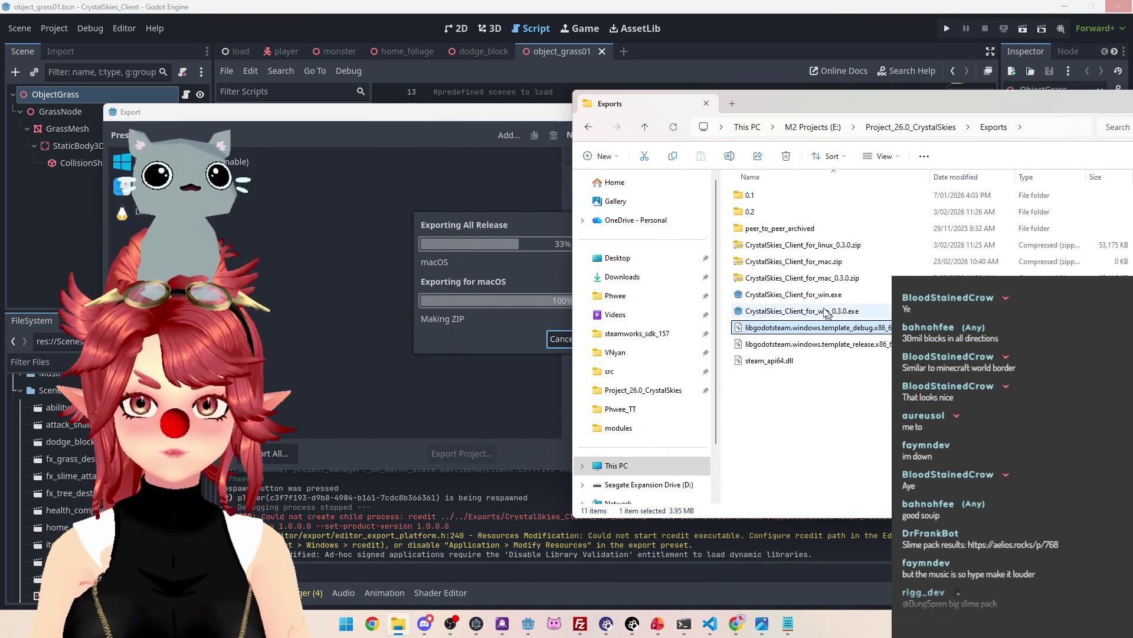
pyautogui.click(848, 311)
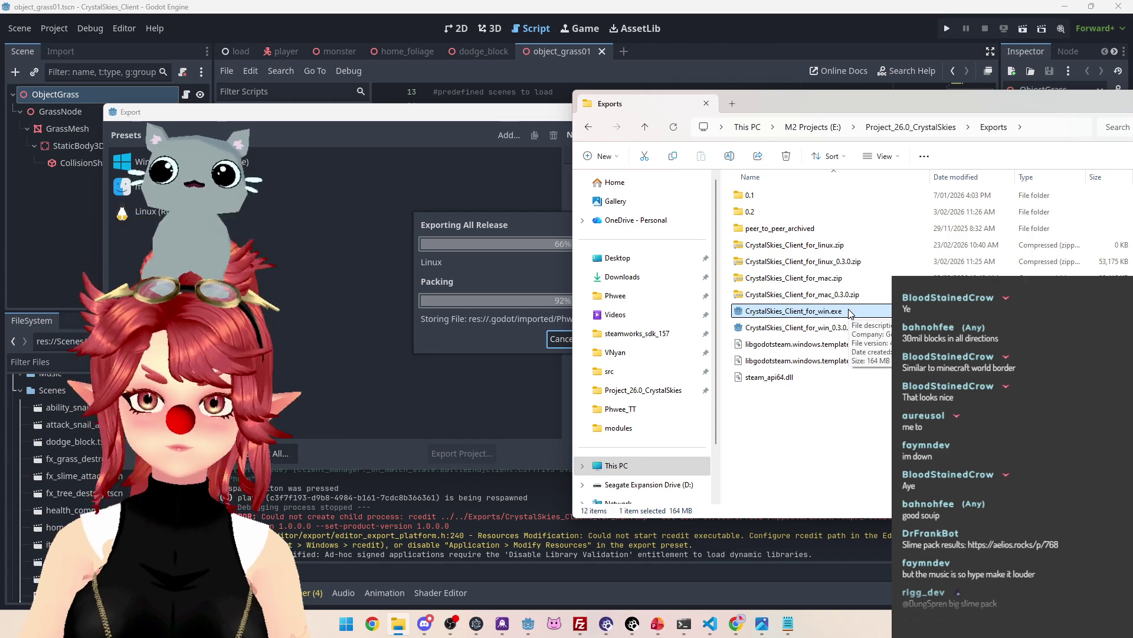
pyautogui.press('F2')
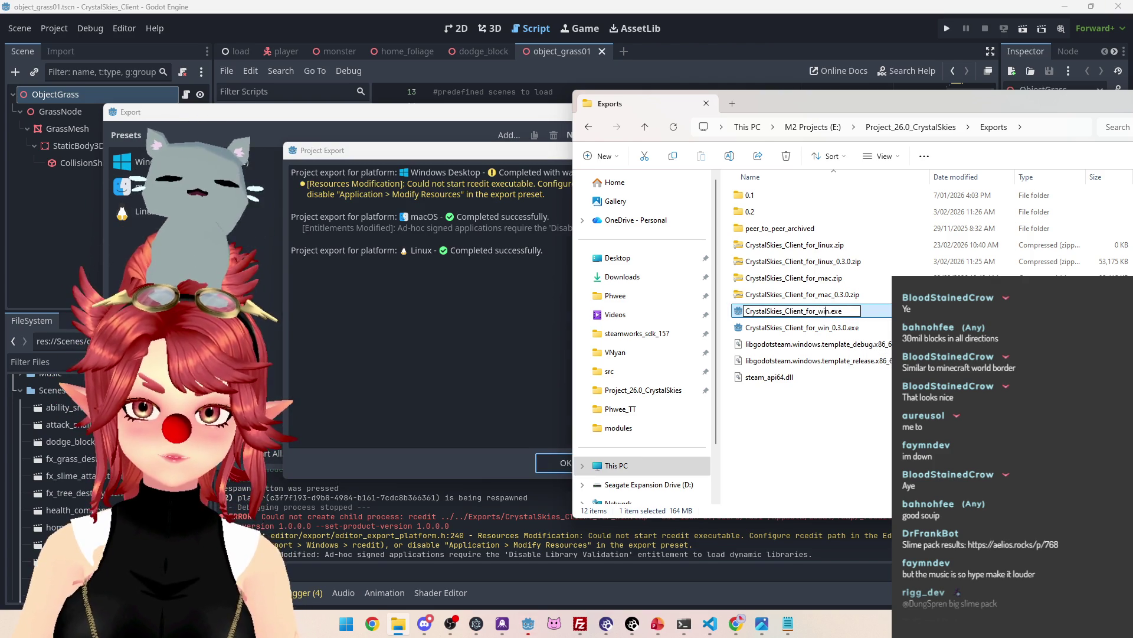
pyautogui.write('_0')
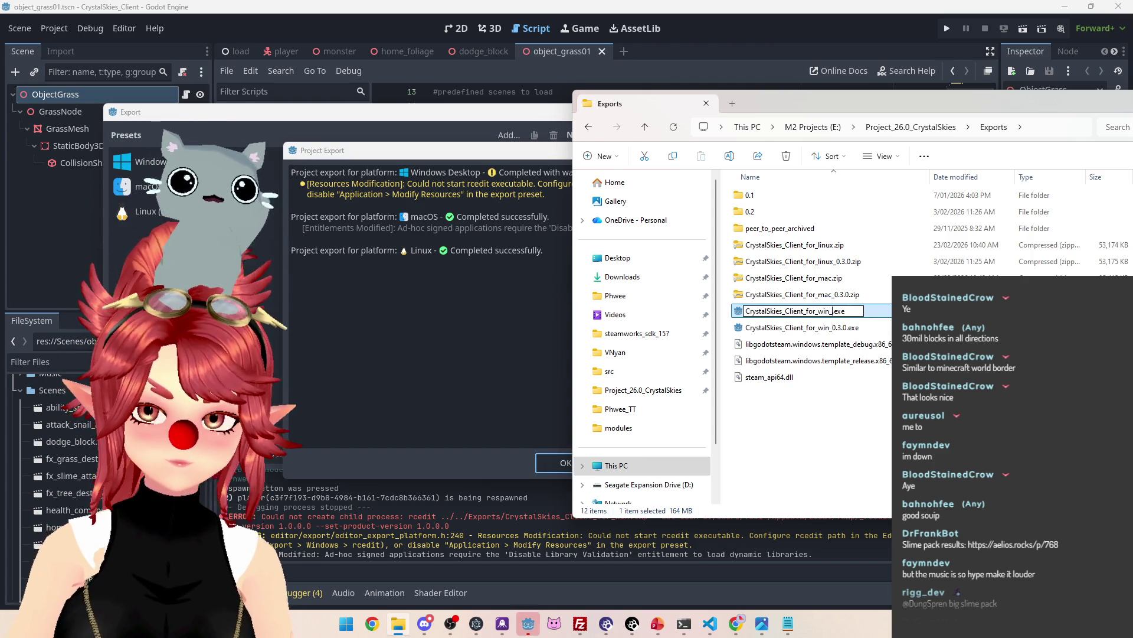
pyautogui.write('.4.0')
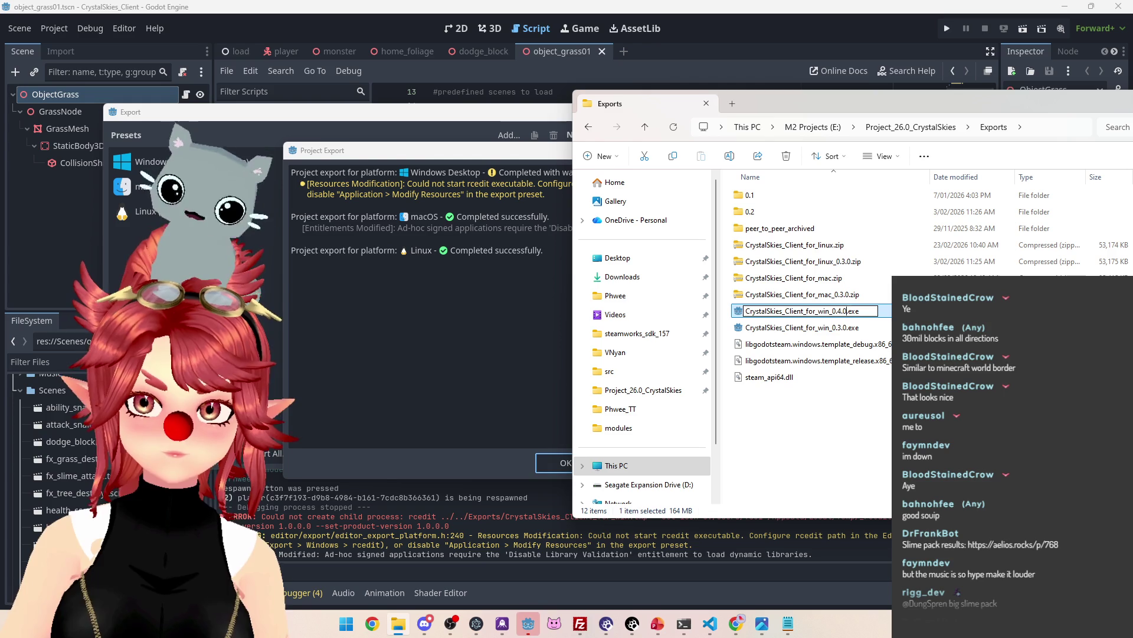
pyautogui.press('Return')
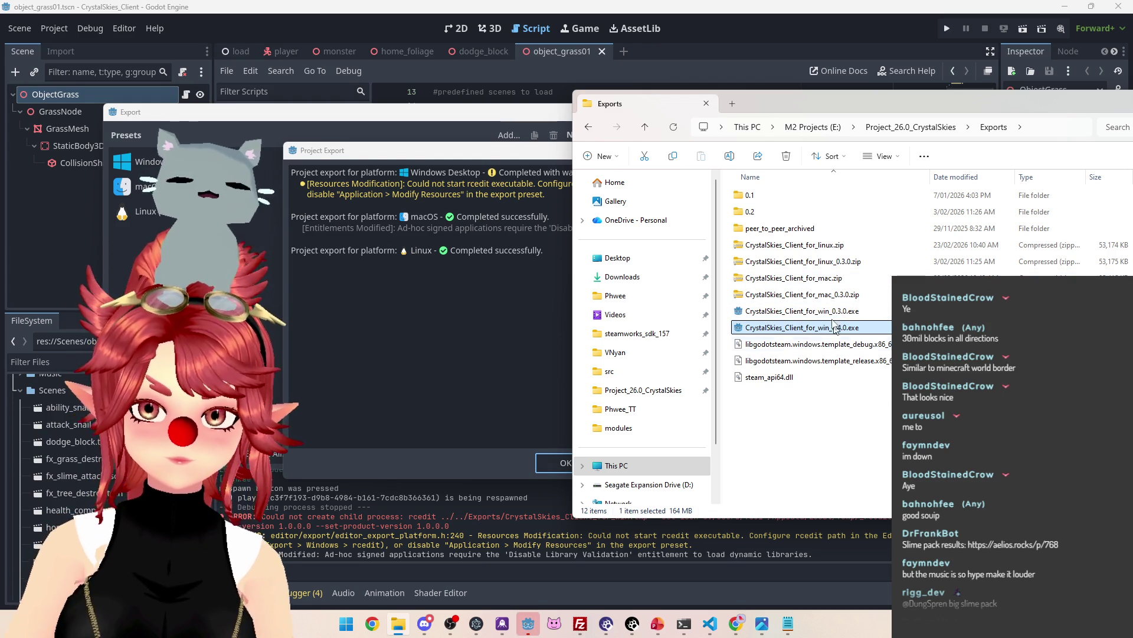
pyautogui.click(819, 257)
pyautogui.press('F2')
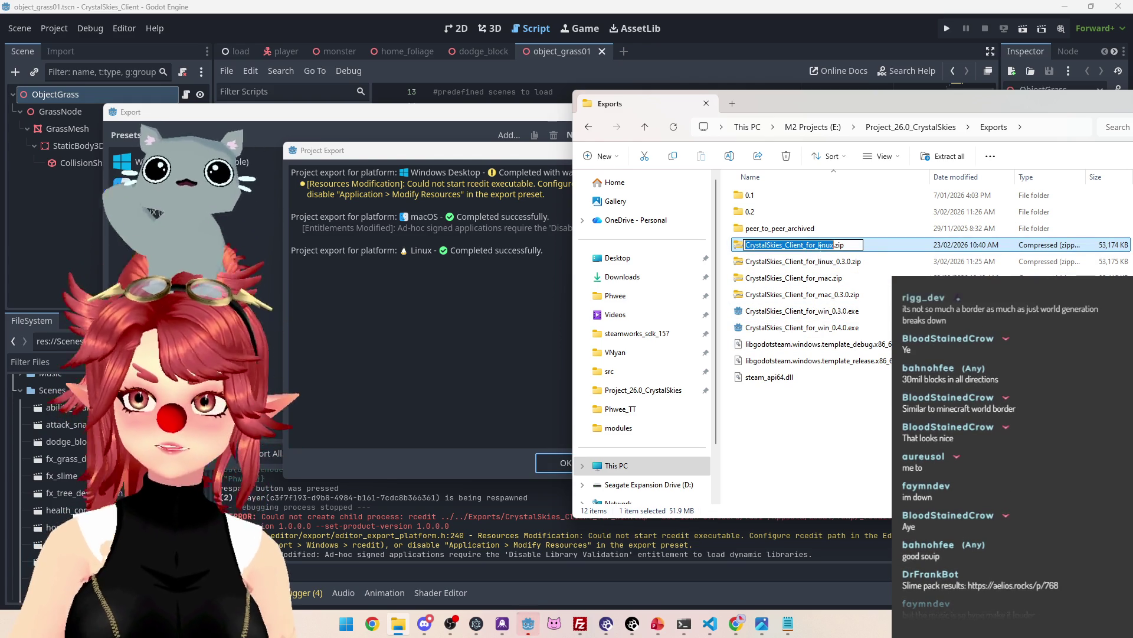
pyautogui.click(834, 244)
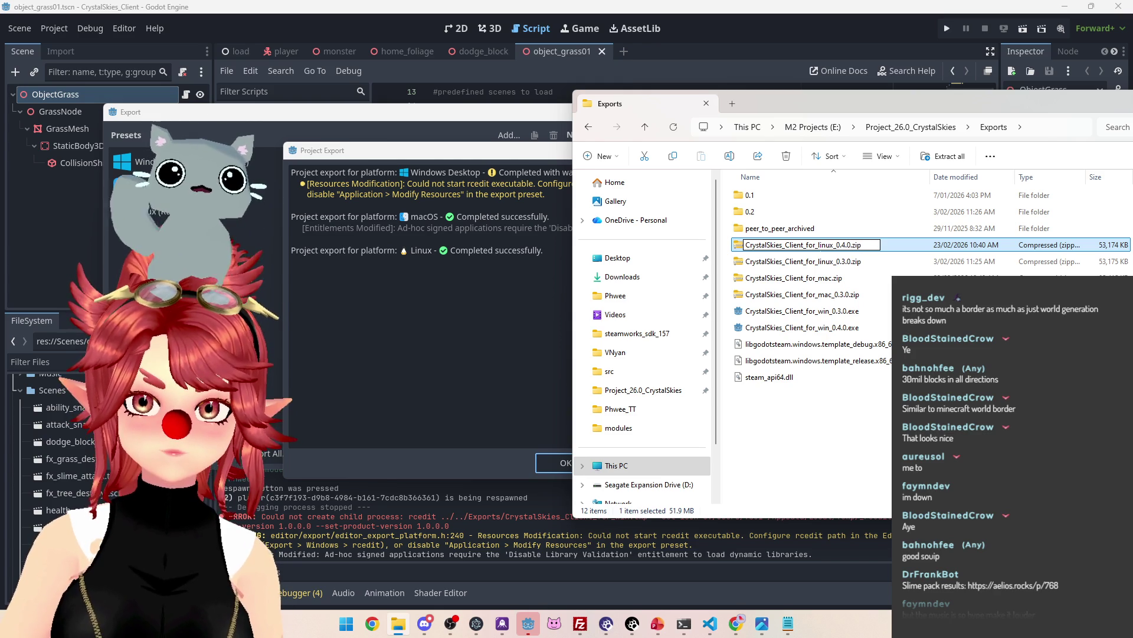
pyautogui.press('Return')
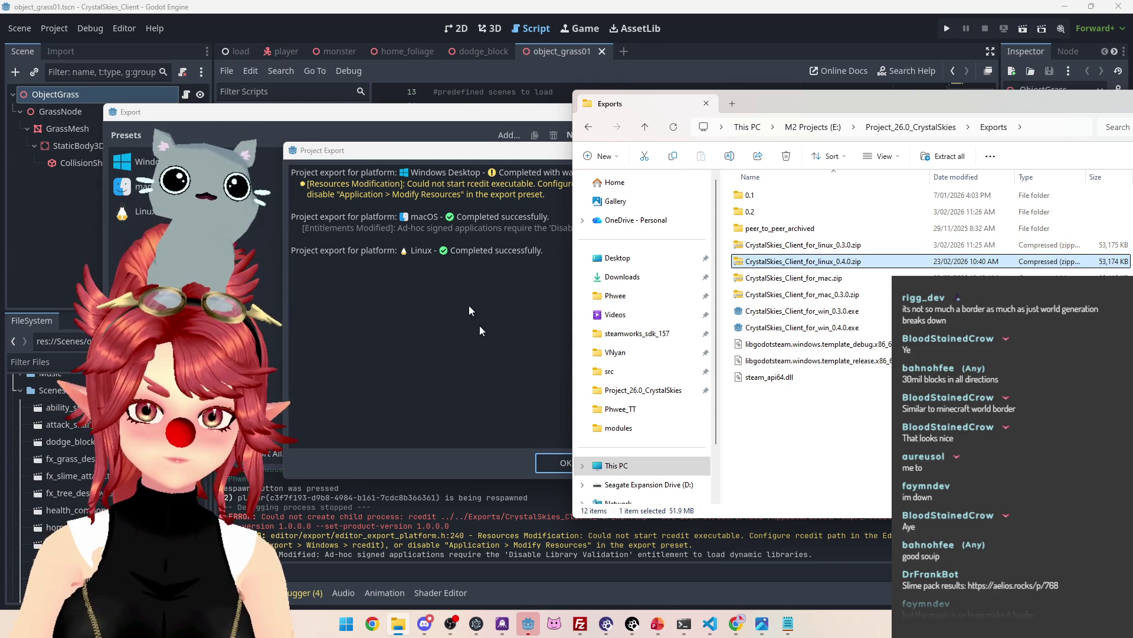
# - Dismiss Godot's export results summary and close the Export dialog
pyautogui.moveTo(484, 155); pyautogui.dragTo(431, 161)
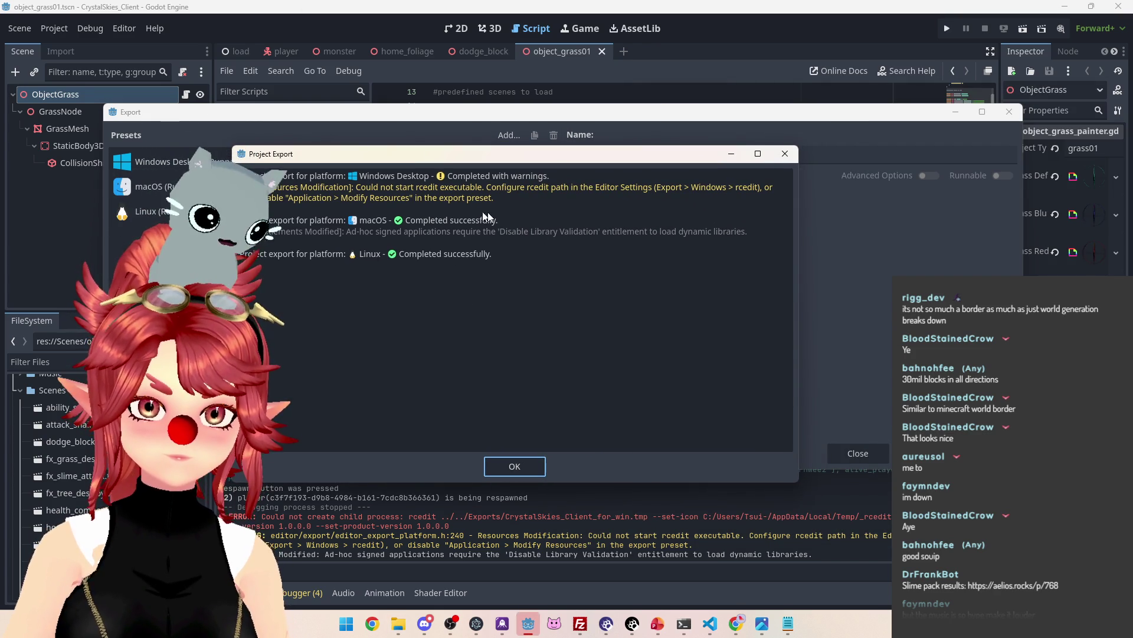
pyautogui.click(541, 459)
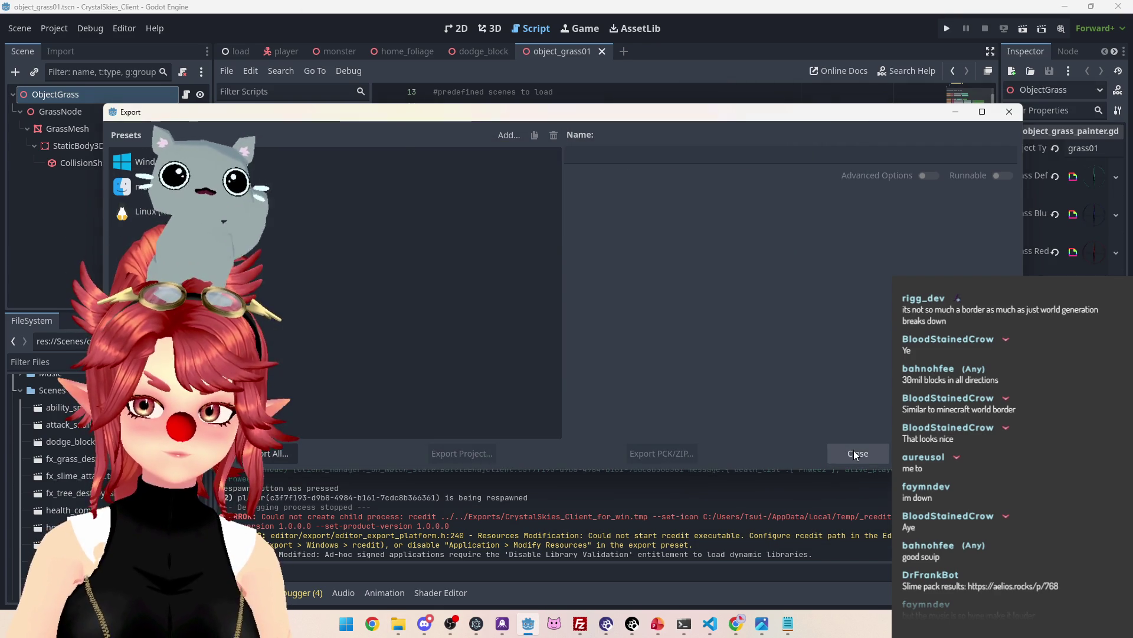
pyautogui.click(858, 452)
pyautogui.click(399, 624)
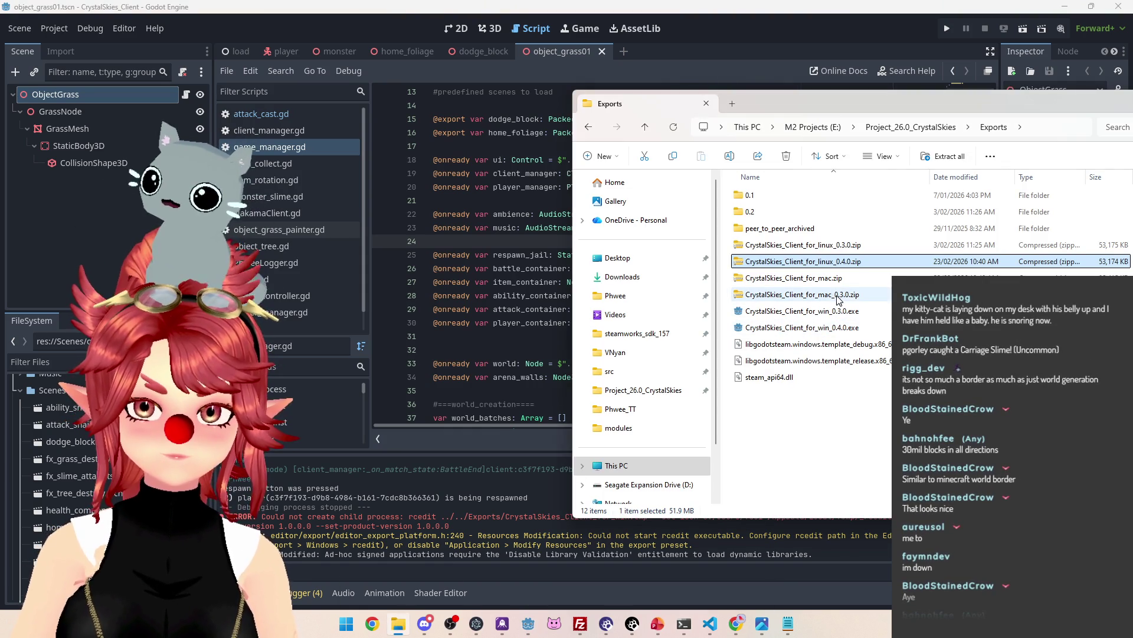
# - Rename the macOS zip to CrystalSkies_Client_for_mac_0.4.0.zip, reposition Explorer, and switch to Discord
pyautogui.press('Down')
pyautogui.press('F2')
pyautogui.press('Right')
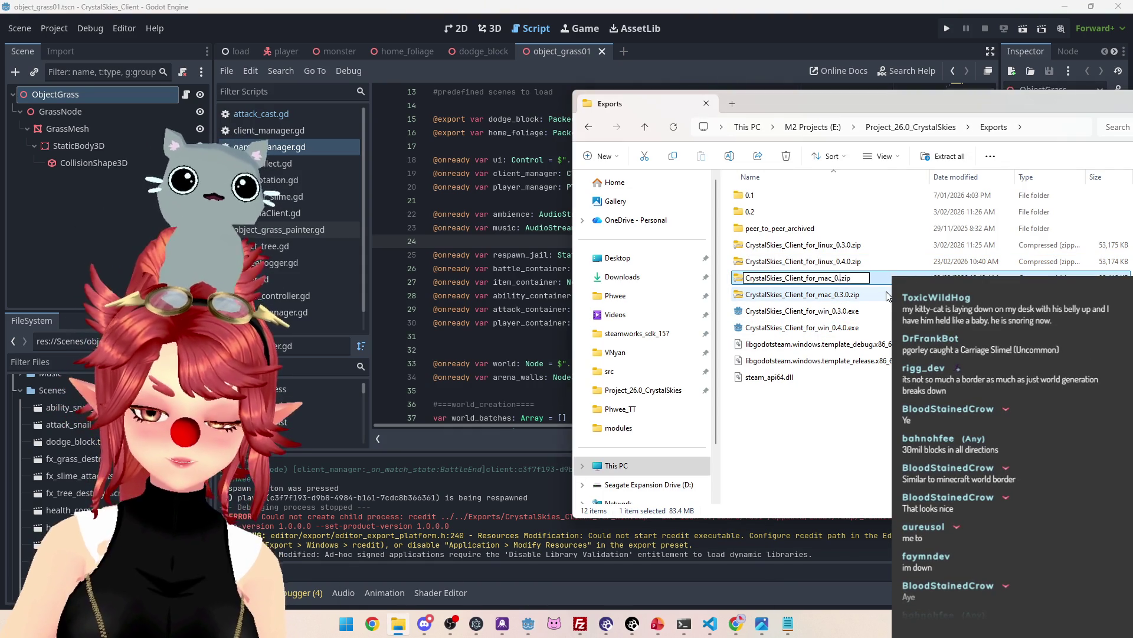
pyautogui.write('.0')
pyautogui.press('Return')
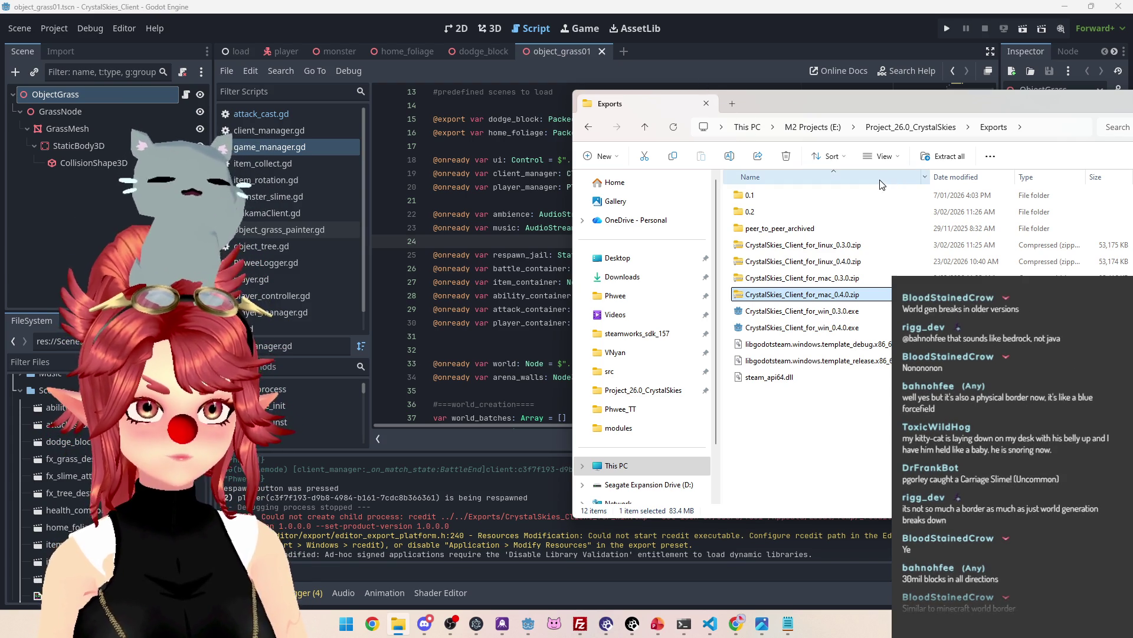
pyautogui.moveTo(975, 110)
pyautogui.mouseDown()
pyautogui.moveTo(739, 92)
pyautogui.moveTo(759, 91)
pyautogui.mouseUp()
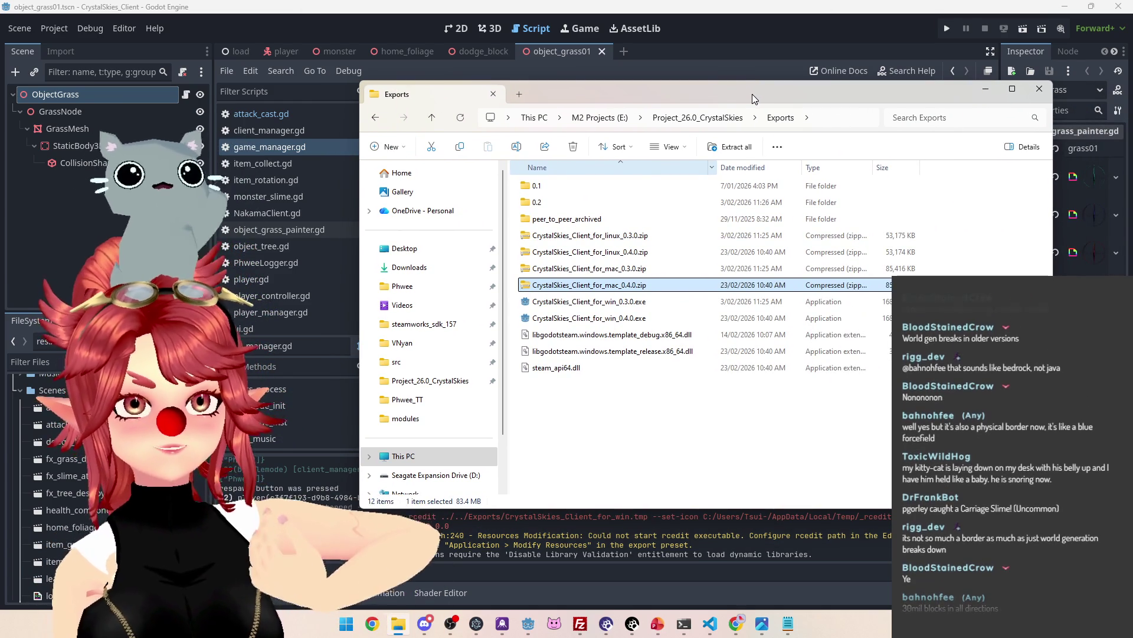
pyautogui.moveTo(749, 96); pyautogui.dragTo(765, 89)
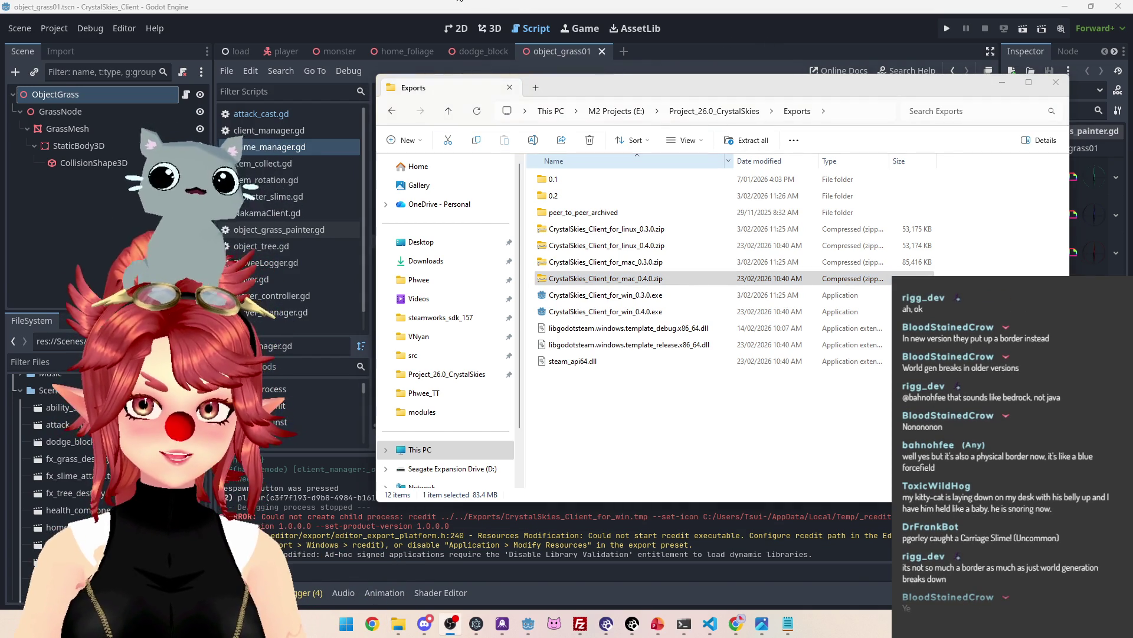
pyautogui.hotkey('alt', 'Tab')
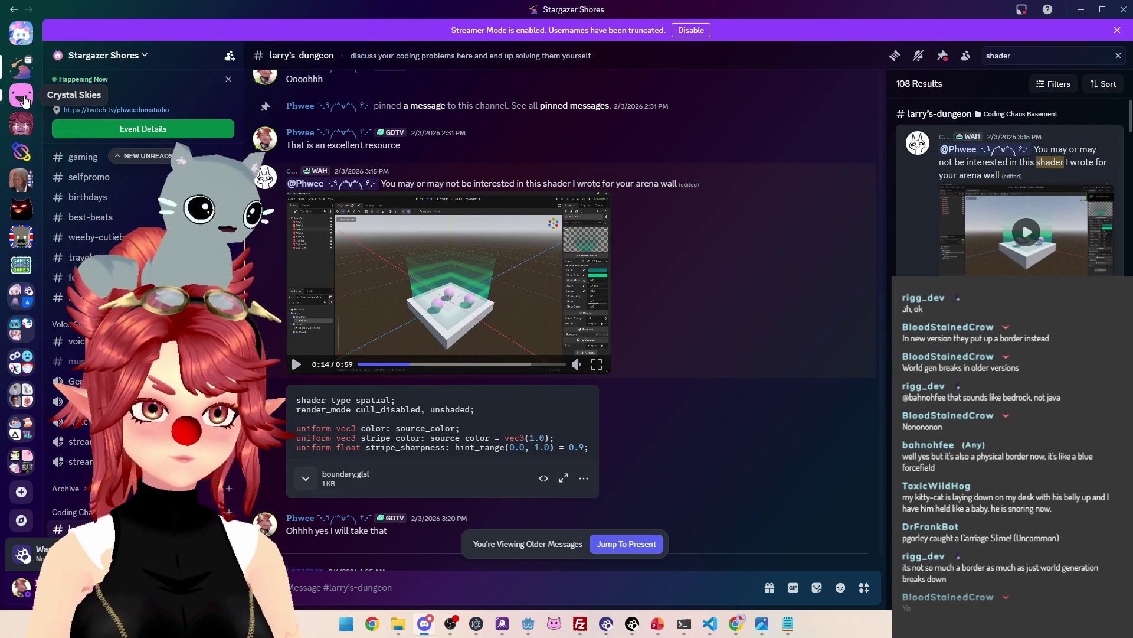
# - In Crystal Skies #beta-test-download, drag the Linux, Mac and Windows 0.4.0 builds into the message box
pyautogui.click(24, 102)
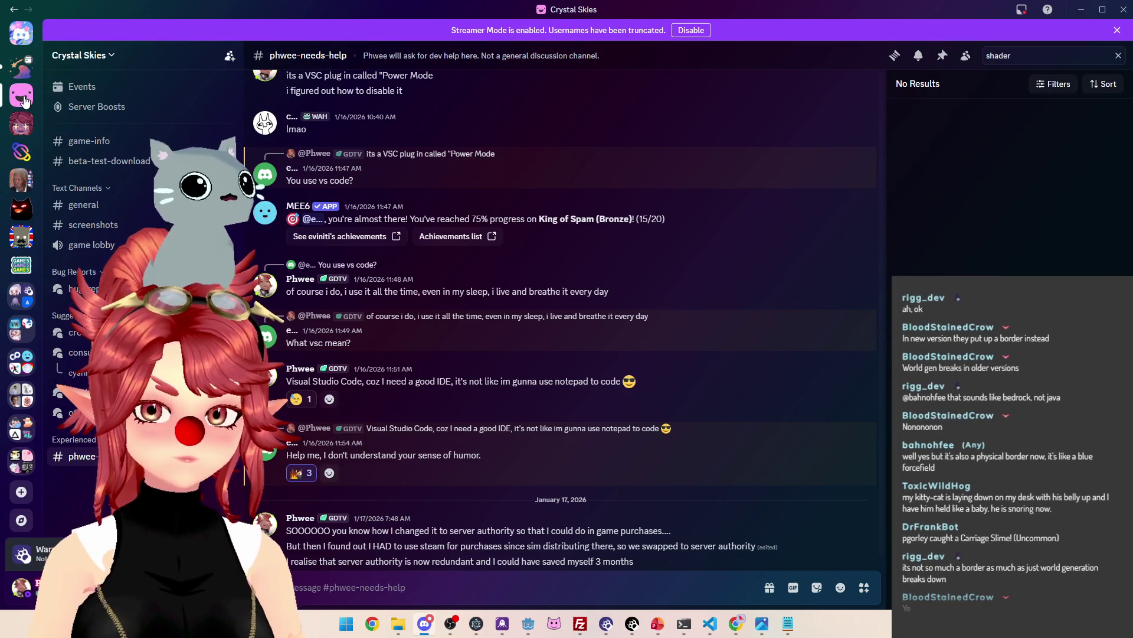
pyautogui.click(85, 166)
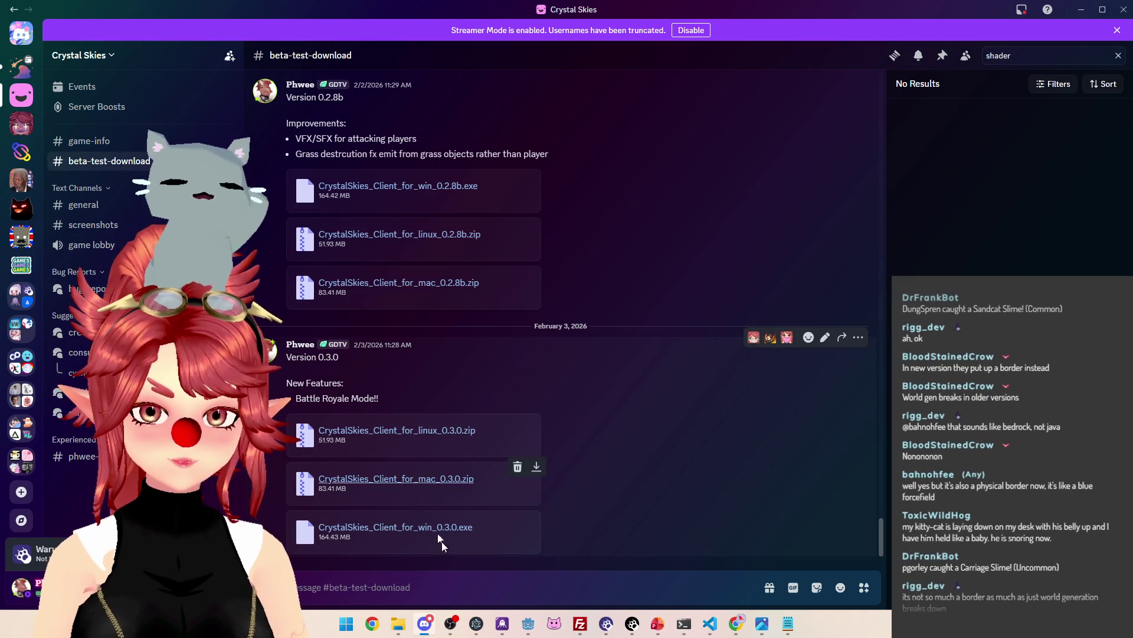
pyautogui.click(403, 629)
pyautogui.moveTo(659, 98); pyautogui.dragTo(755, 95)
pyautogui.keyDown('ctrl'); pyautogui.click(726, 238); pyautogui.keyUp('ctrl')
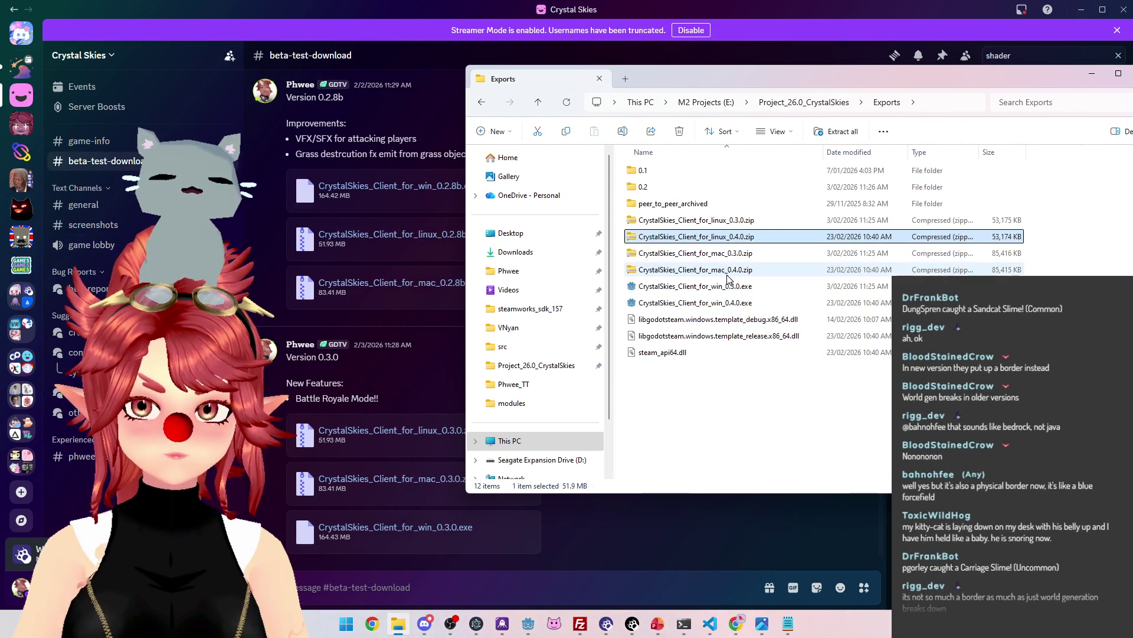
pyautogui.keyDown('ctrl'); pyautogui.click(730, 302); pyautogui.keyUp('ctrl')
pyautogui.moveTo(699, 269)
pyautogui.mouseDown()
pyautogui.moveTo(667, 278)
pyautogui.moveTo(536, 551)
pyautogui.moveTo(570, 569)
pyautogui.mouseUp()
# - Scroll through the to-do slides in PowerPoint, then return to Discord
pyautogui.click(658, 624)
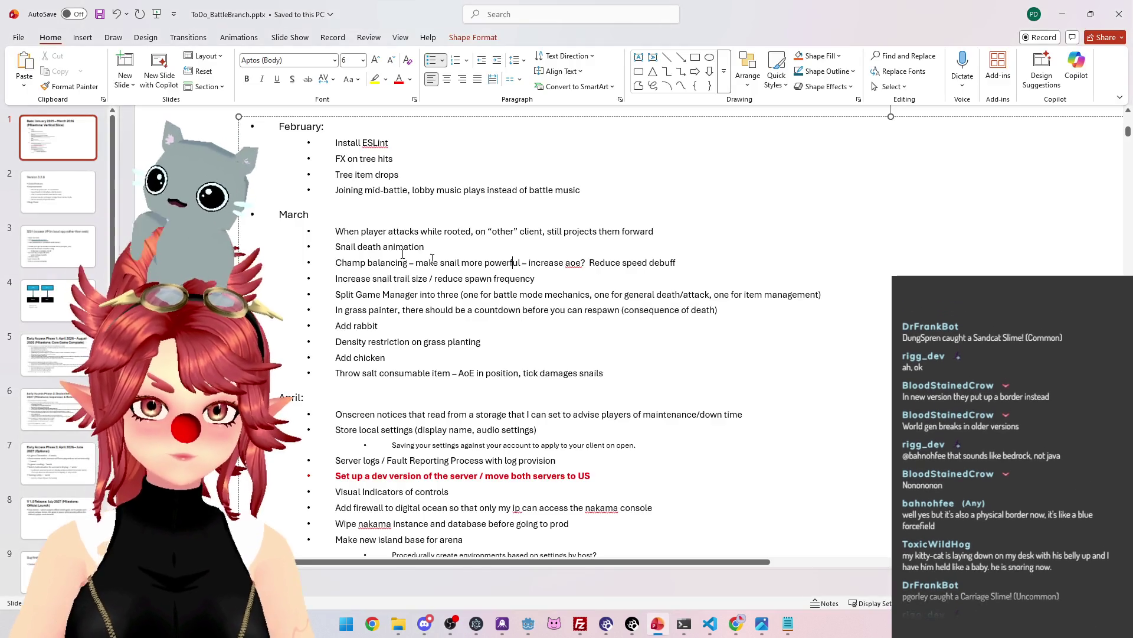
pyautogui.scroll(-3, 270, 116)
pyautogui.keyDown('ctrl'); pyautogui.scroll(-3, 716, 166); pyautogui.keyUp('ctrl')
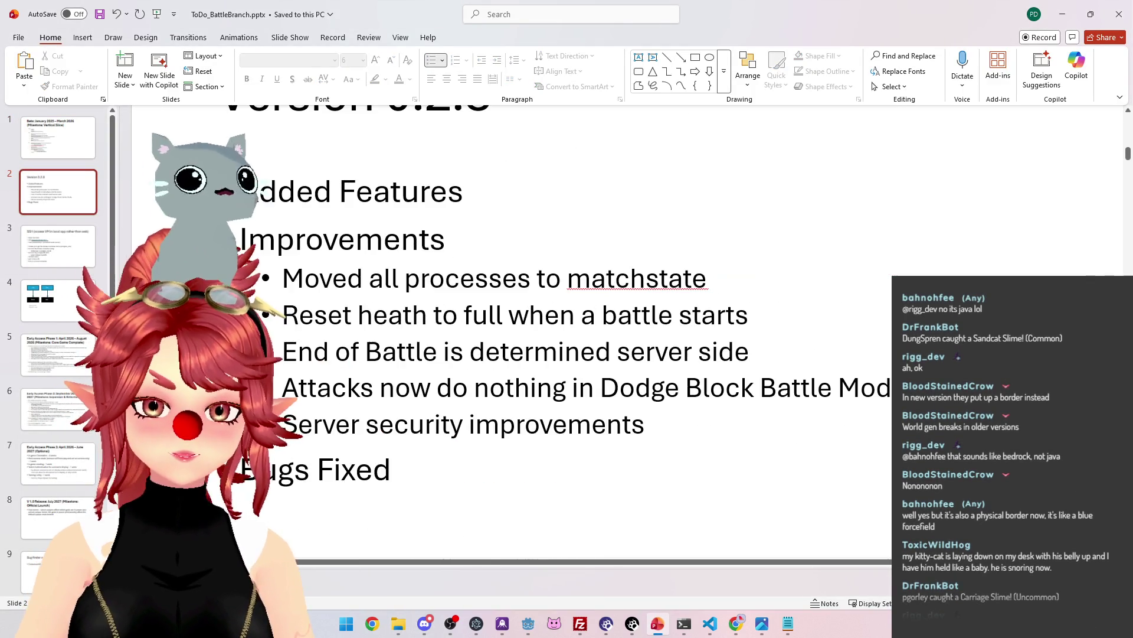
pyautogui.hotkey('alt', 'Tab')
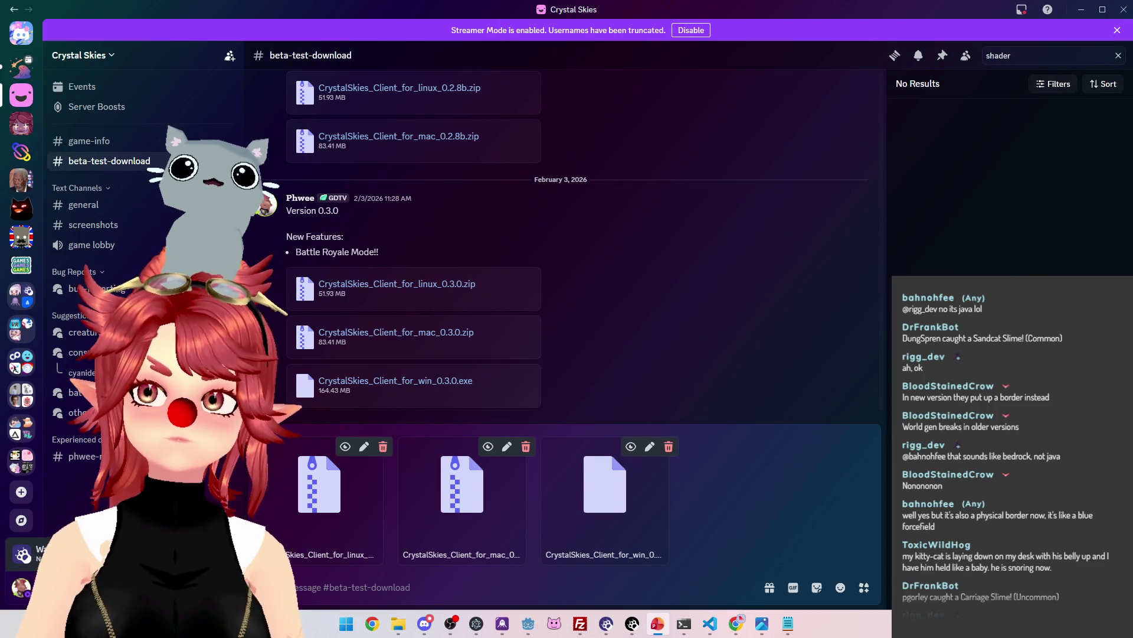
# - Add an @e mention, an 'Improvements:' heading and a dash bullet to the draft message
pyautogui.click(504, 581)
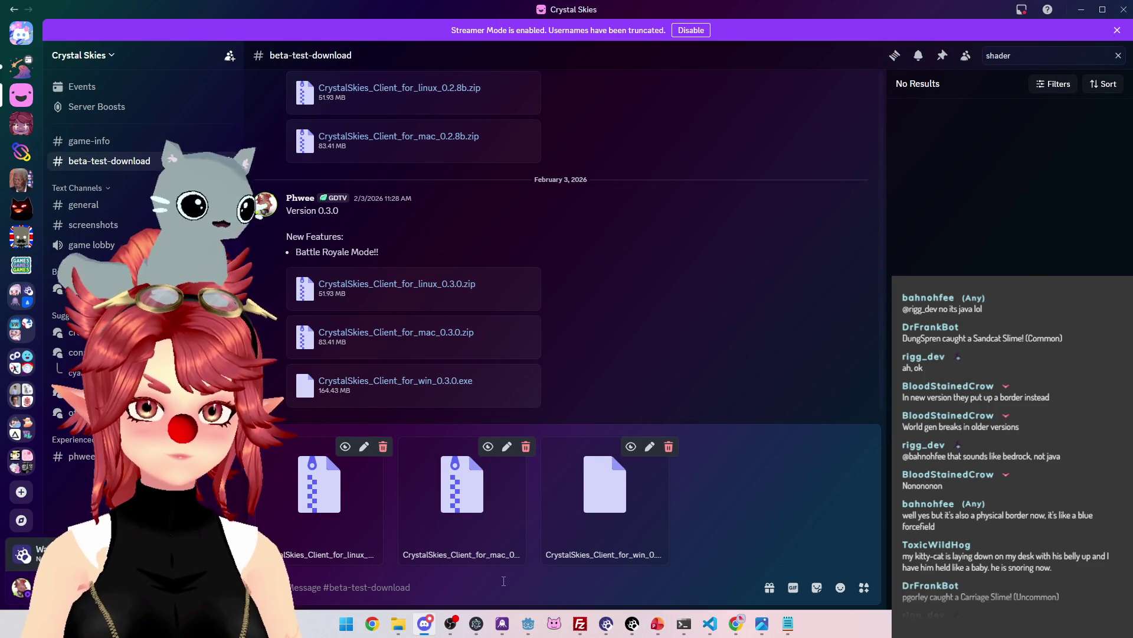
pyautogui.write('@e')
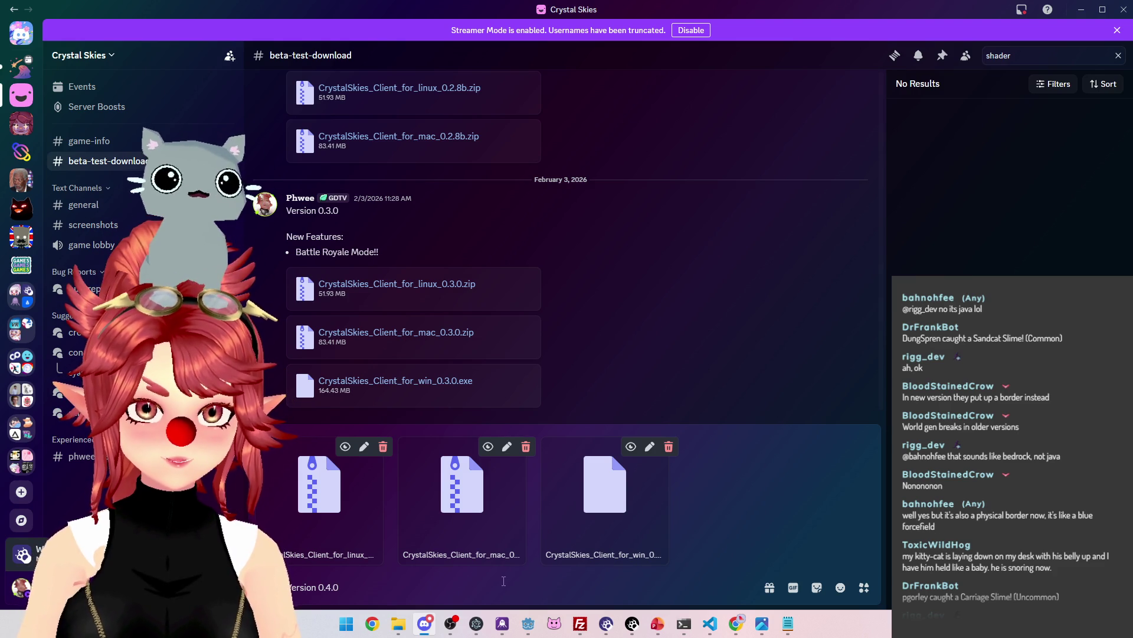
pyautogui.hotkey('shift', 'Return')
pyautogui.write('Improvemen')
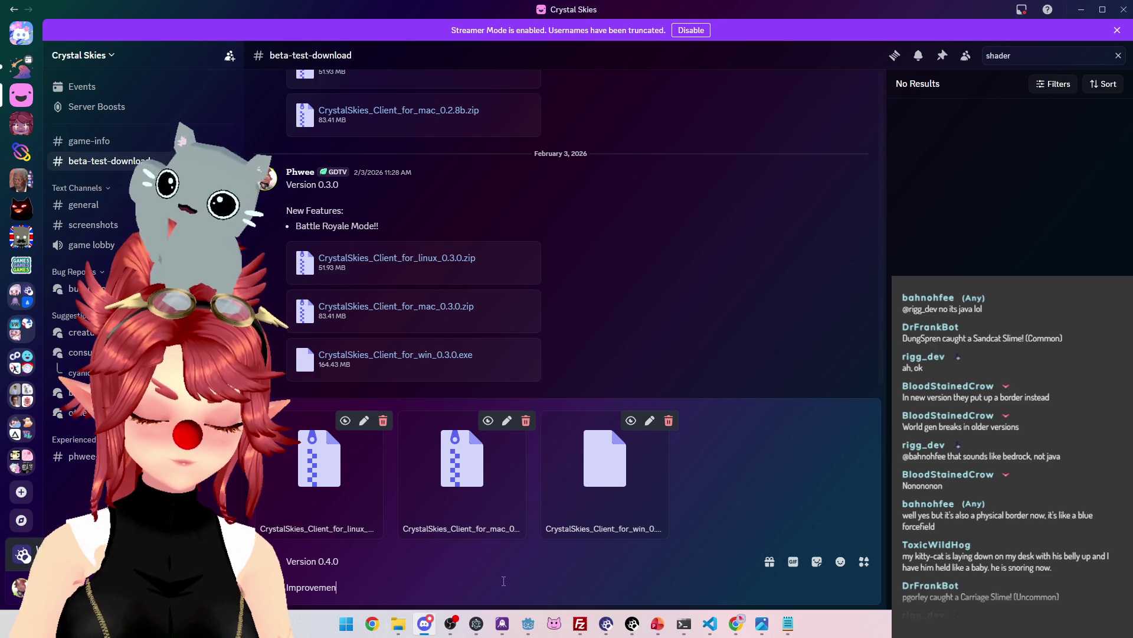
pyautogui.write('ts:')
pyautogui.hotkey('shift', 'Return')
pyautogui.write('-')
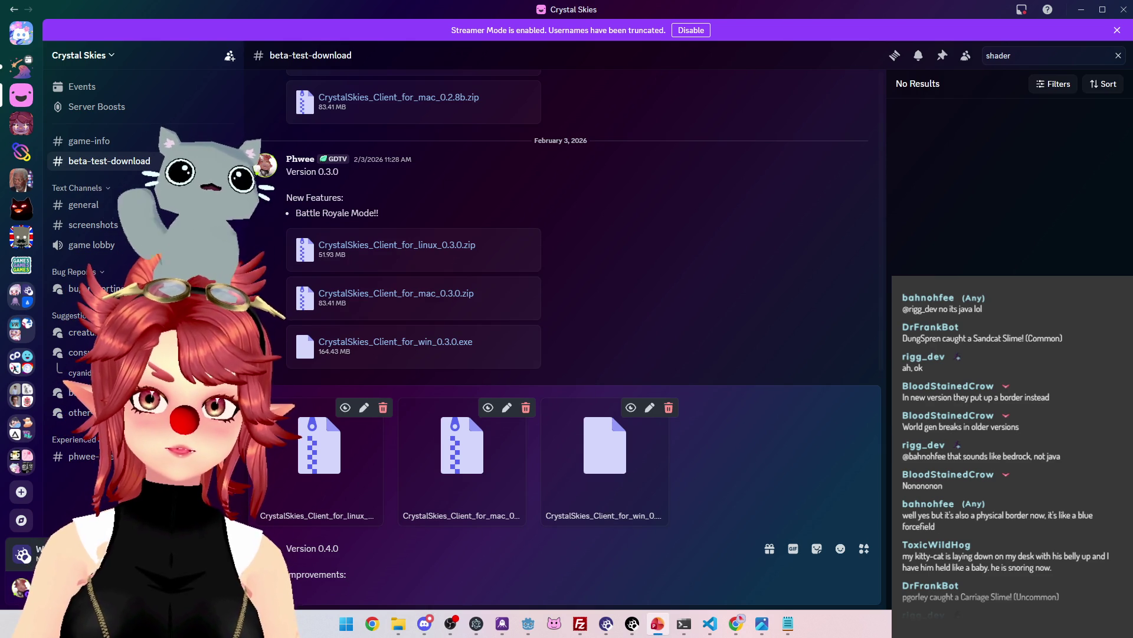
pyautogui.click(367, 585)
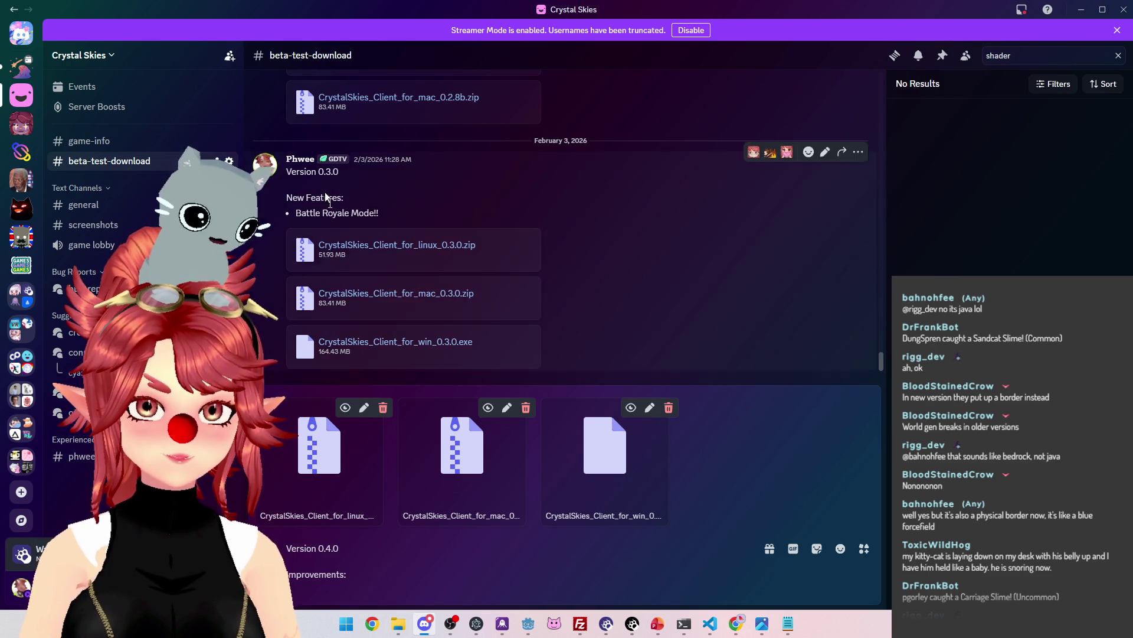
# - Remove the Linux, Mac and Windows build attachments from the draft
pyautogui.scroll(5, 342, 252)
pyautogui.scroll(-5, 335, 257)
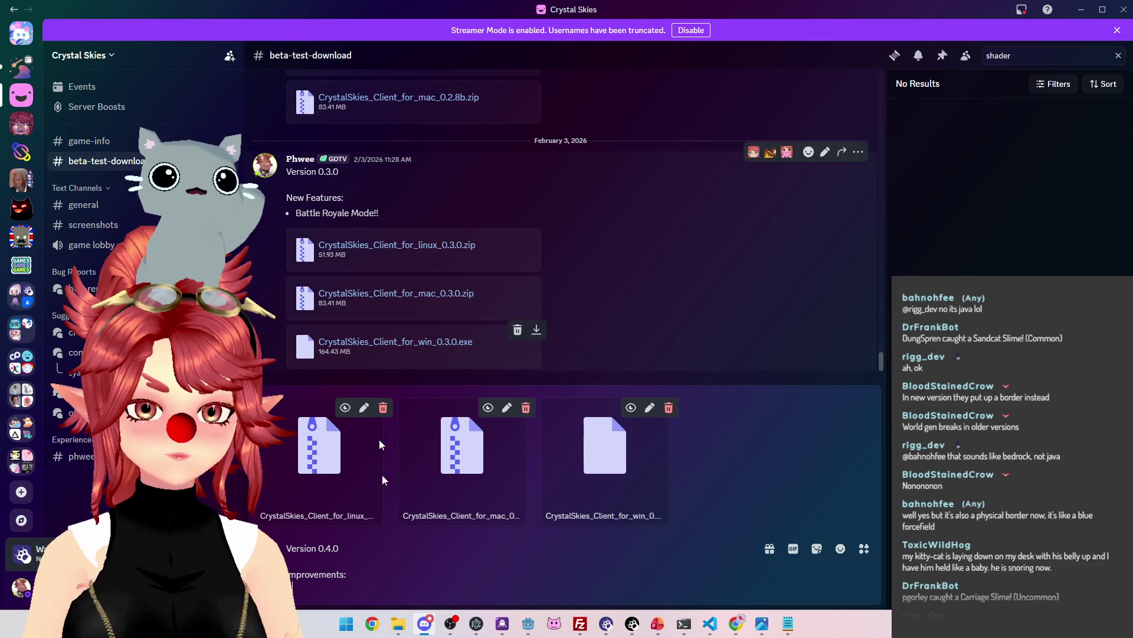
pyautogui.click(383, 407)
pyautogui.click(383, 407)
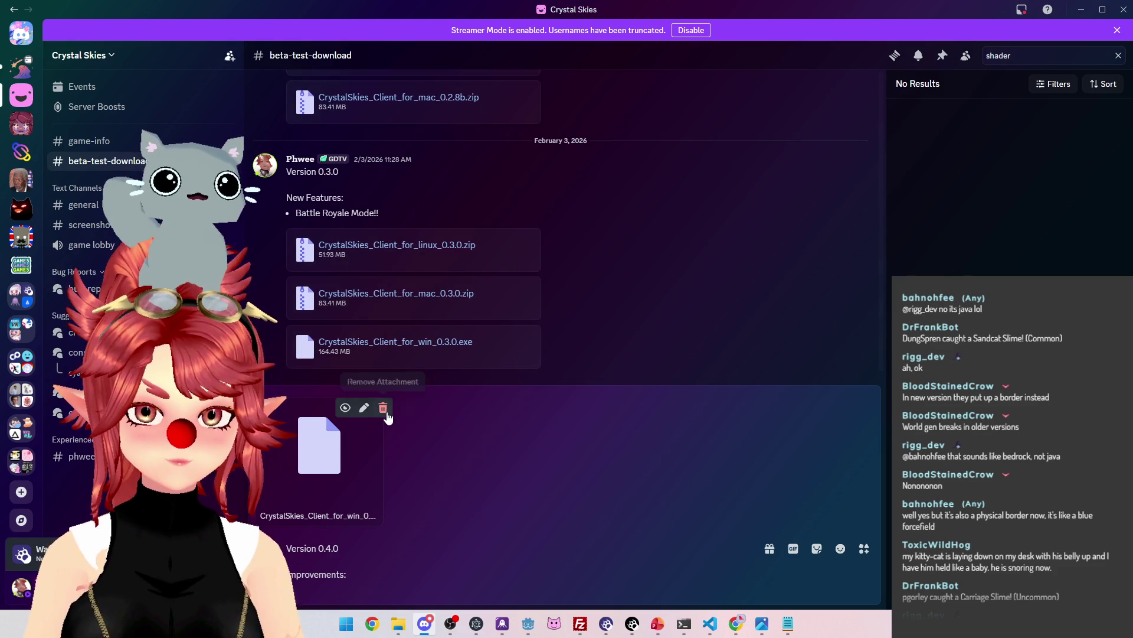
pyautogui.click(384, 408)
# - Change the draft's version line to 'Version 0.4.0', then bring up the Exports folder
pyautogui.moveTo(327, 549); pyautogui.dragTo(332, 548)
pyautogui.write('3.1')
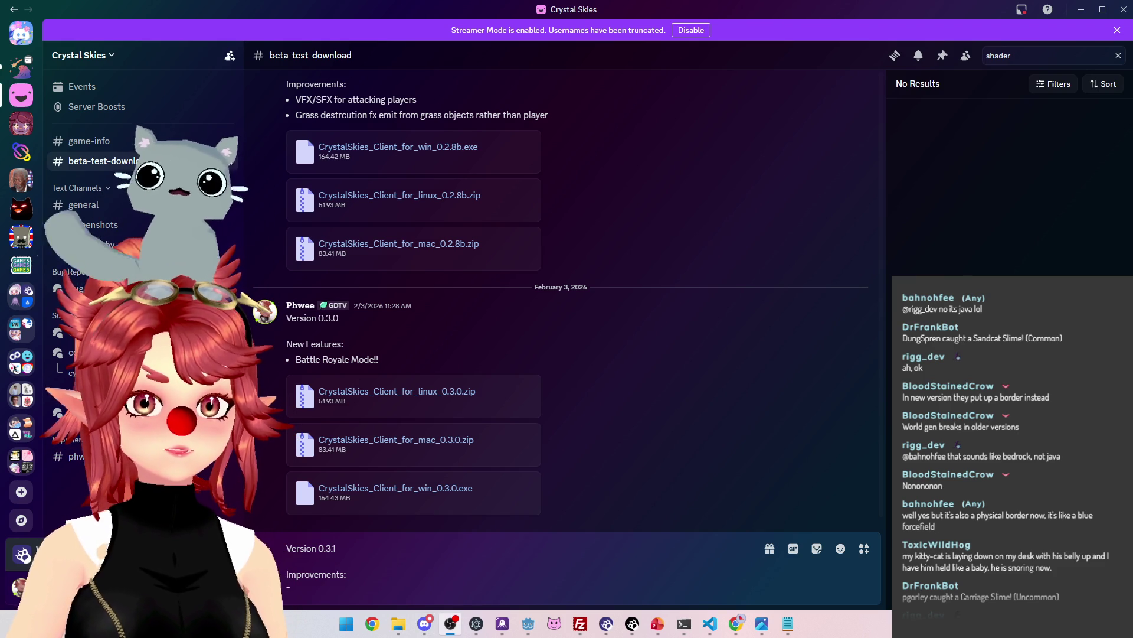
pyautogui.doubleClick(329, 547)
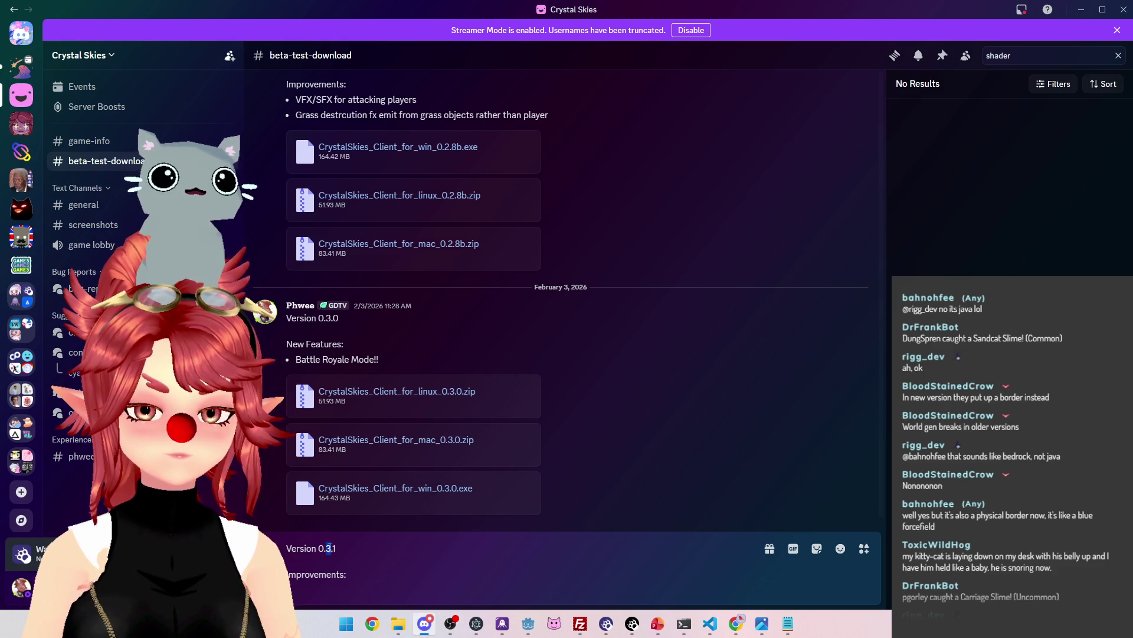
pyautogui.write('4')
pyautogui.click(348, 548)
pyautogui.press('BackSpace')
pyautogui.write('0')
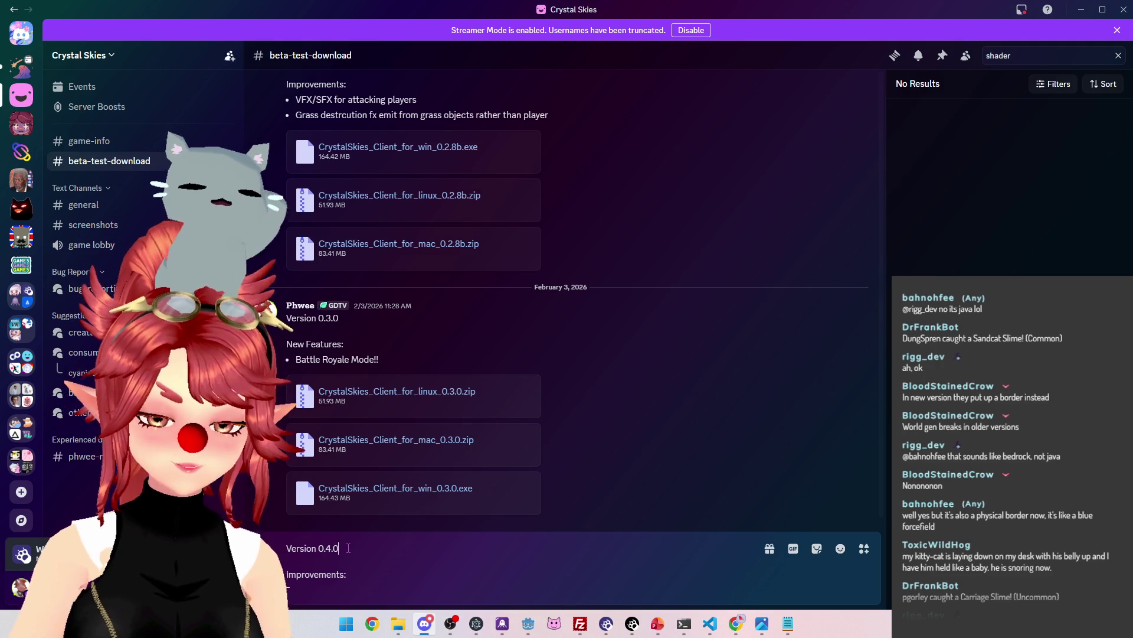
pyautogui.hotkey('alt', 'Tab')
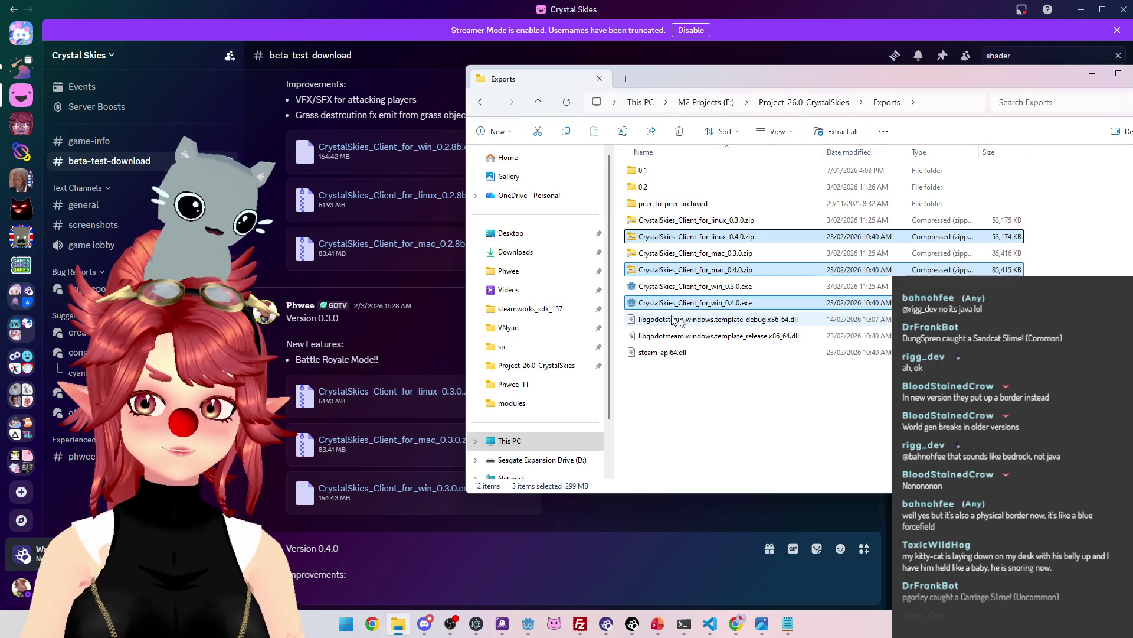
# - Attach the three 0.4.0 builds and start the list with a performance improvements bullet
pyautogui.moveTo(673, 303)
pyautogui.mouseDown()
pyautogui.moveTo(667, 366)
pyautogui.moveTo(431, 575)
pyautogui.moveTo(458, 560)
pyautogui.mouseUp()
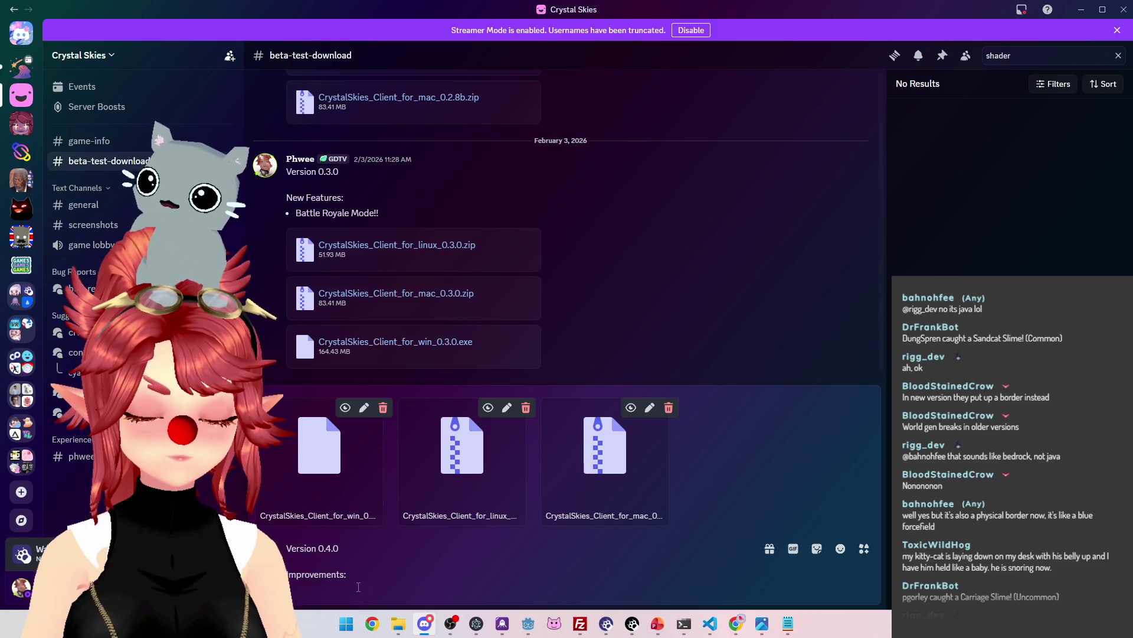
pyautogui.hotkey('shift', 'Return')
pyautogui.write('- Converted')
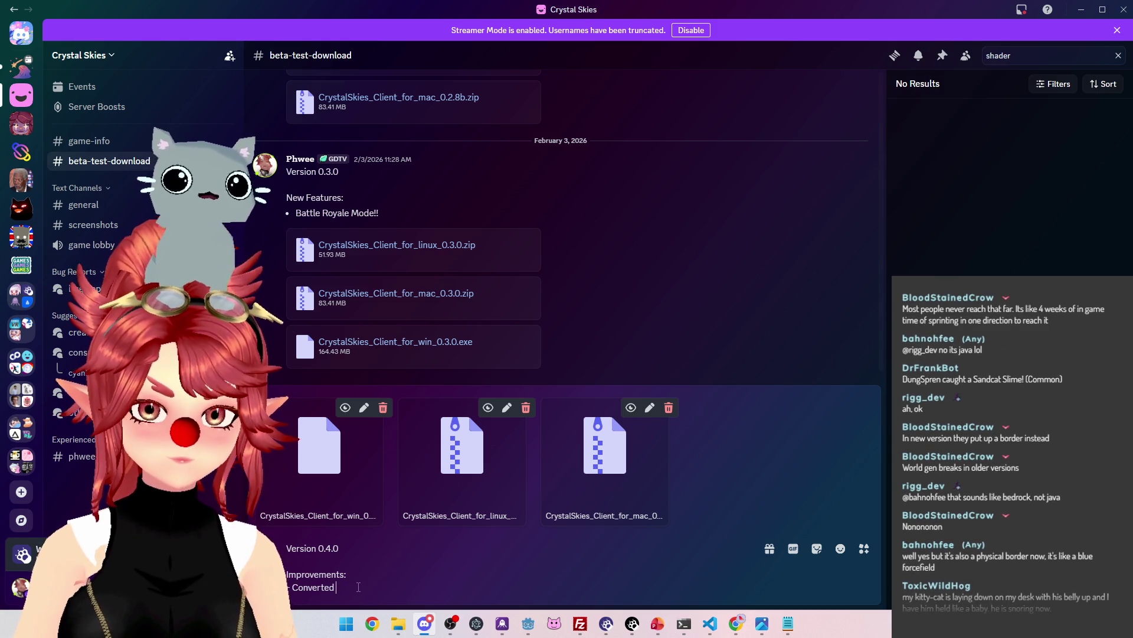
pyautogui.write(' alkl')
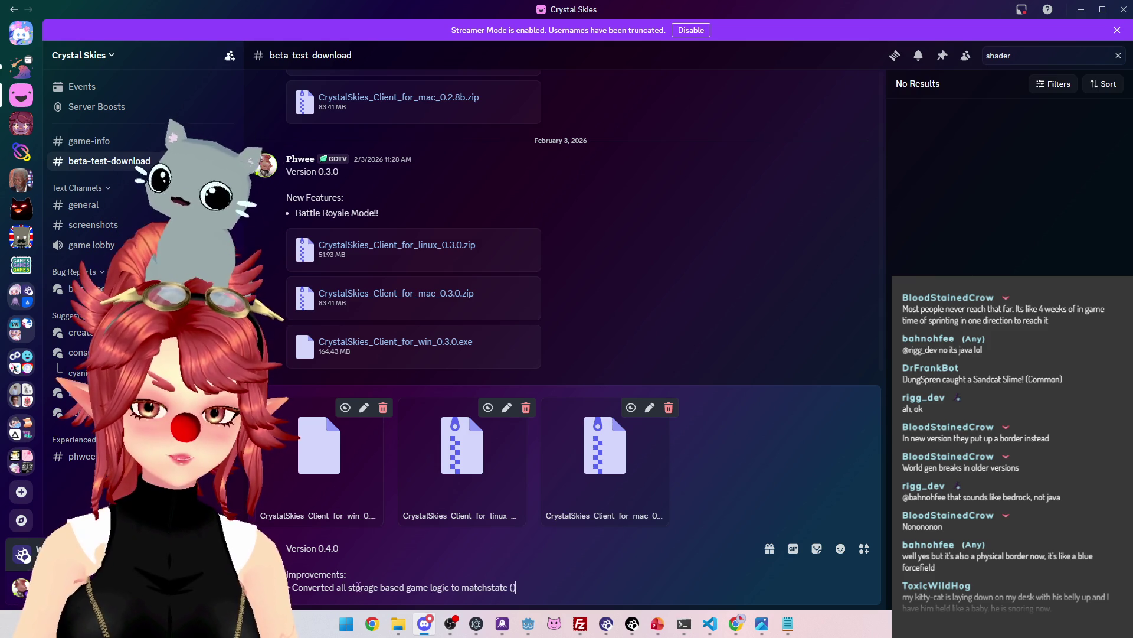
pyautogui.write('performance improvements')
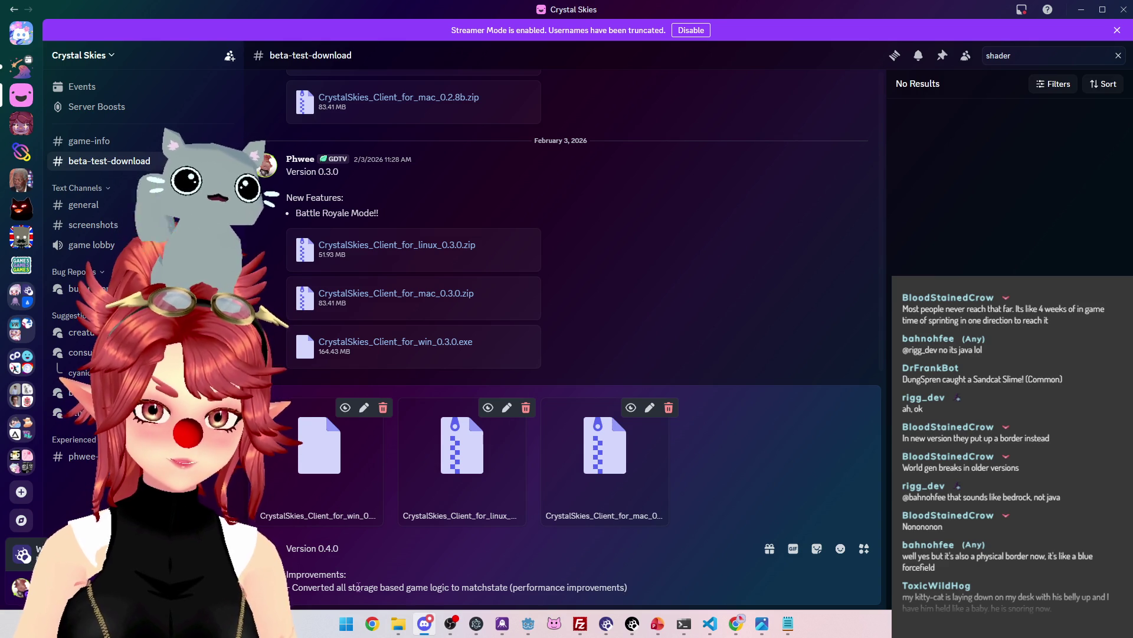
# - Add the bullet 'Reset health to full when a battle starts', removing the accidentally pasted image
pyautogui.hotkey('shift', 'Return')
pyautogui.write('-')
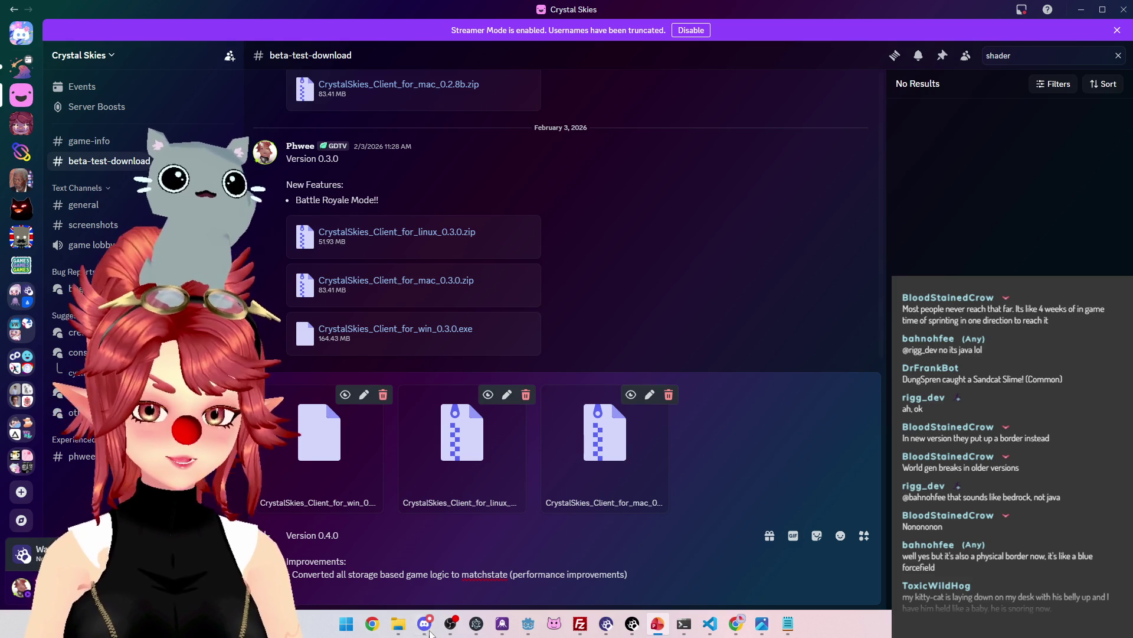
pyautogui.hotkey('ctrl', 'v')
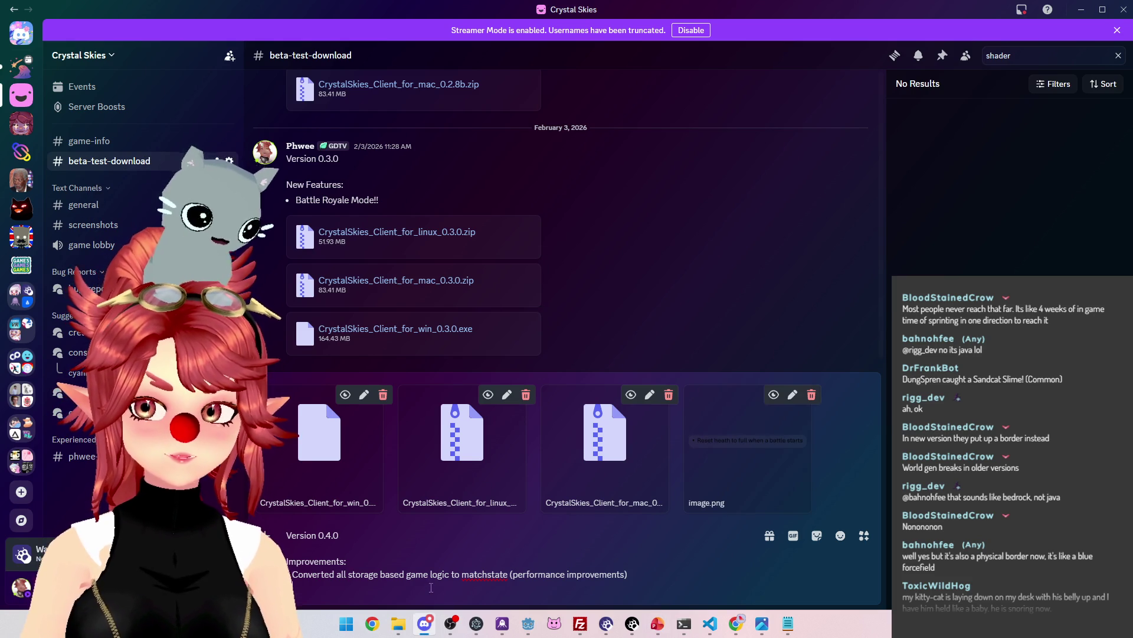
pyautogui.click(811, 394)
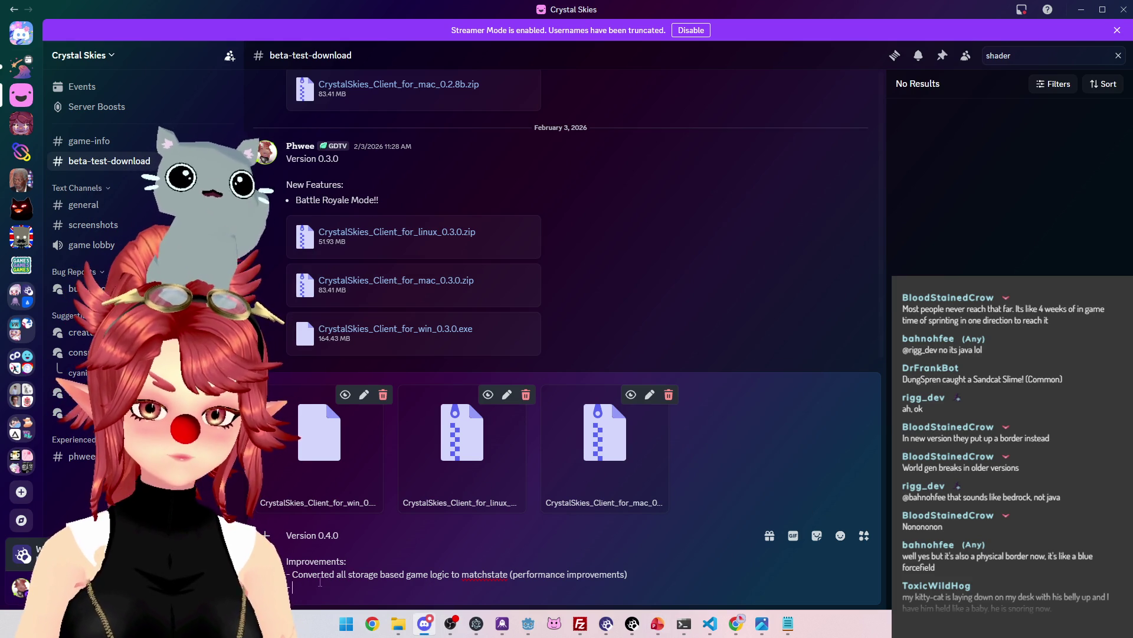
pyautogui.rightClick(300, 586)
pyautogui.press('Escape')
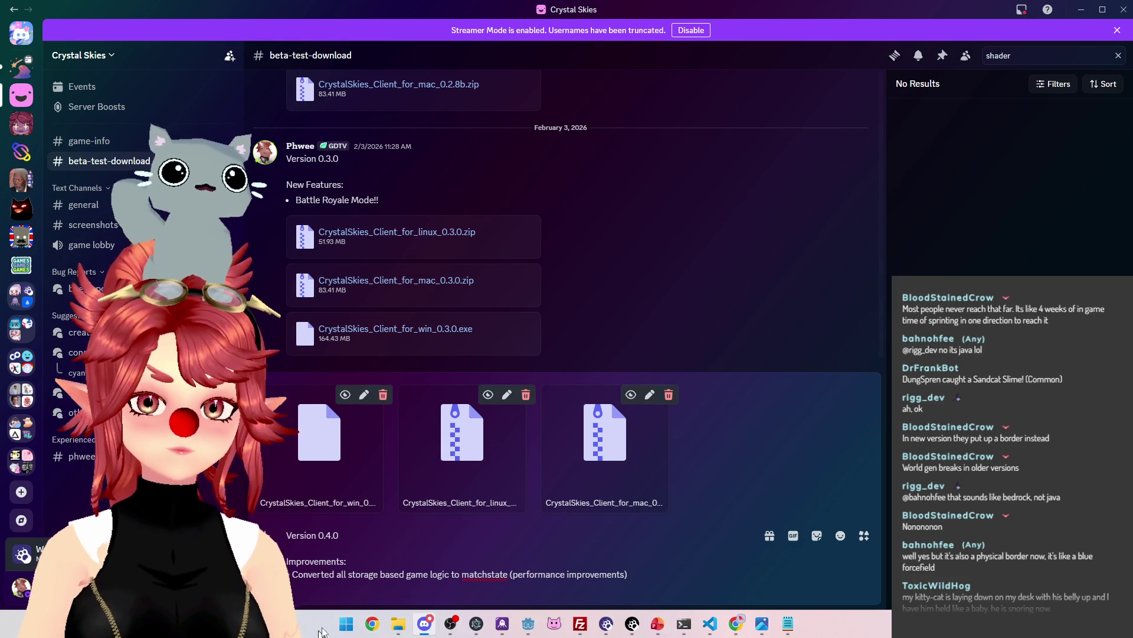
pyautogui.write('Reset health to full when a battle starts')
# - Add bullets on server-determined battle end instead of host, dodging in battles, and further improvements
pyautogui.hotkey('shift', 'Return')
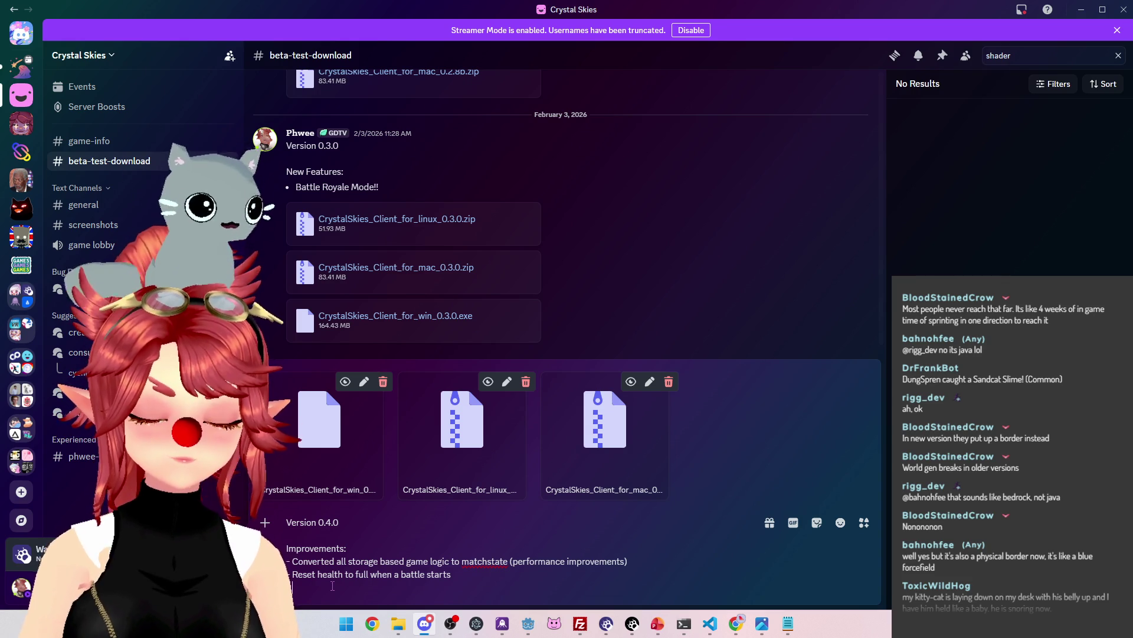
pyautogui.write('End battl')
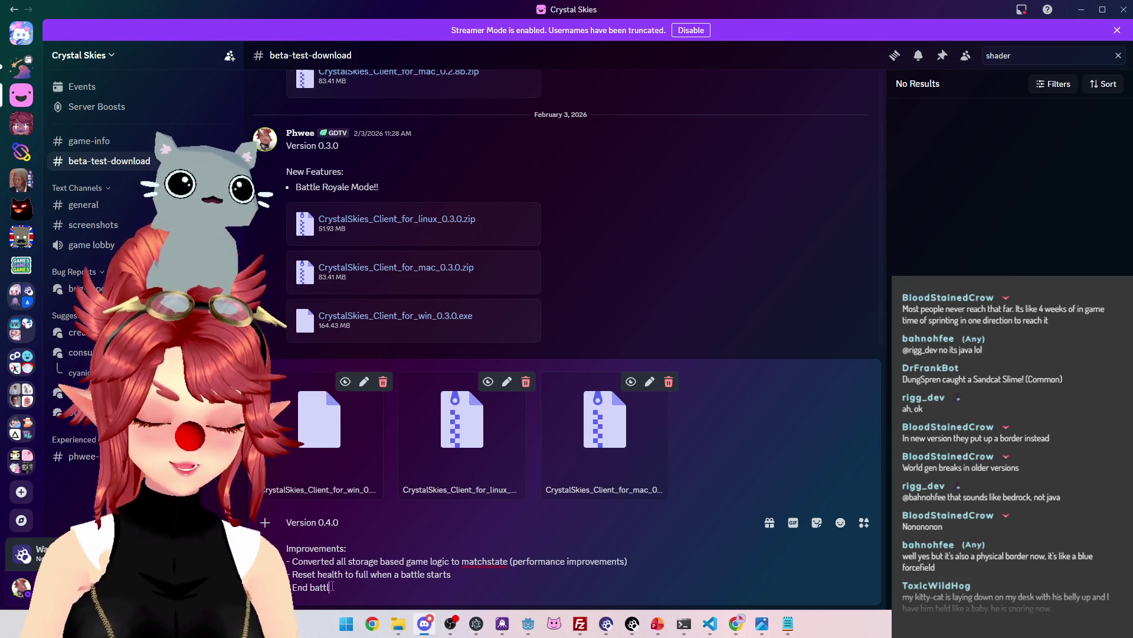
pyautogui.write('e is determined server side is')
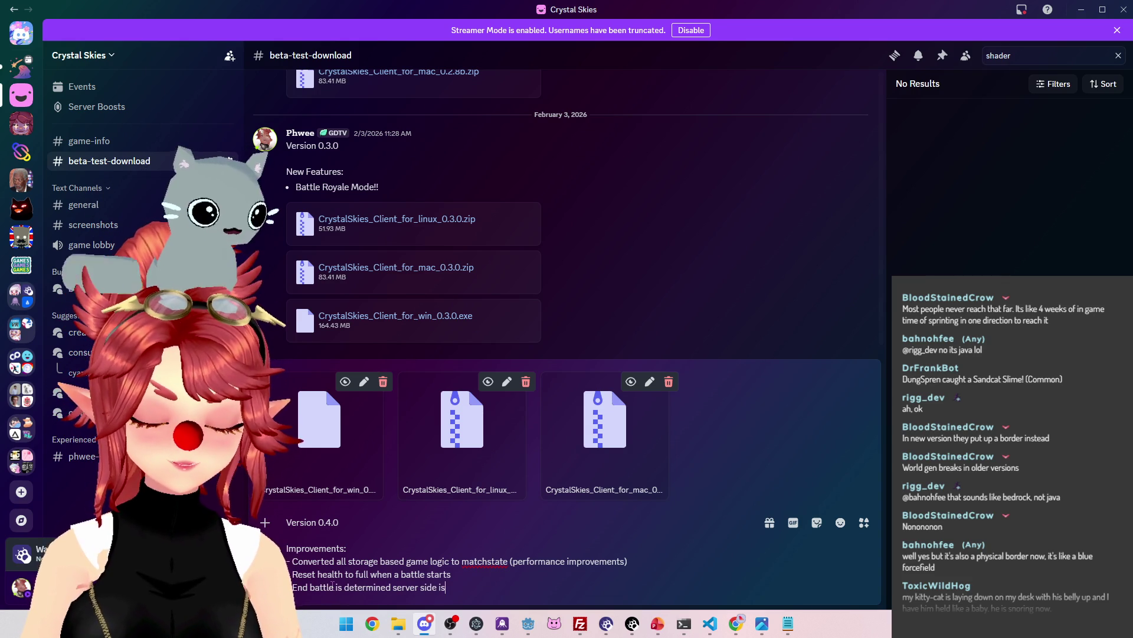
pyautogui.press('BackSpace')
pyautogui.write('nstead of ')
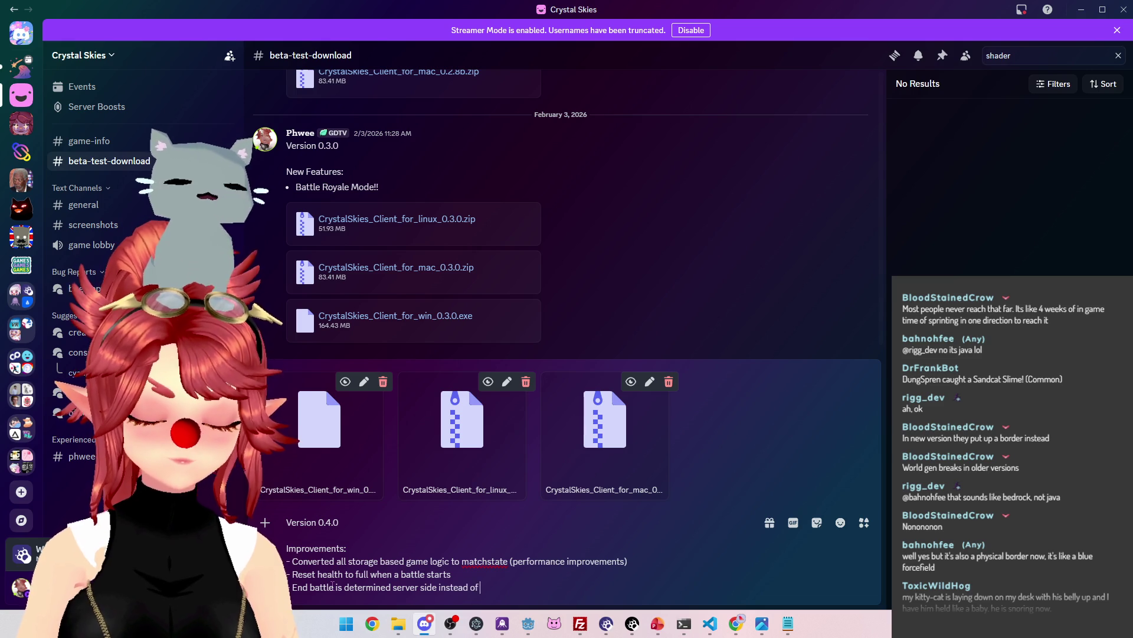
pyautogui.write('by host')
pyautogui.hotkey('shift', 'Return')
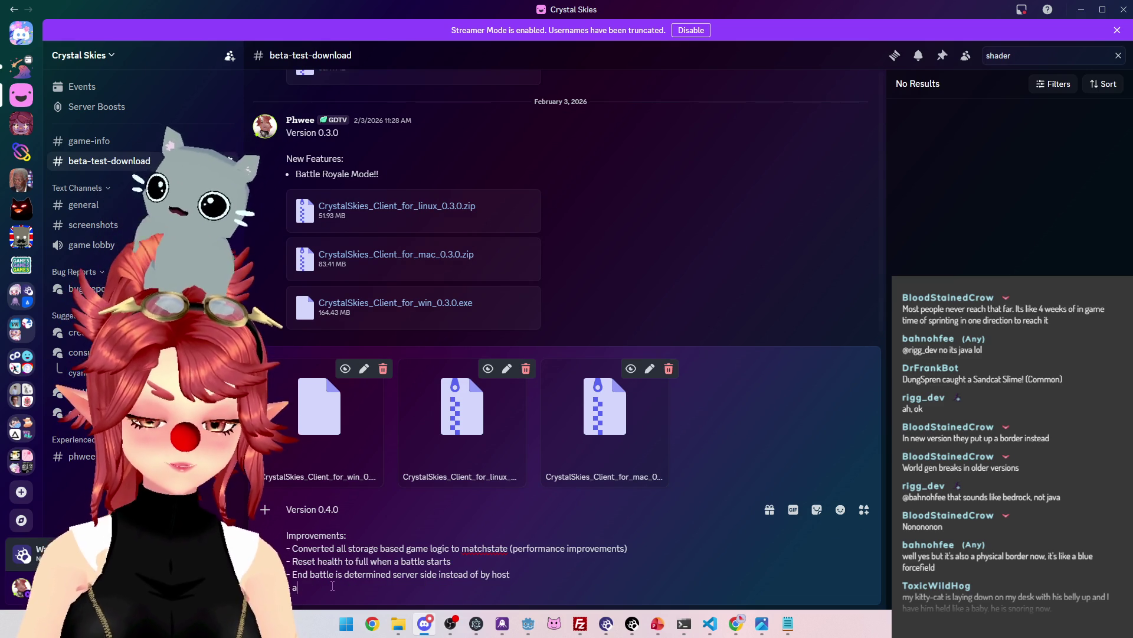
pyautogui.write('o noth')
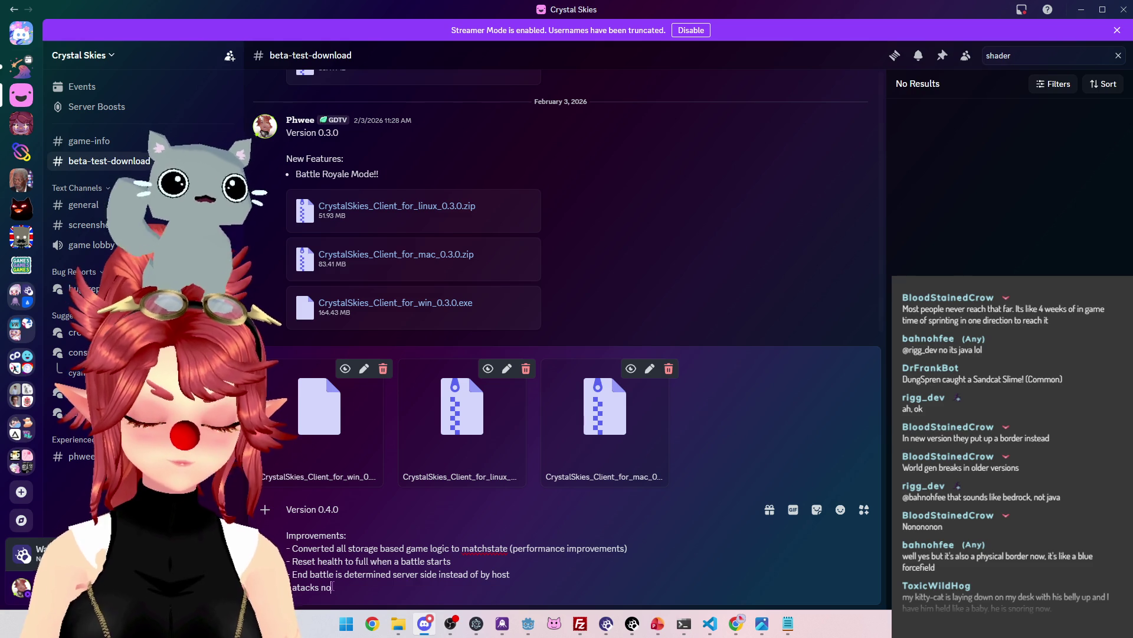
pyautogui.write('nothing')
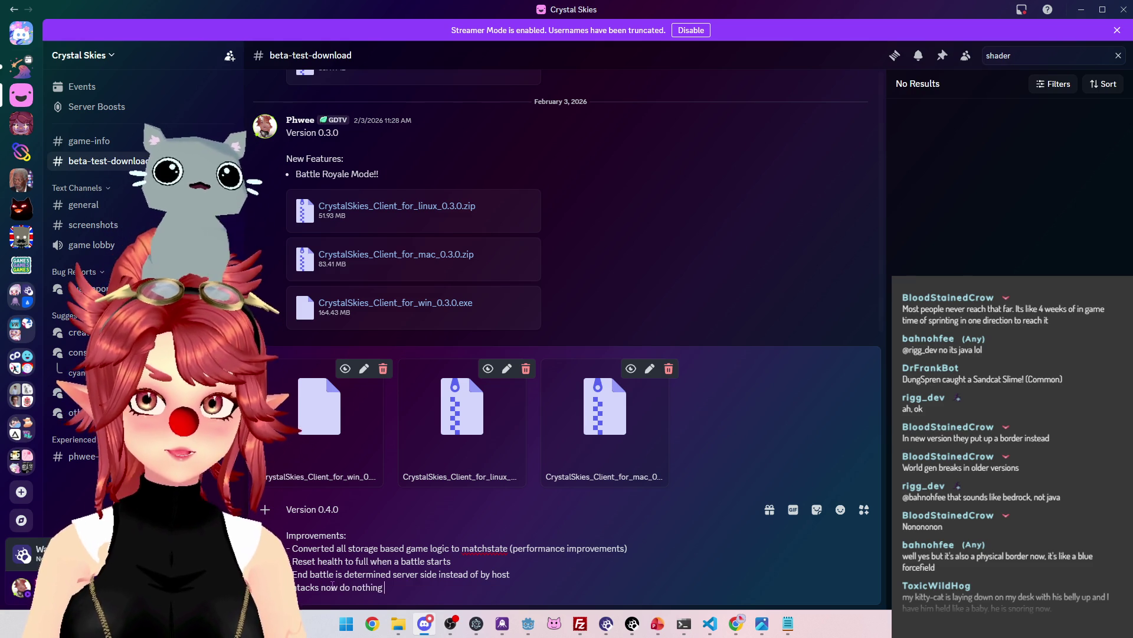
pyautogui.write('dodge bl')
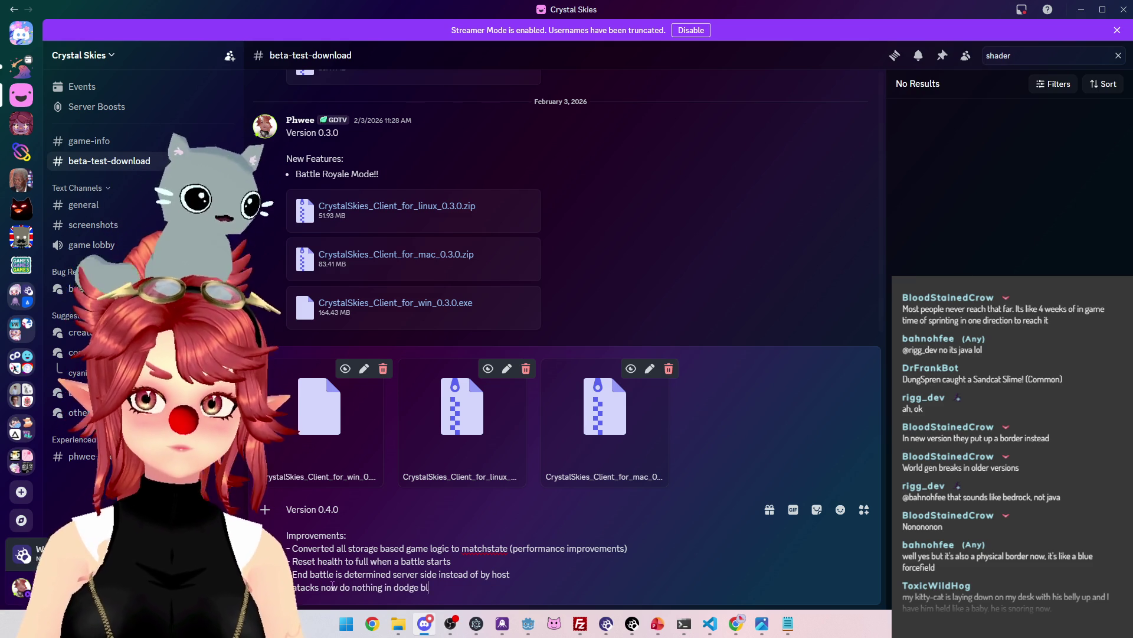
pyautogui.write('ock battlez')
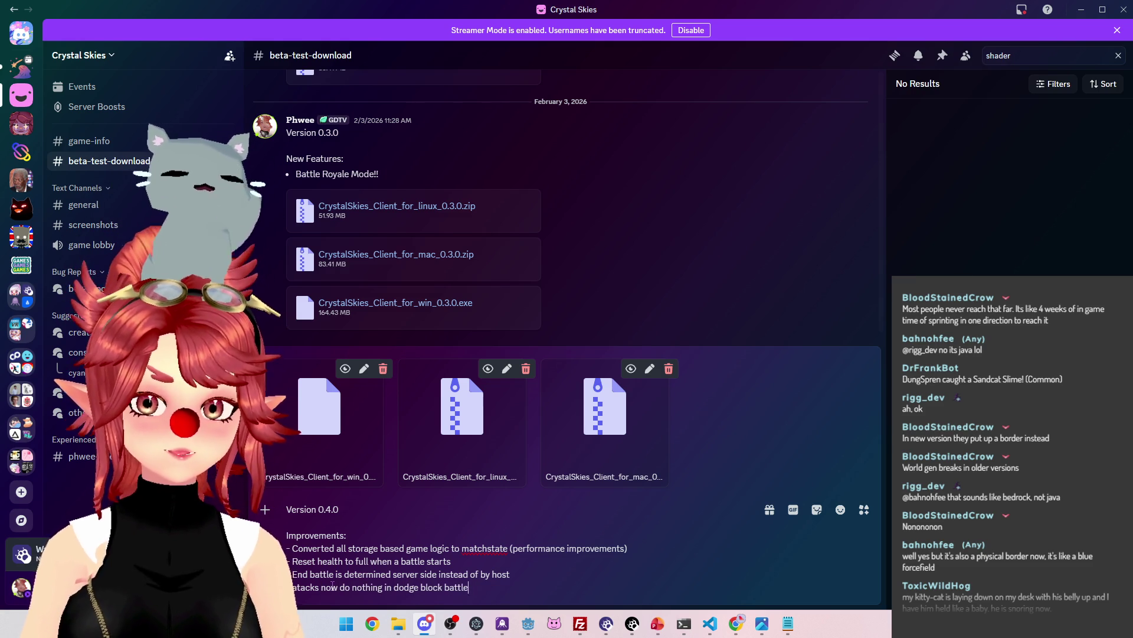
pyautogui.write('s')
pyautogui.hotkey('shift', 'Return')
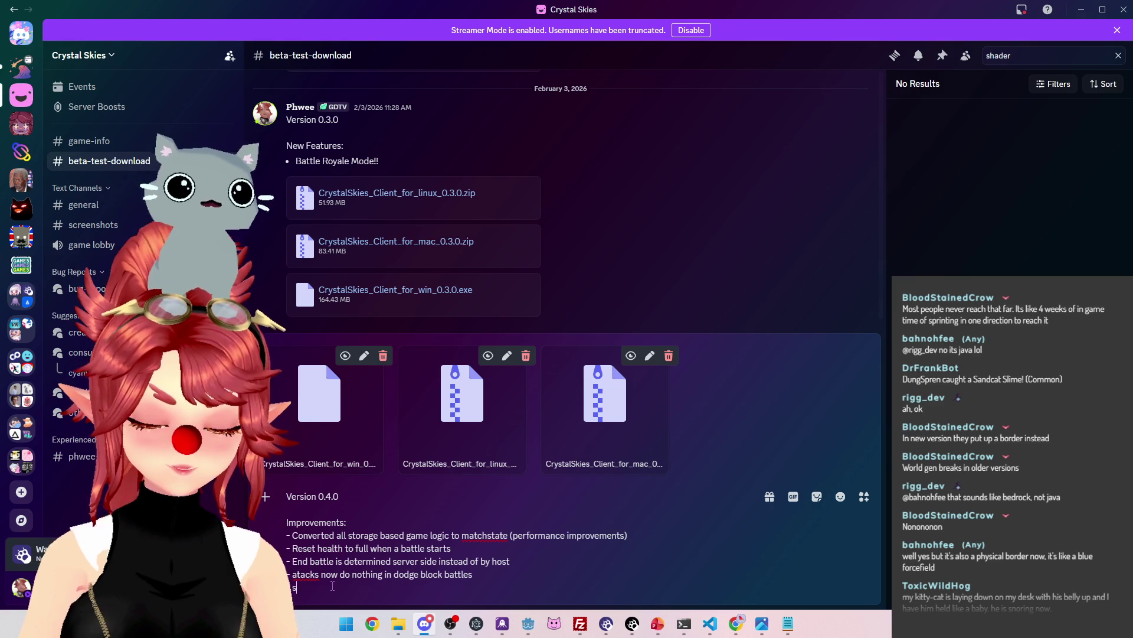
pyautogui.write('ty improvements')
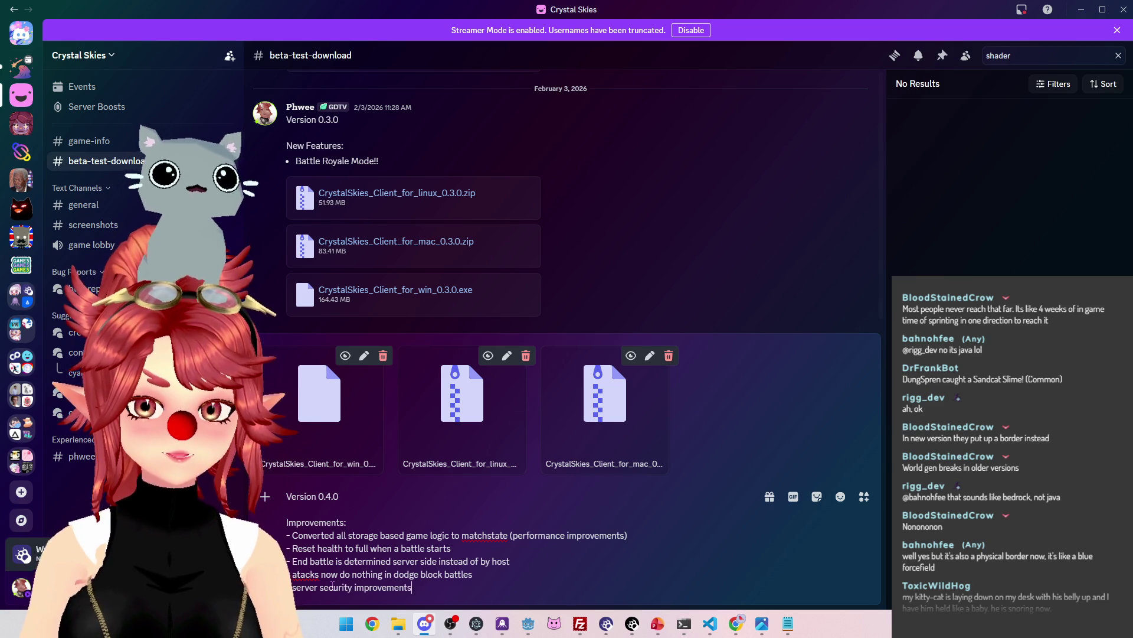
# - Capitalize 'Attacks' and 'Server' in the list, then post the Version 0.4.0 announcement
pyautogui.hotkey('alt', 'Tab')
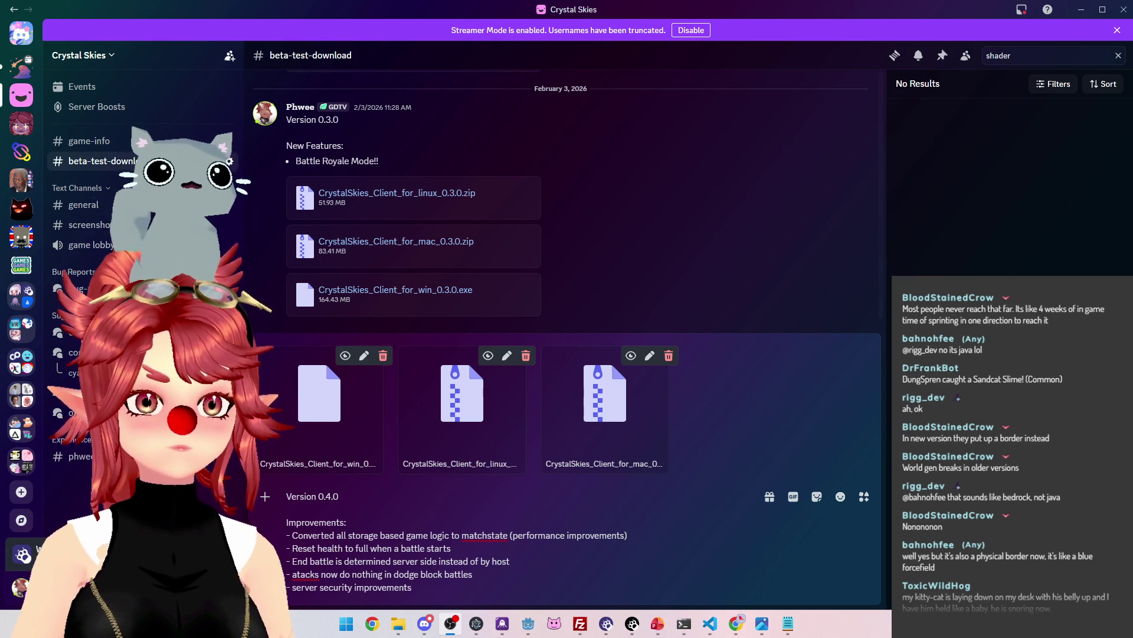
pyautogui.hotkey('alt', 'Tab')
pyautogui.write('t')
pyautogui.hotkey('ctrl', 'End')
pyautogui.press('BackSpace')
pyautogui.write('A')
pyautogui.press('BackSpace')
pyautogui.write('S')
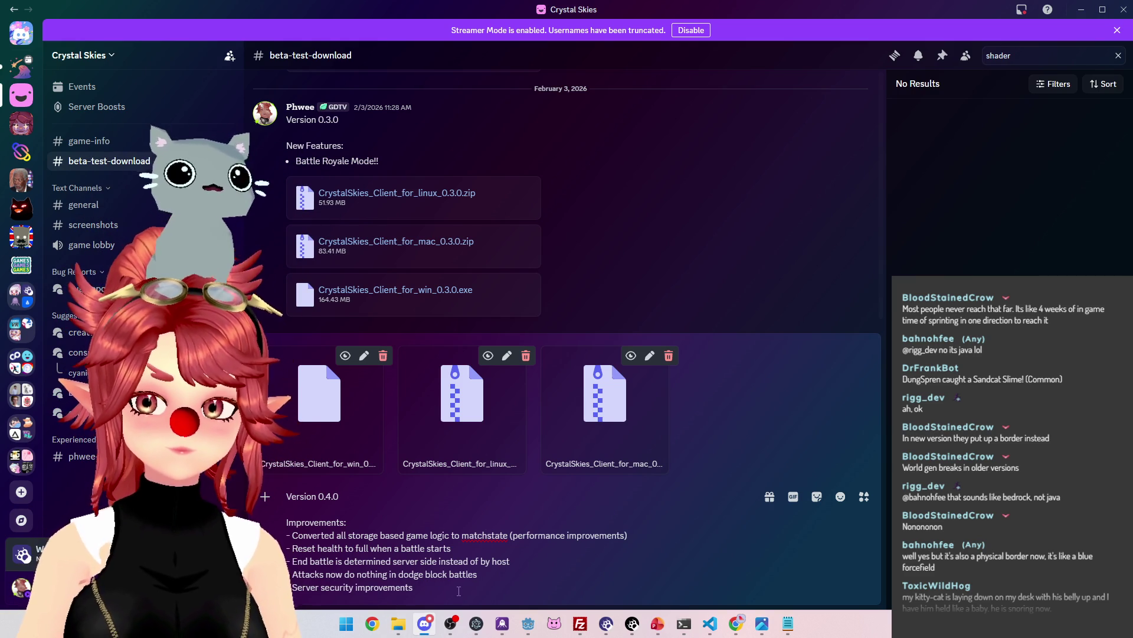
pyautogui.press('Return')
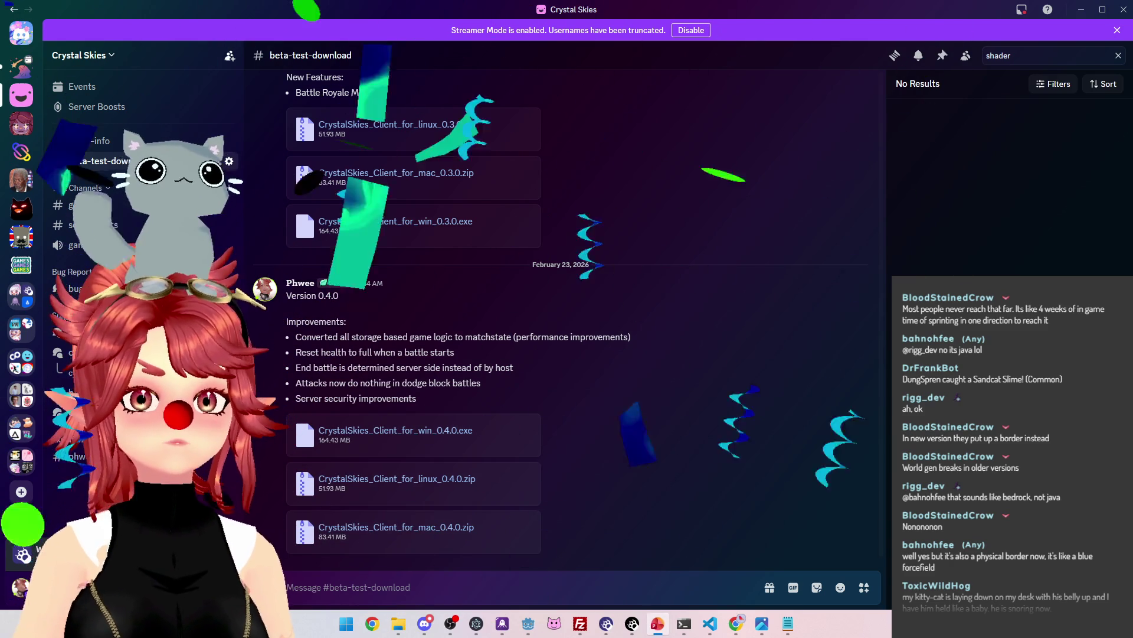
pyautogui.click(750, 9)
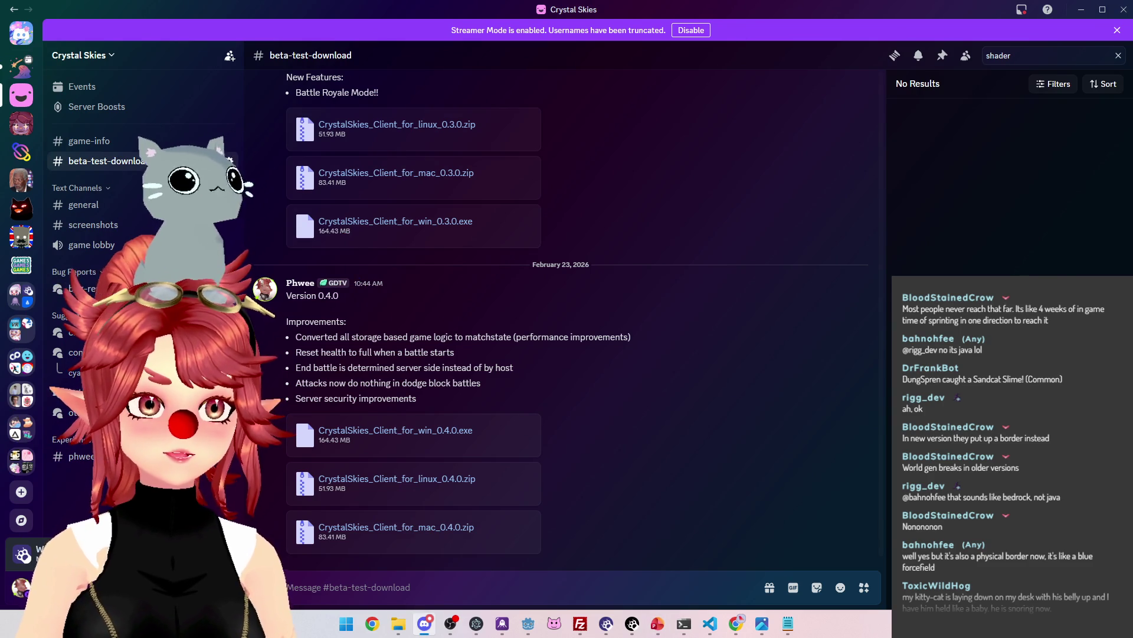
# - Run the Godot project and enter the display name 'Phwee' plus a lobby name
pyautogui.hotkey('alt', 'Tab')
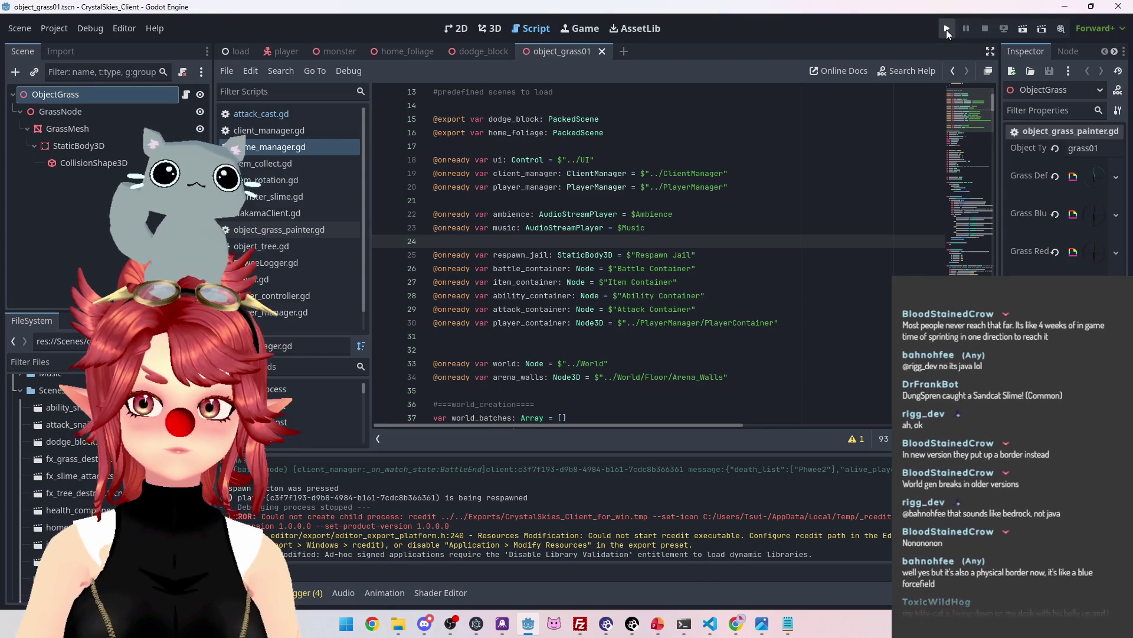
pyautogui.click(947, 29)
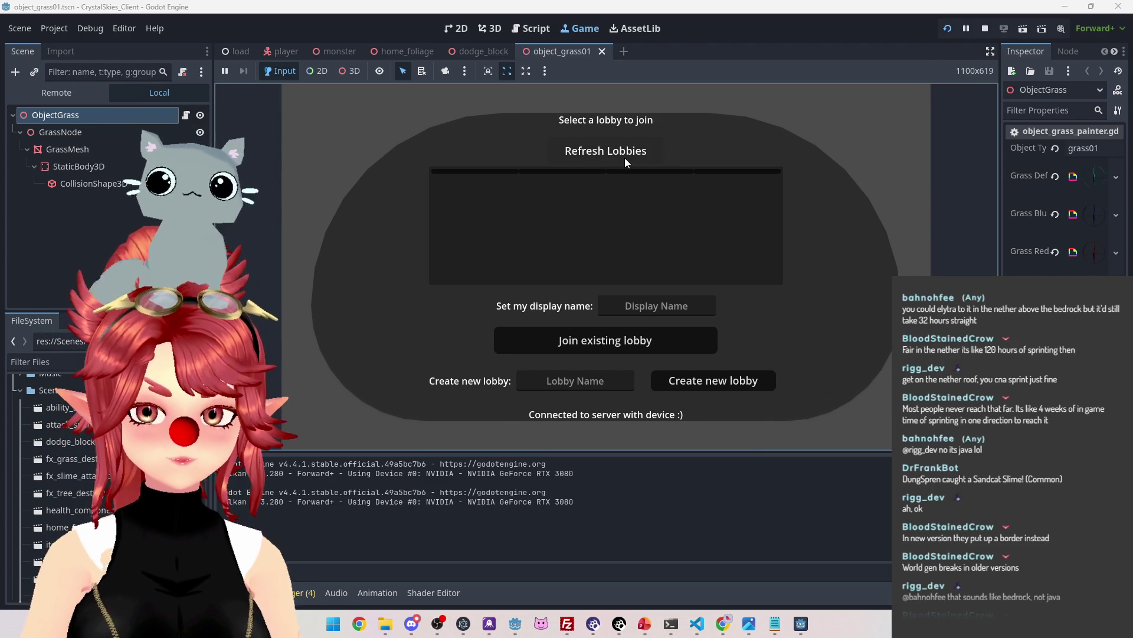
pyautogui.click(676, 303)
pyautogui.write('Phwe')
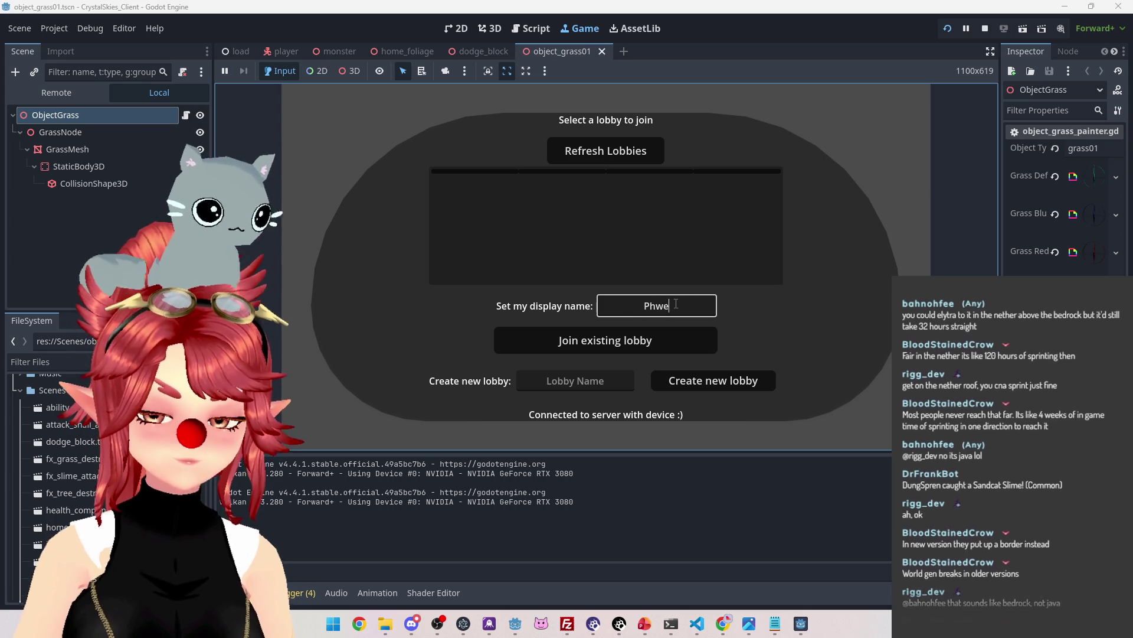
pyautogui.write('e')
pyautogui.press('Tab')
pyautogui.press('Tab')
pyautogui.write('asddddddd')
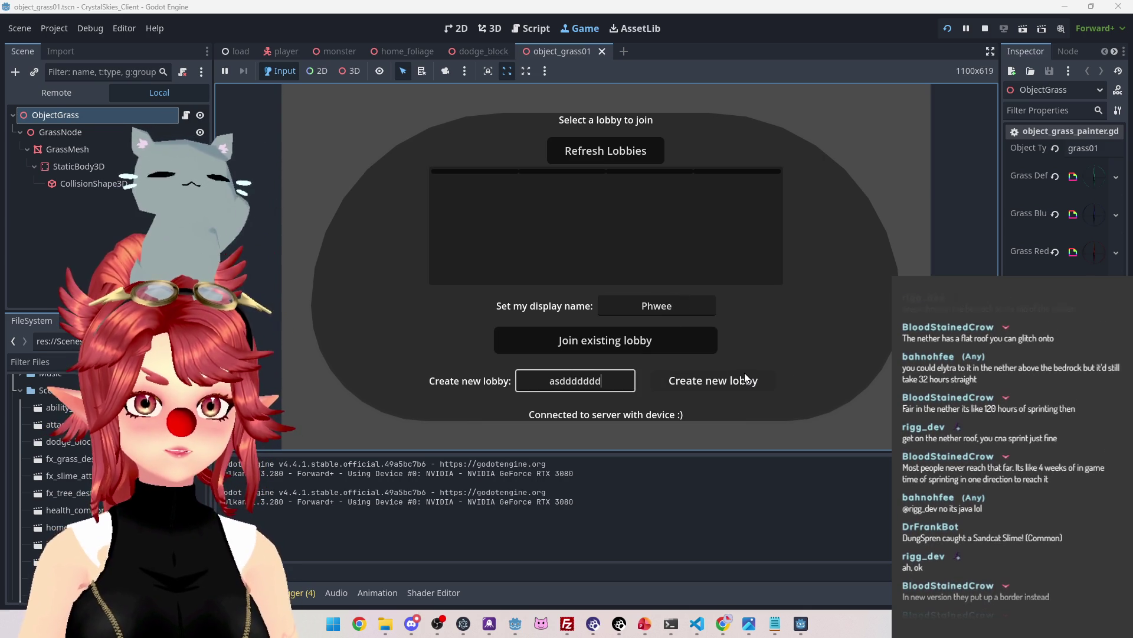
# - Replace the lobby name with 'Phwee' and create the new lobby
pyautogui.click(735, 381)
pyautogui.hotkey('ctrl', 'a')
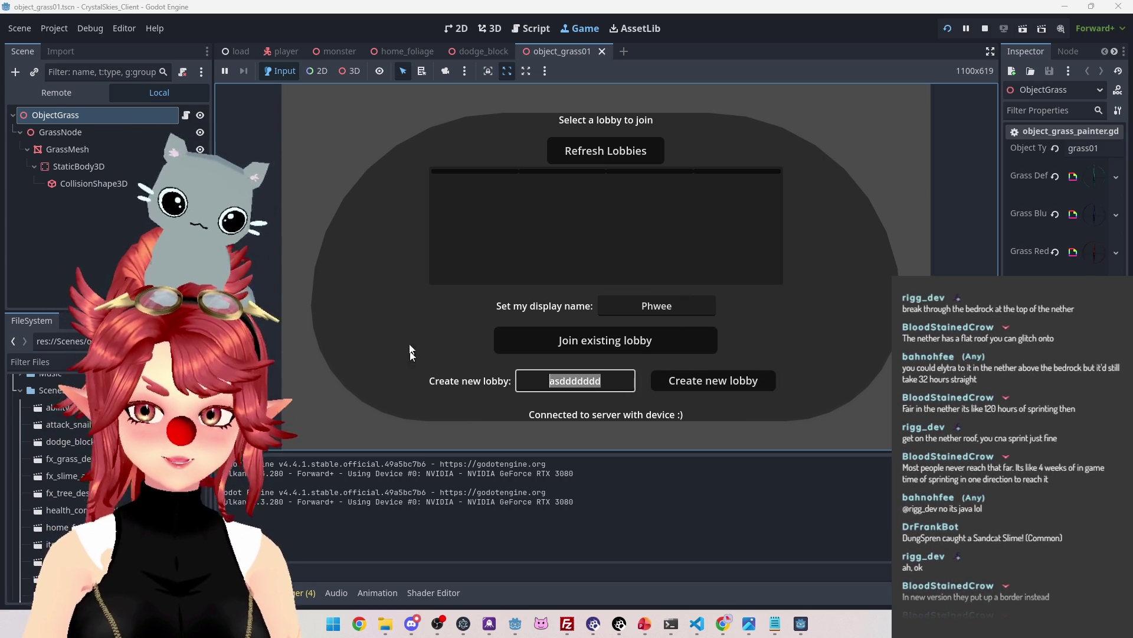
pyautogui.write('Phwee')
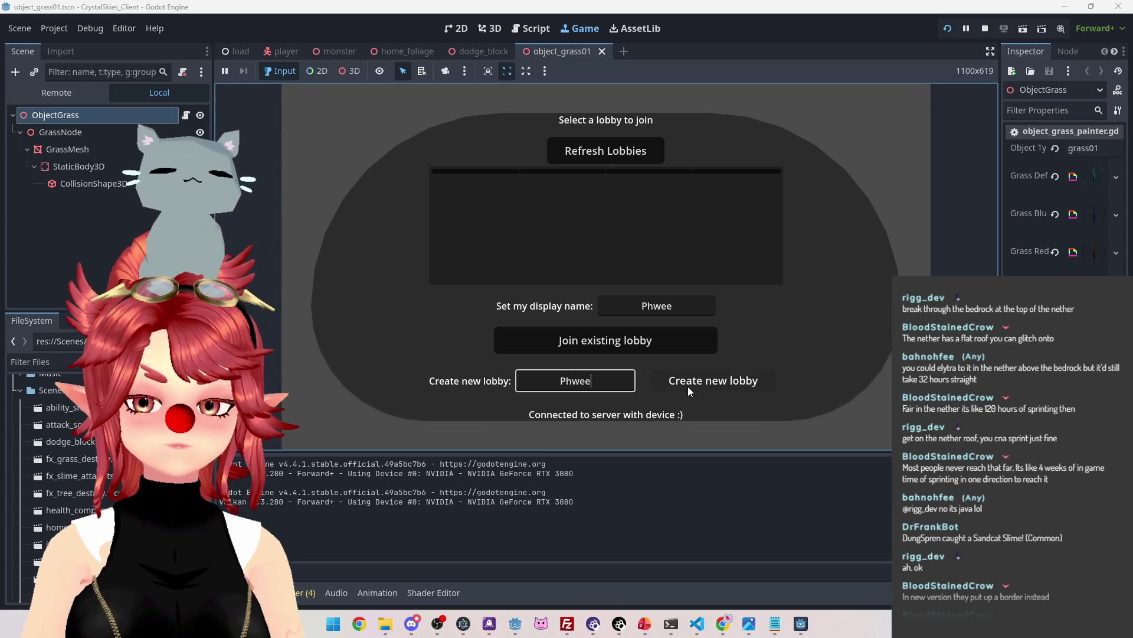
pyautogui.click(688, 386)
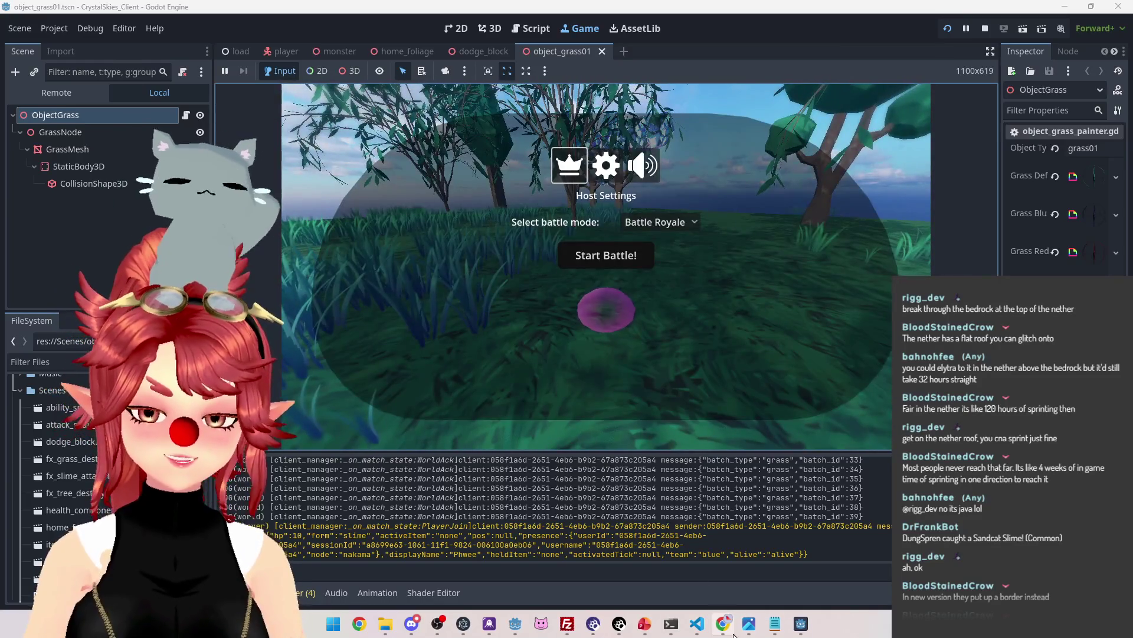
pyautogui.click(732, 631)
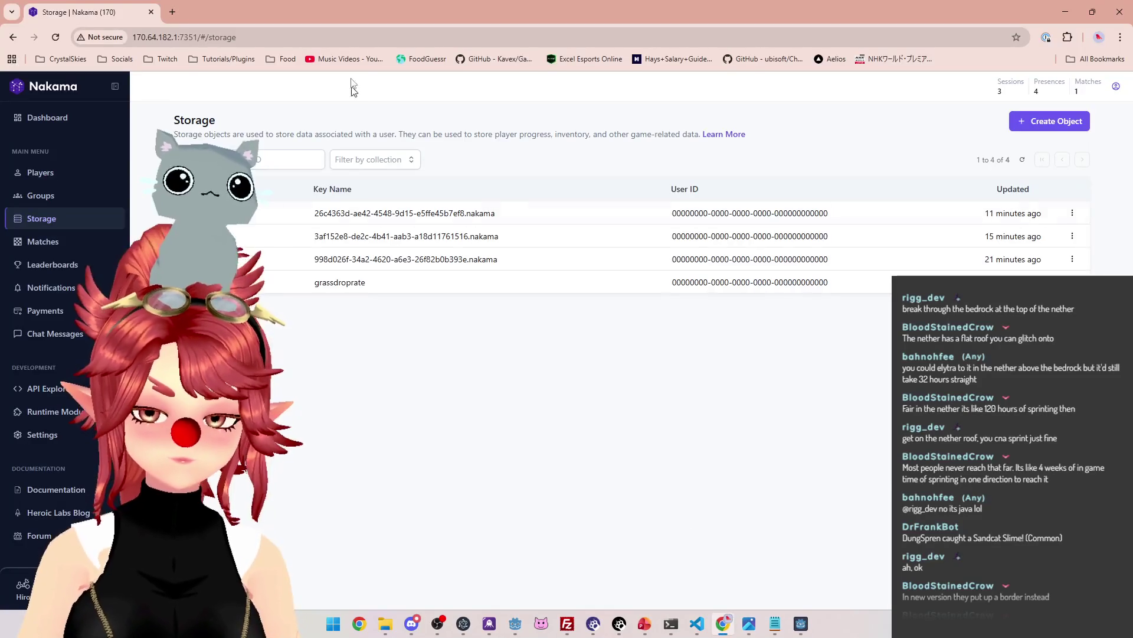
# - Start FoodGuessr's daily challenge and open Google Maps in another tab for reference
pyautogui.hotkey('ctrl', 't')
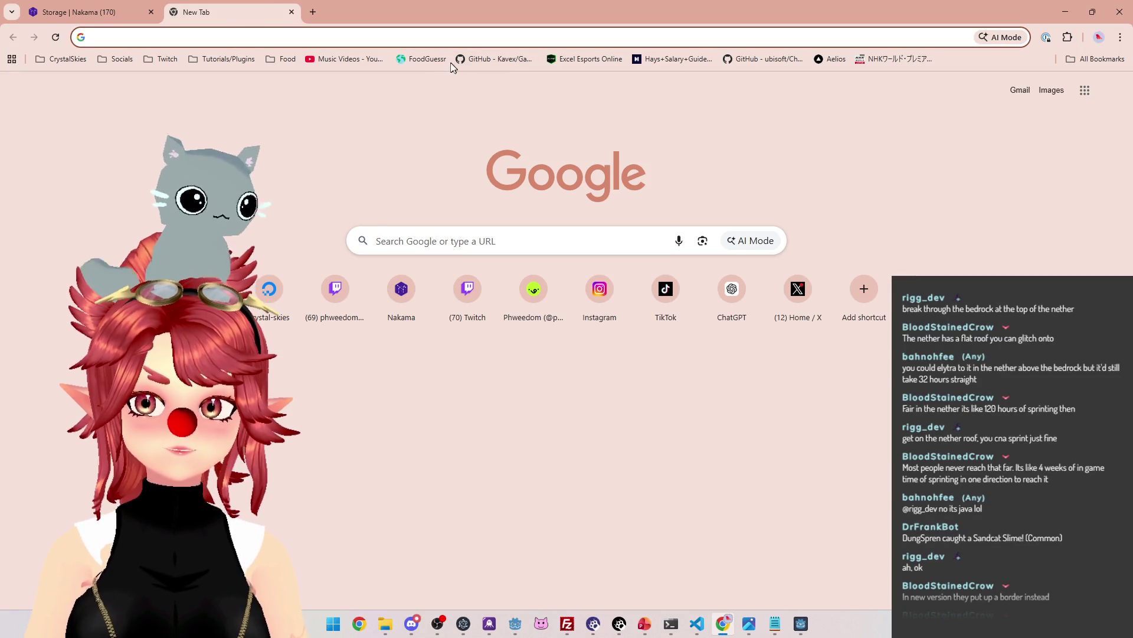
pyautogui.click(421, 60)
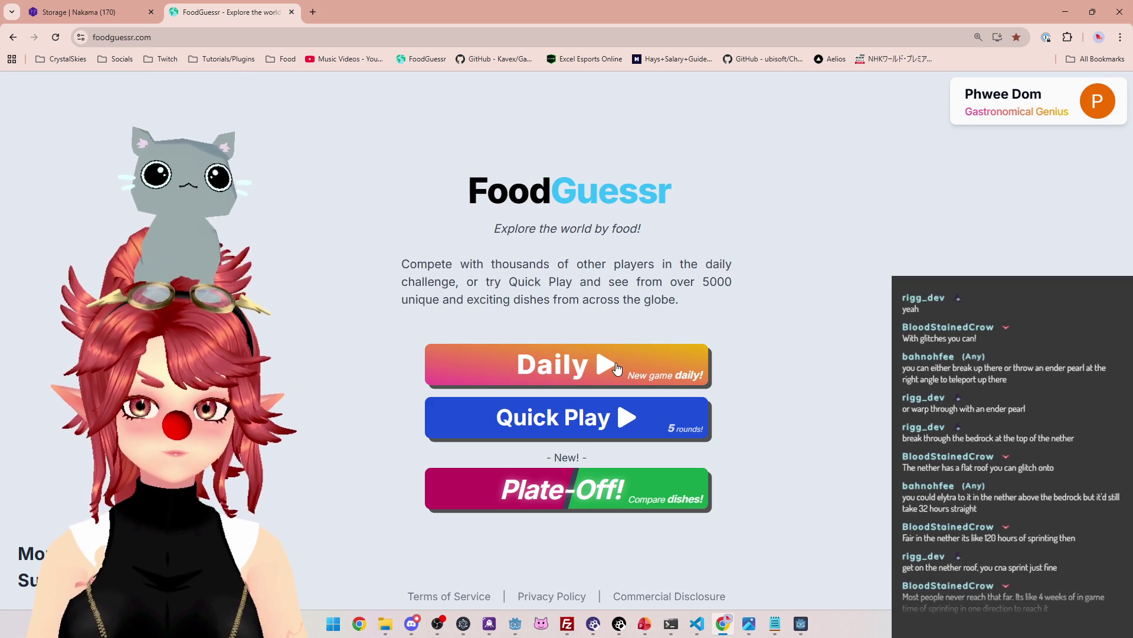
pyautogui.click(561, 353)
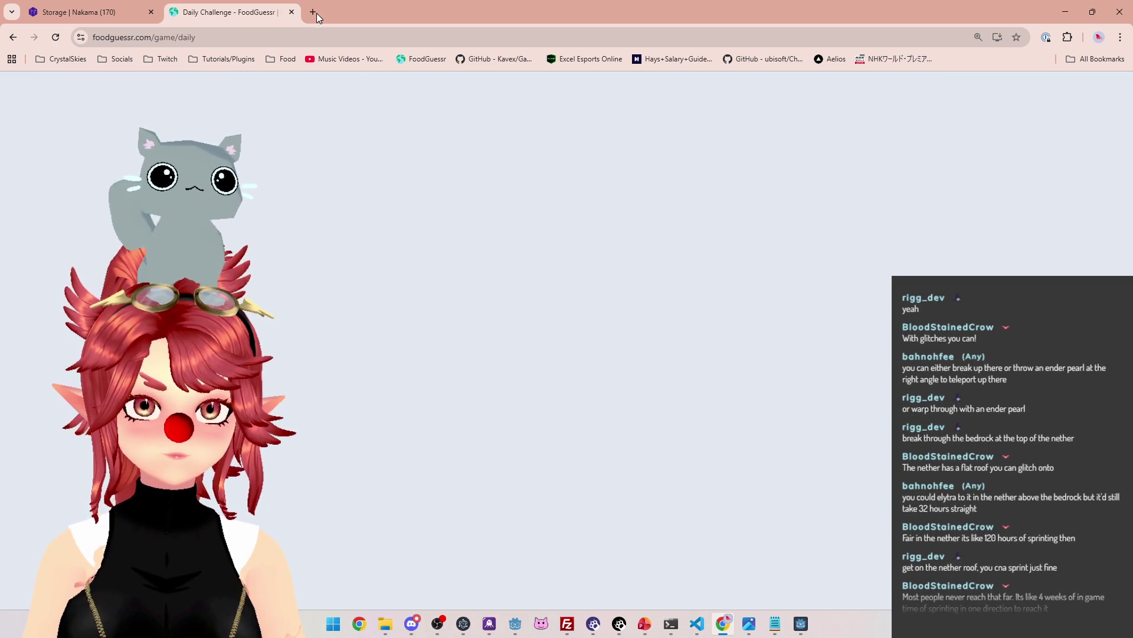
pyautogui.hotkey('ctrl', 't')
pyautogui.click(1084, 95)
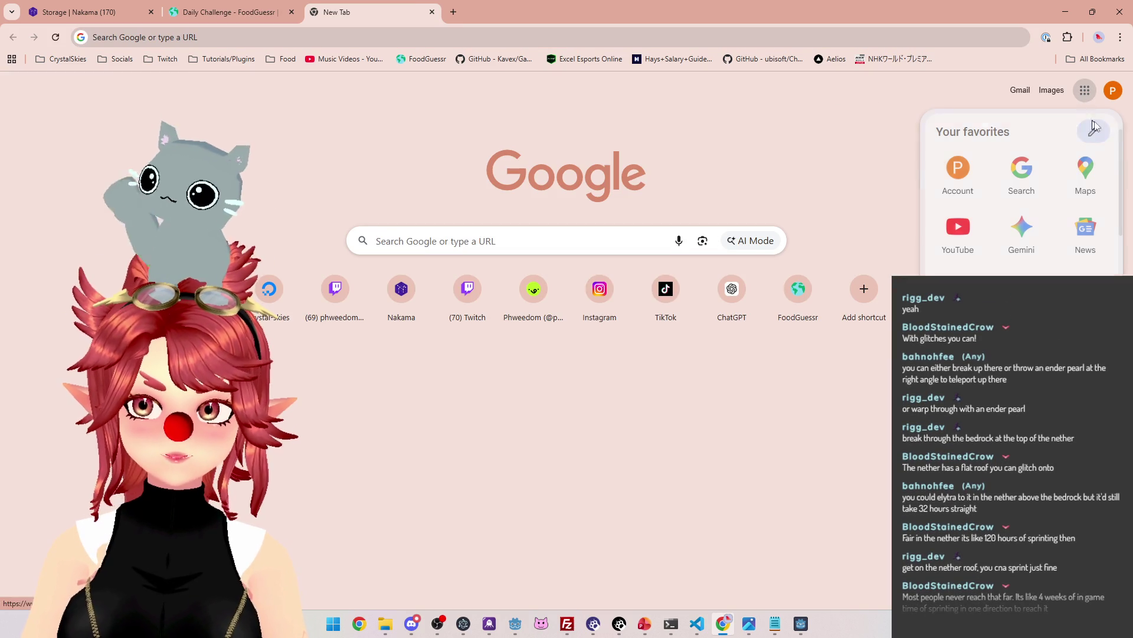
pyautogui.click(242, 13)
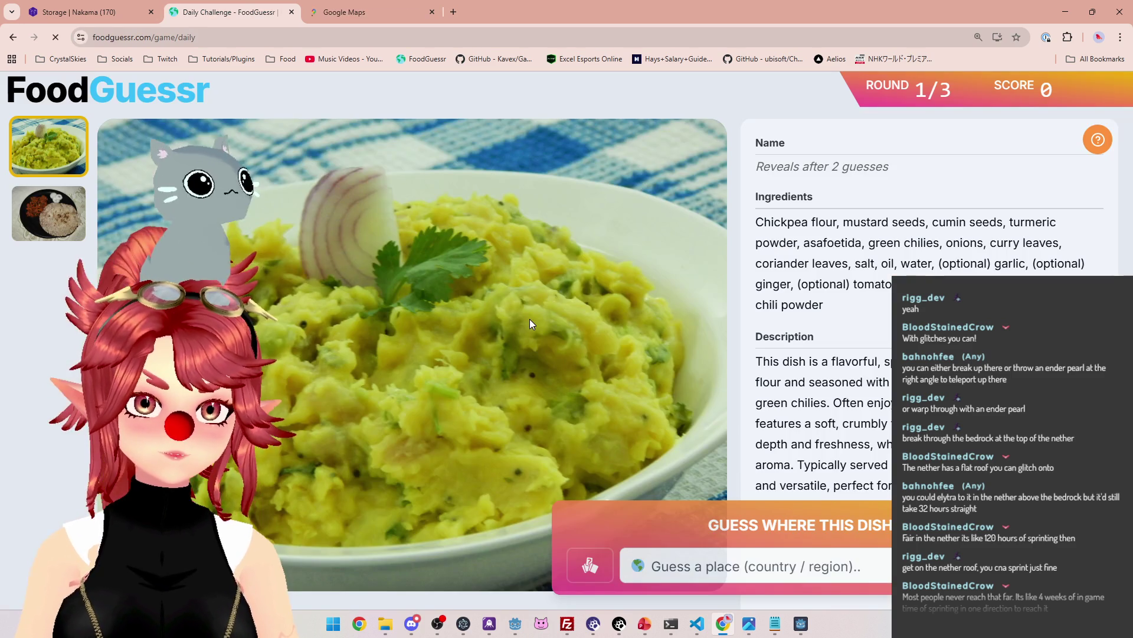
# - Compare both dish photos and guess India for the first round
pyautogui.click(47, 209)
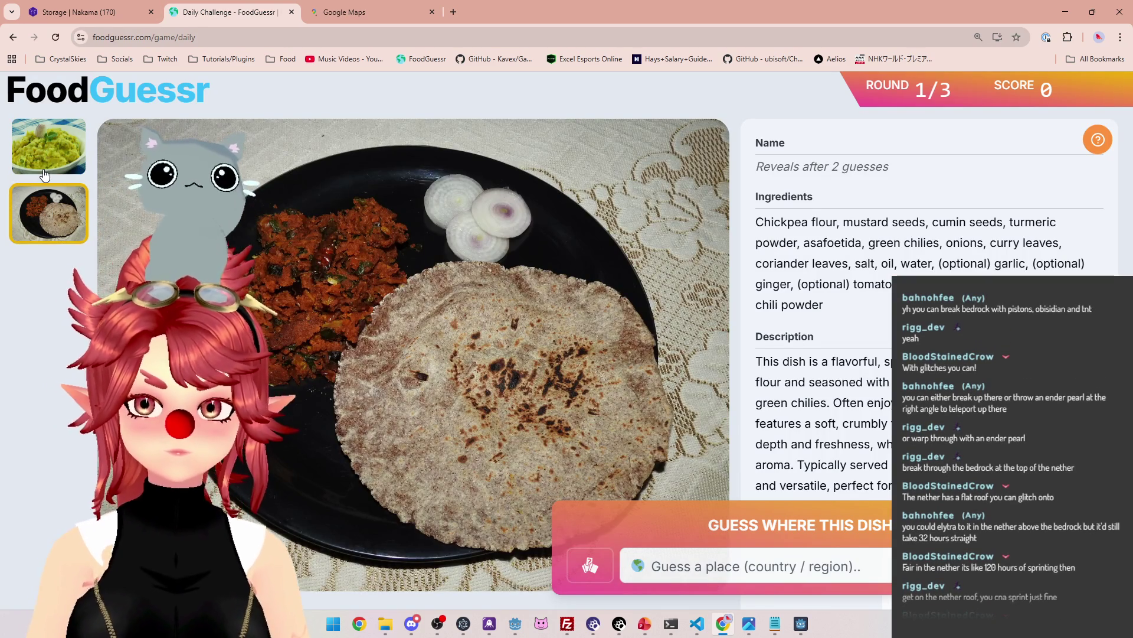
pyautogui.click(43, 173)
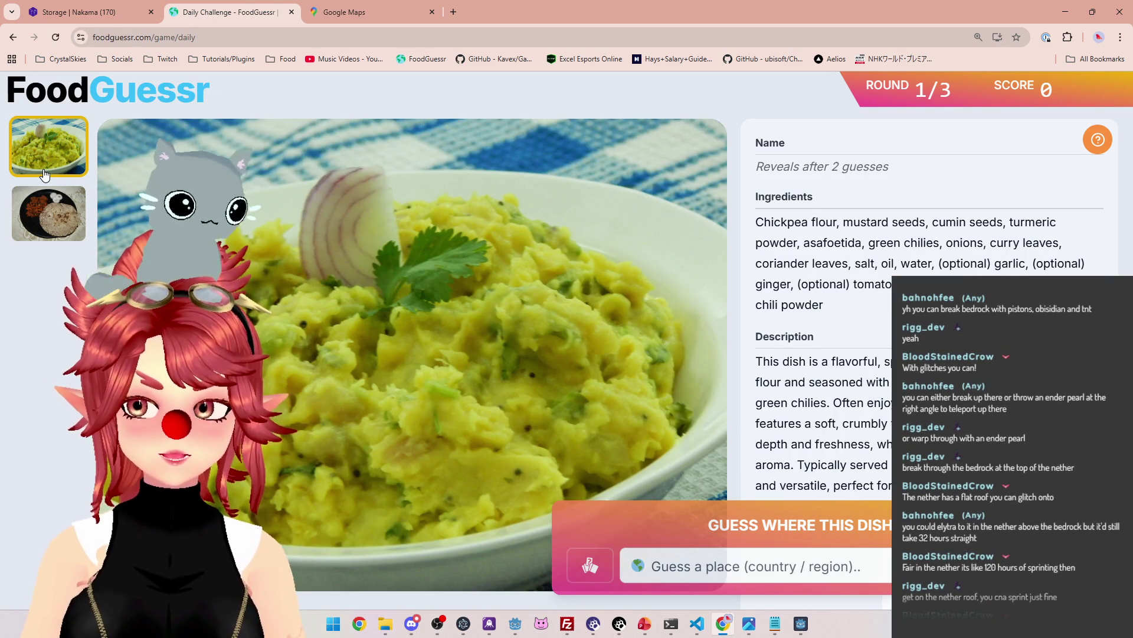
pyautogui.click(45, 219)
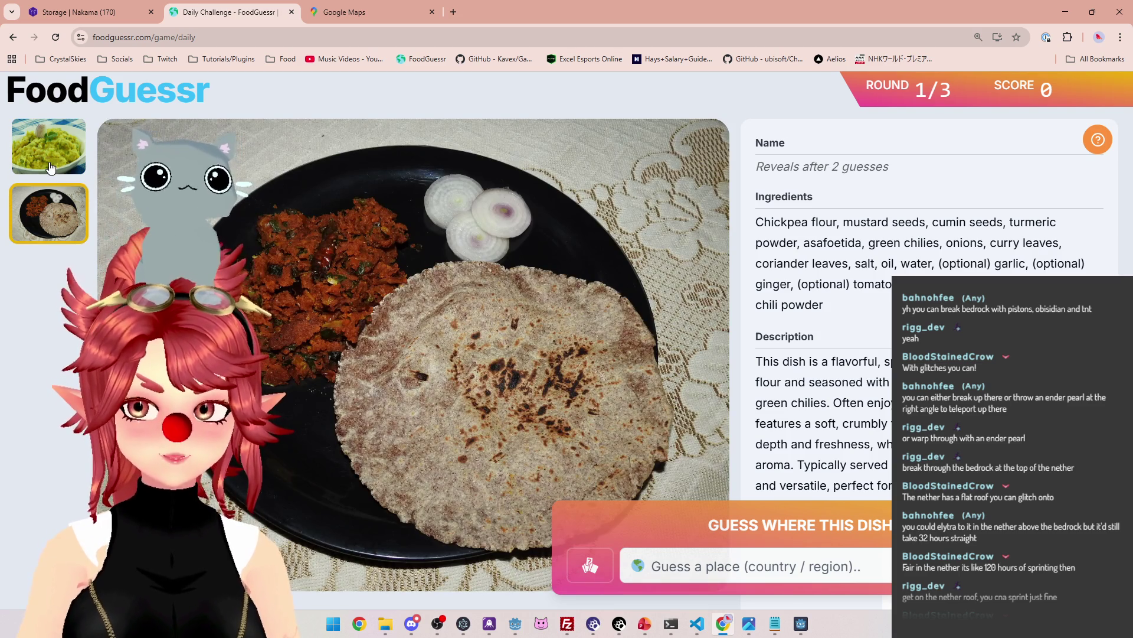
pyautogui.click(780, 565)
pyautogui.write('indi')
pyautogui.click(713, 519)
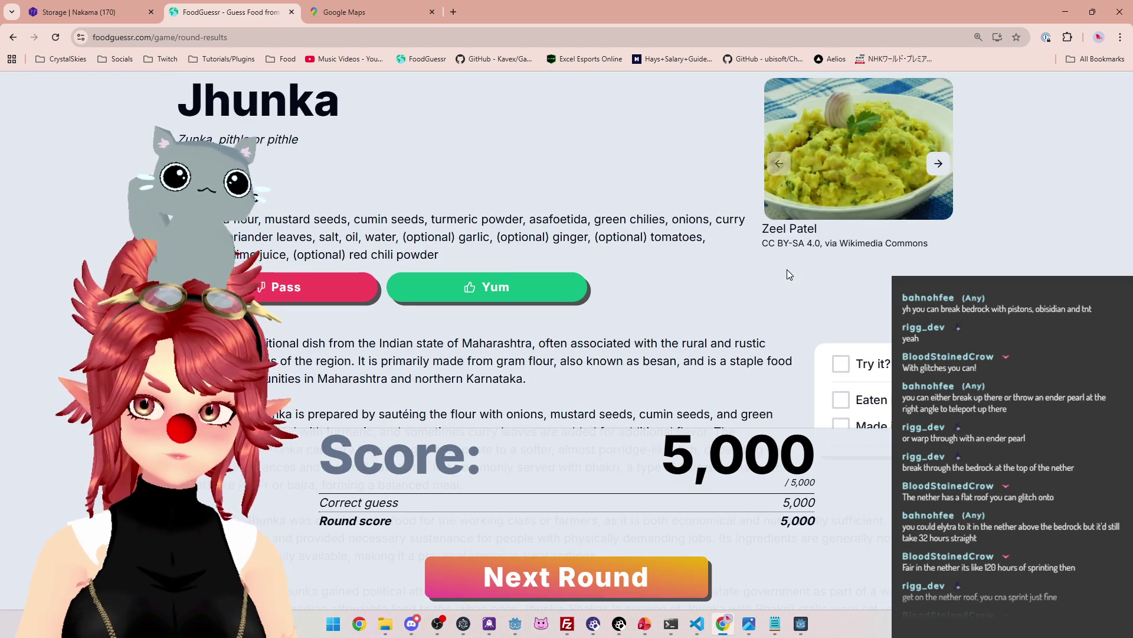
# - Vote Yum on Jhunka and read the gram flour part of its description
pyautogui.click(508, 288)
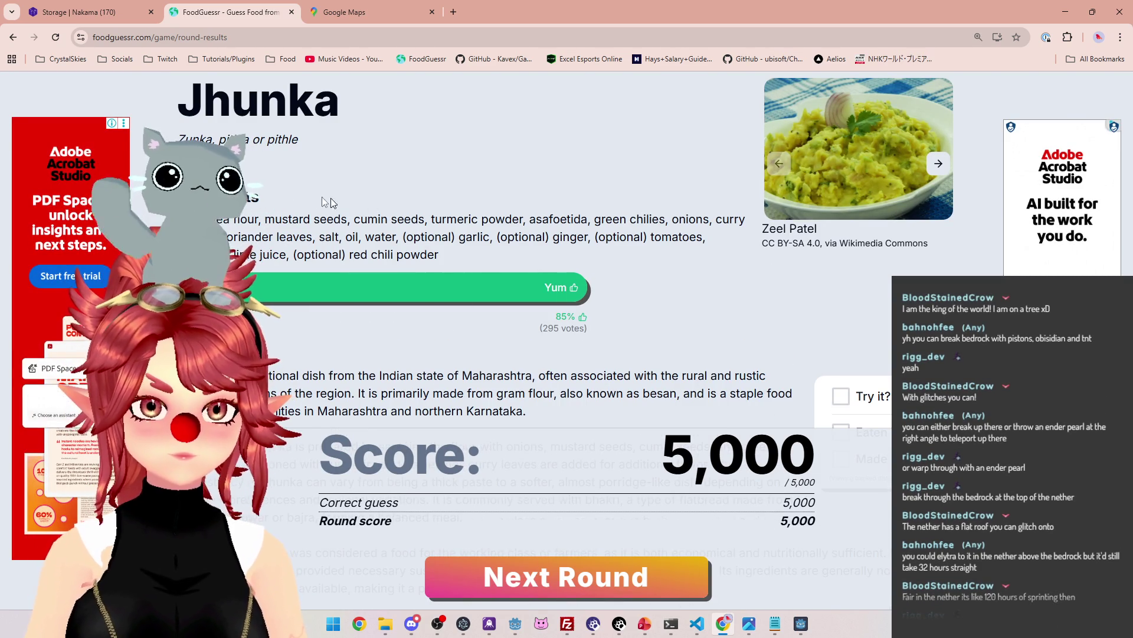
pyautogui.scroll(-1, 430, 203)
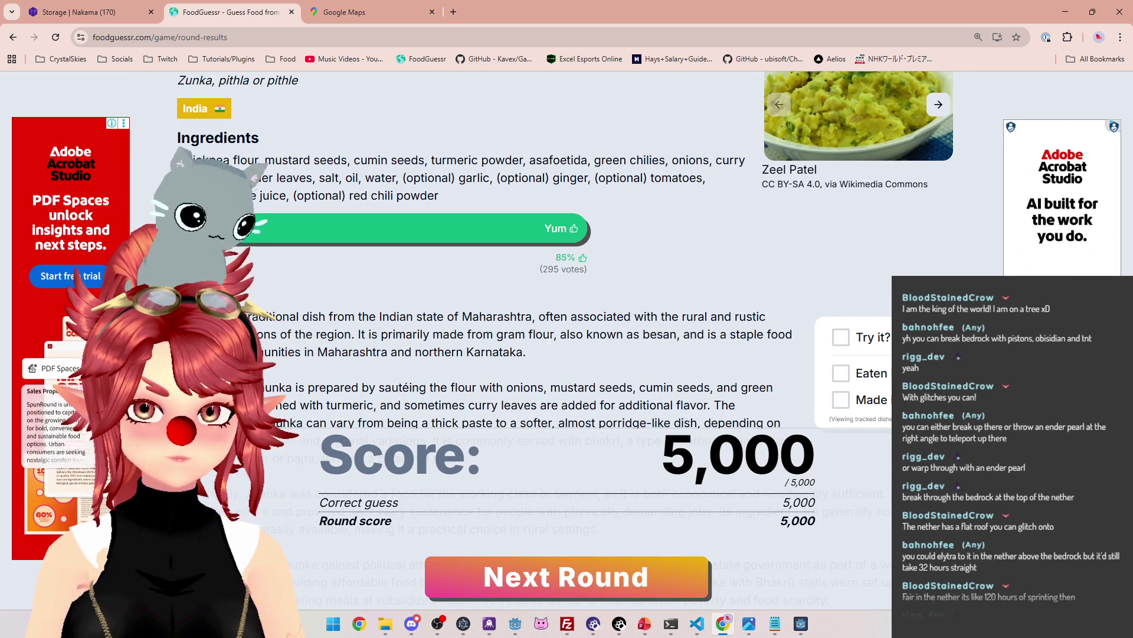
pyautogui.moveTo(508, 335); pyautogui.dragTo(707, 345)
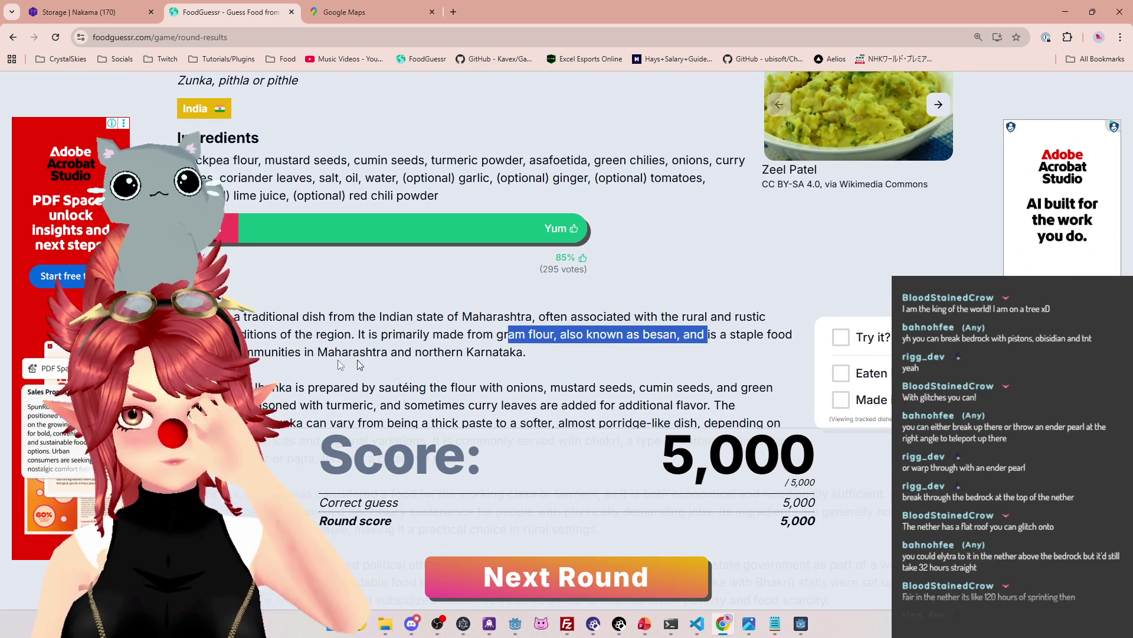
pyautogui.moveTo(444, 352)
pyautogui.mouseDown()
pyautogui.moveTo(271, 352)
pyautogui.moveTo(425, 330)
pyautogui.moveTo(520, 331)
pyautogui.mouseUp()
pyautogui.scroll(-1, 335, 353)
pyautogui.click(378, 344)
# - Read the rest of Jhunka's description, highlighting the turmeric and consistency lines
pyautogui.moveTo(281, 346); pyautogui.dragTo(656, 347)
pyautogui.moveTo(269, 364)
pyautogui.mouseDown()
pyautogui.moveTo(564, 363)
pyautogui.moveTo(722, 381)
pyautogui.moveTo(739, 365)
pyautogui.mouseUp()
pyautogui.scroll(-1, 682, 379)
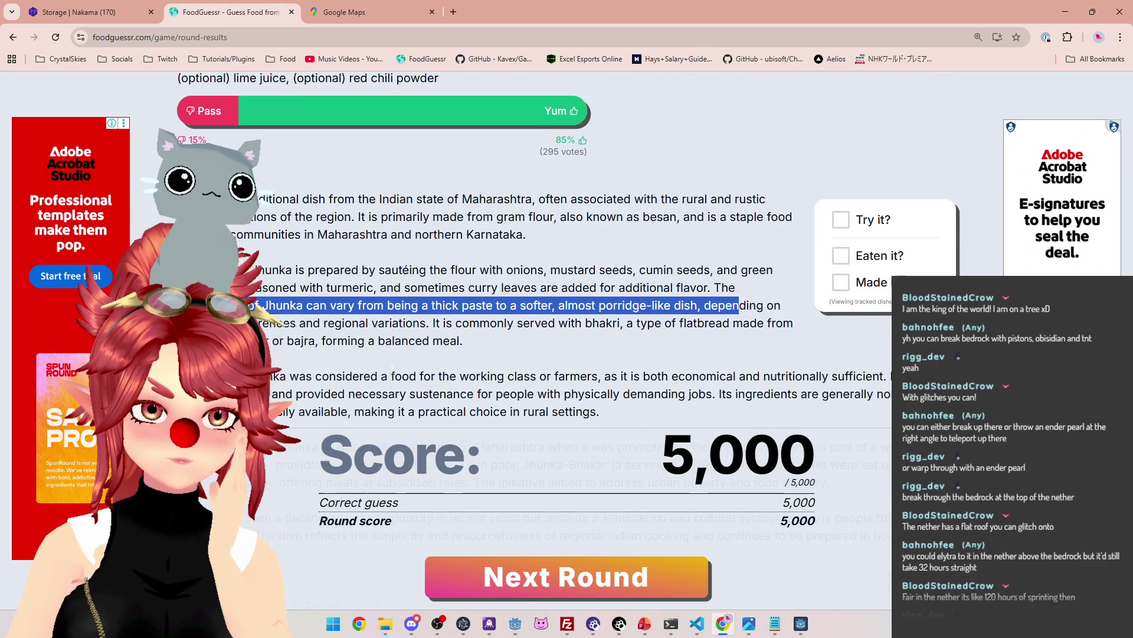
pyautogui.moveTo(469, 322); pyautogui.dragTo(658, 335)
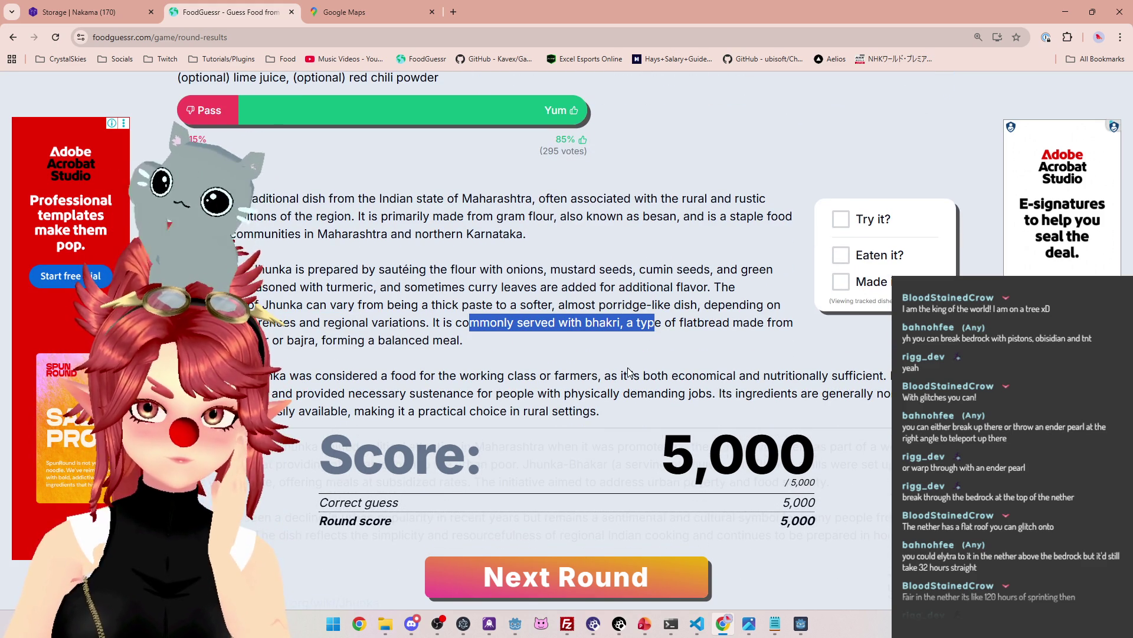
pyautogui.scroll(-4, 629, 373)
pyautogui.scroll(5, 628, 372)
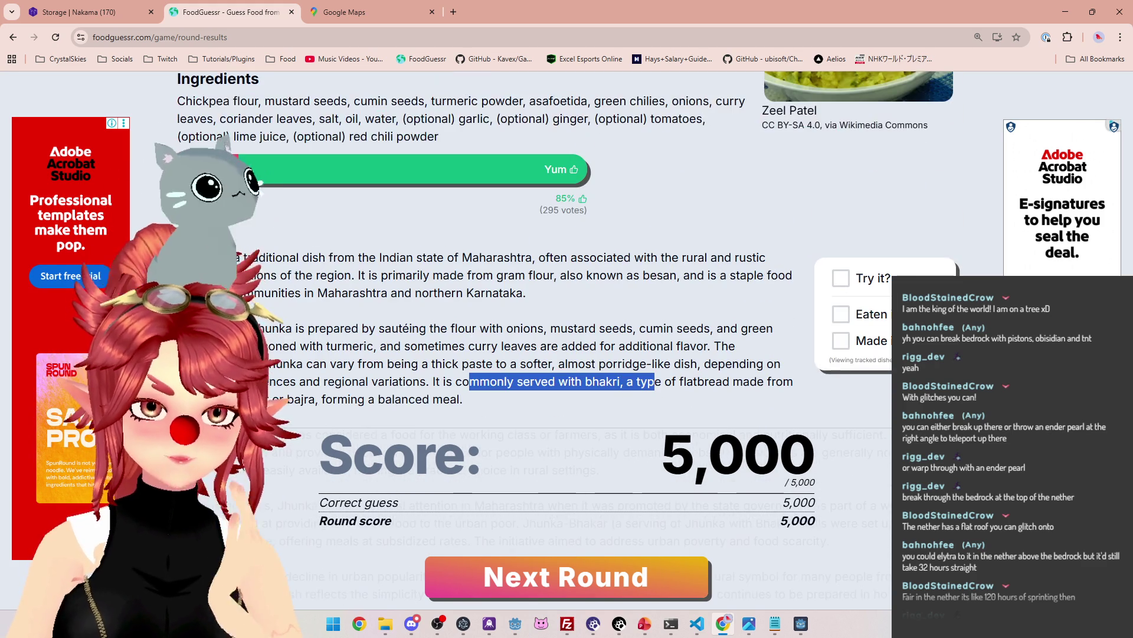
pyautogui.scroll(2, 617, 320)
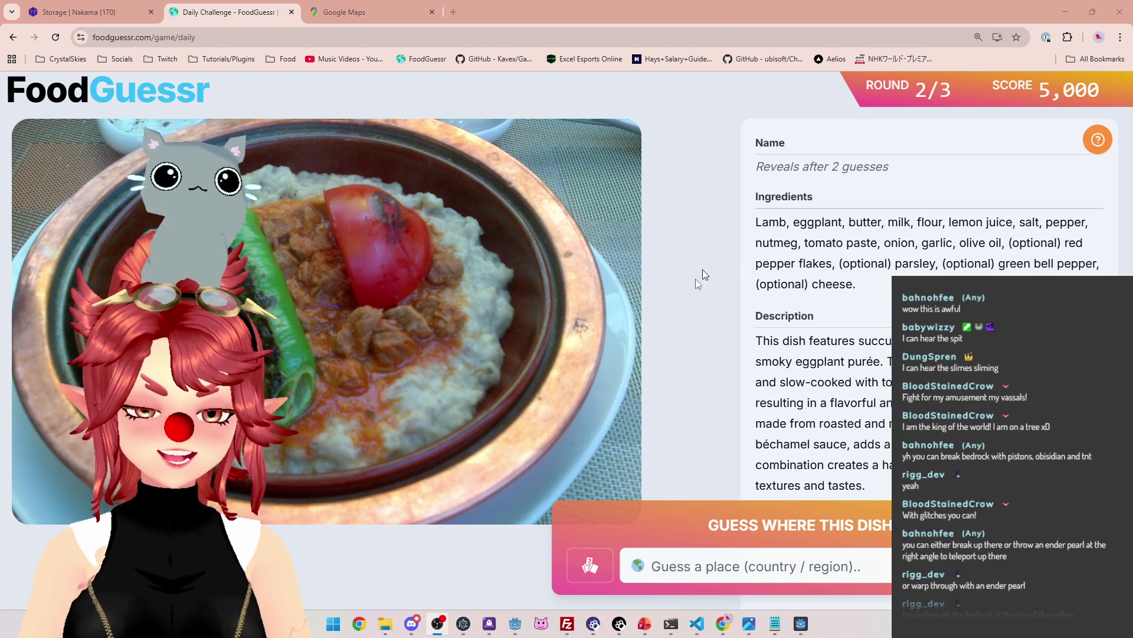
# - Back in Godot, respawn the dead player, roam the grass field, then bring up Host Settings
pyautogui.click(515, 630)
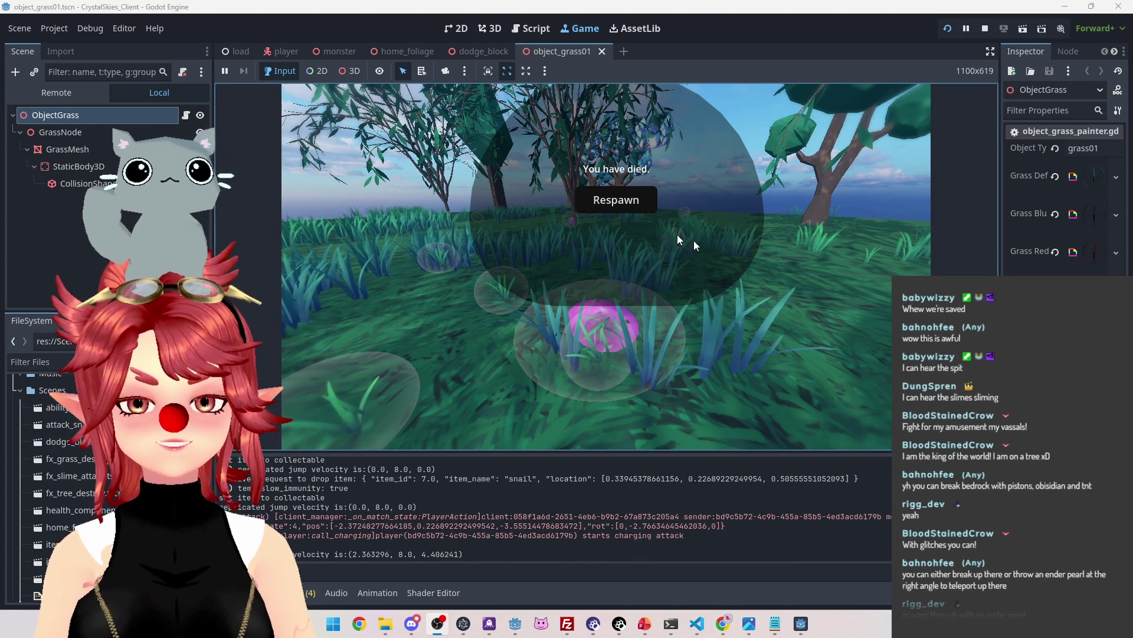
pyautogui.click(640, 202)
pyautogui.press('space')
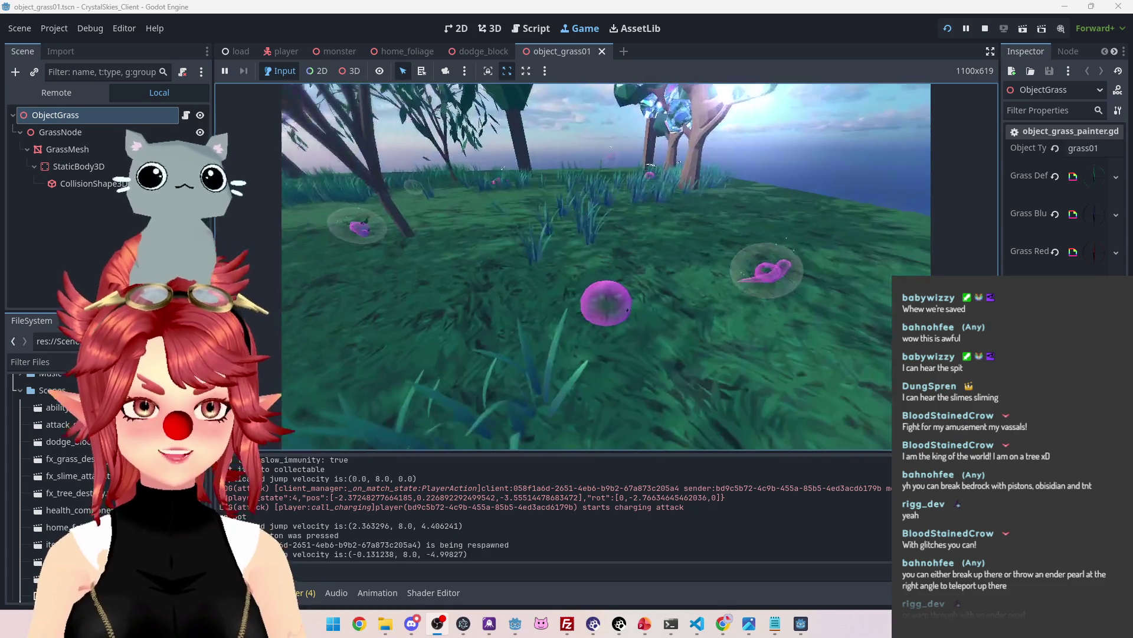
pyautogui.press('space')
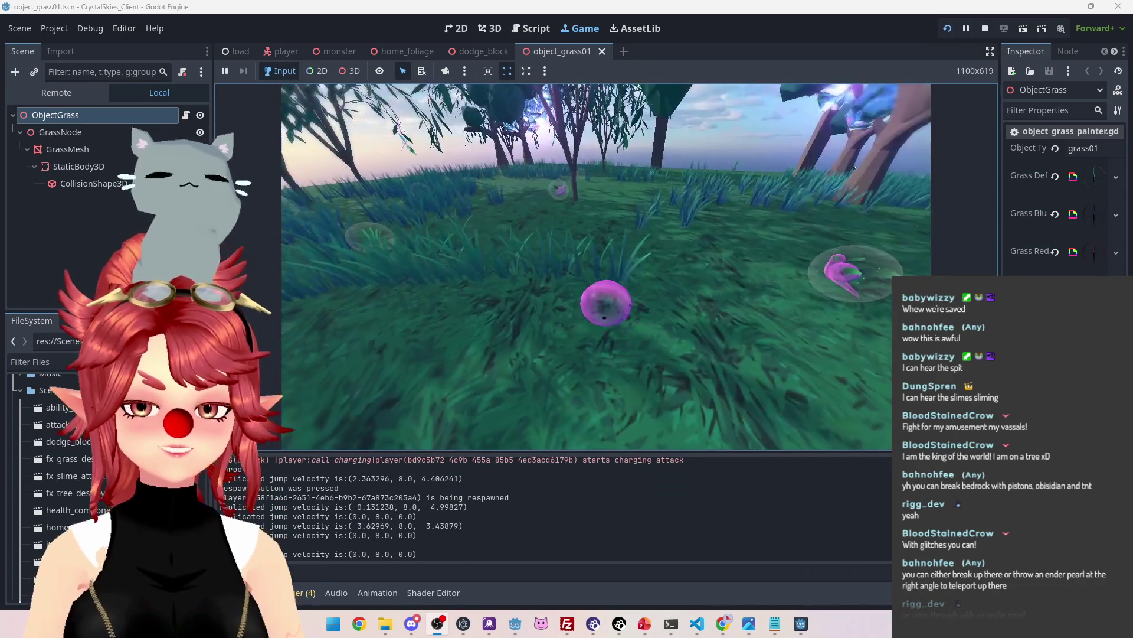
pyautogui.press('space')
pyautogui.press('space')
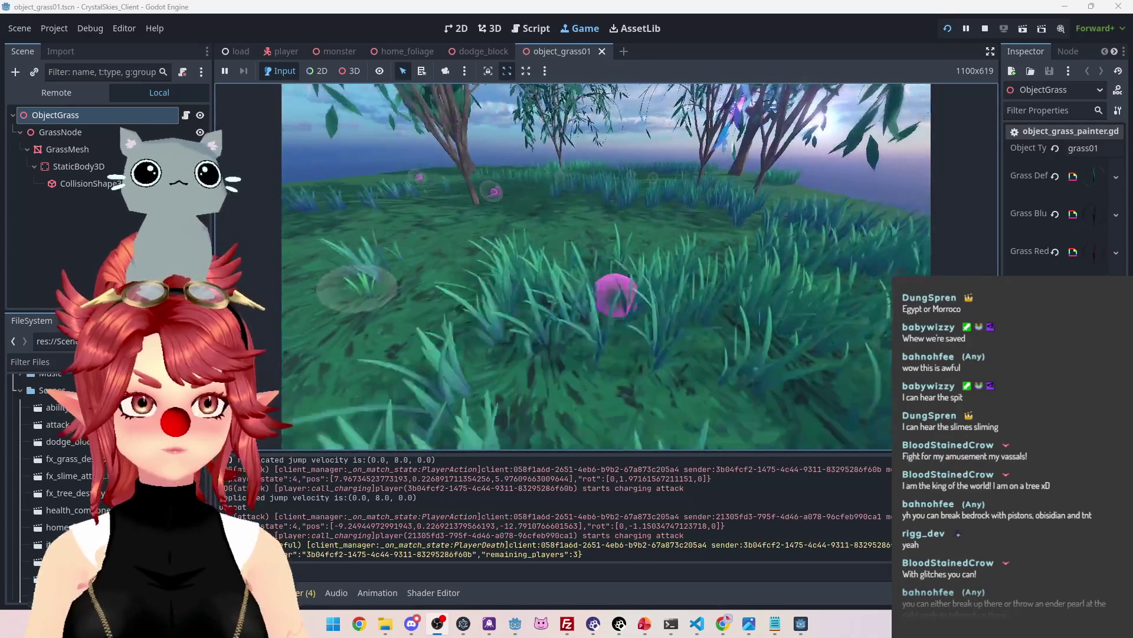
pyautogui.press('Escape')
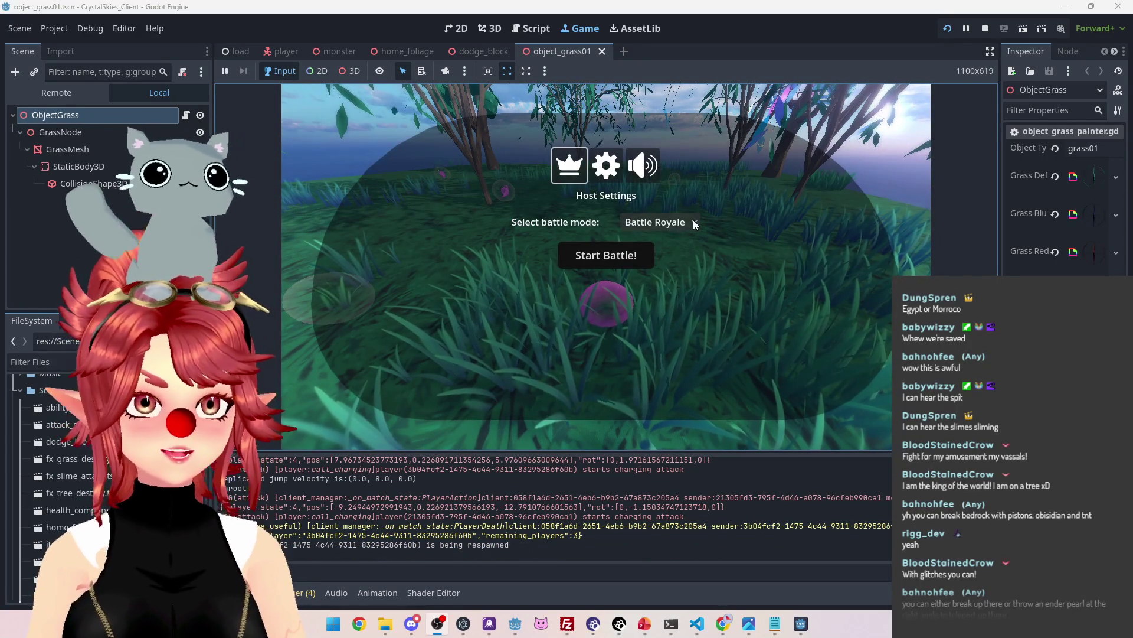
# - Choose Battle Royale as the battle mode, start the battle, and fight the other slime players
pyautogui.click(661, 225)
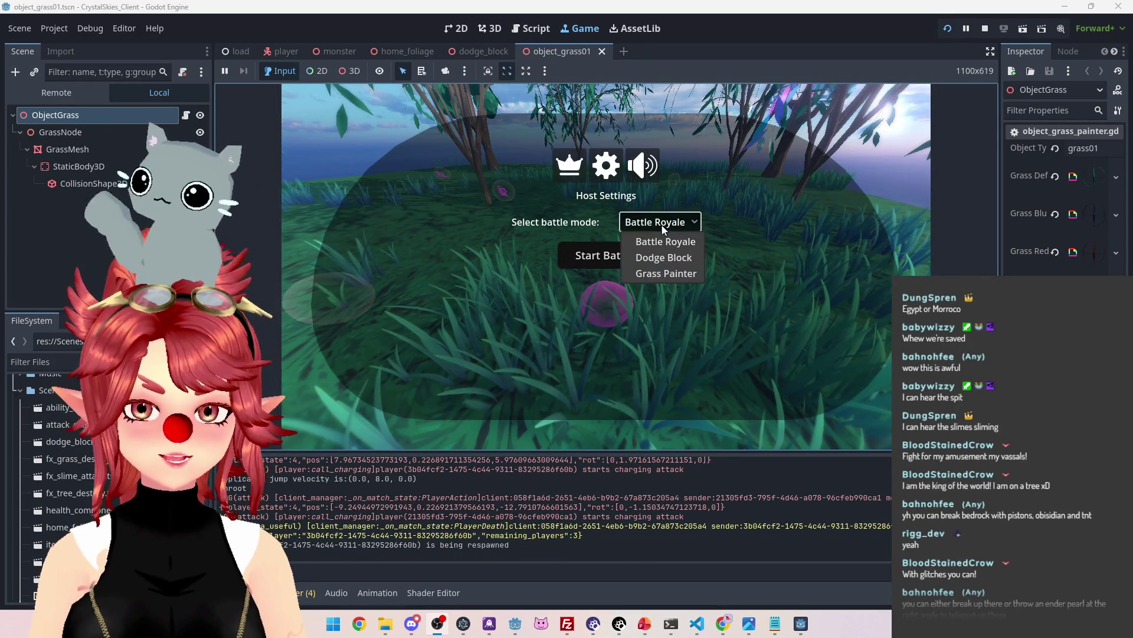
pyautogui.click(665, 245)
pyautogui.click(601, 254)
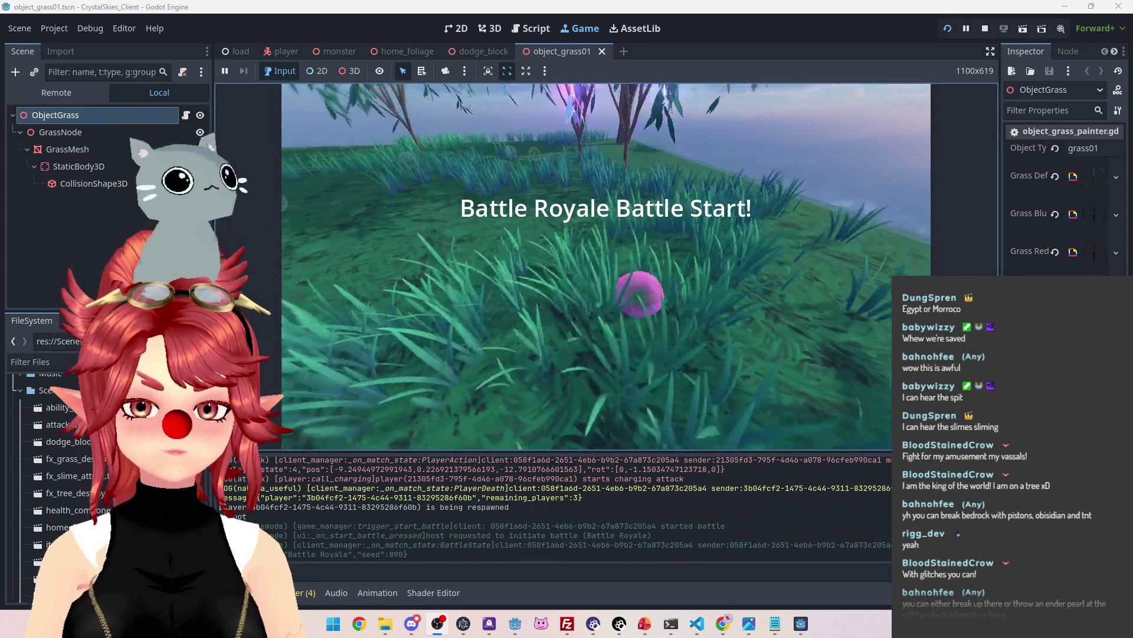
pyautogui.press('space')
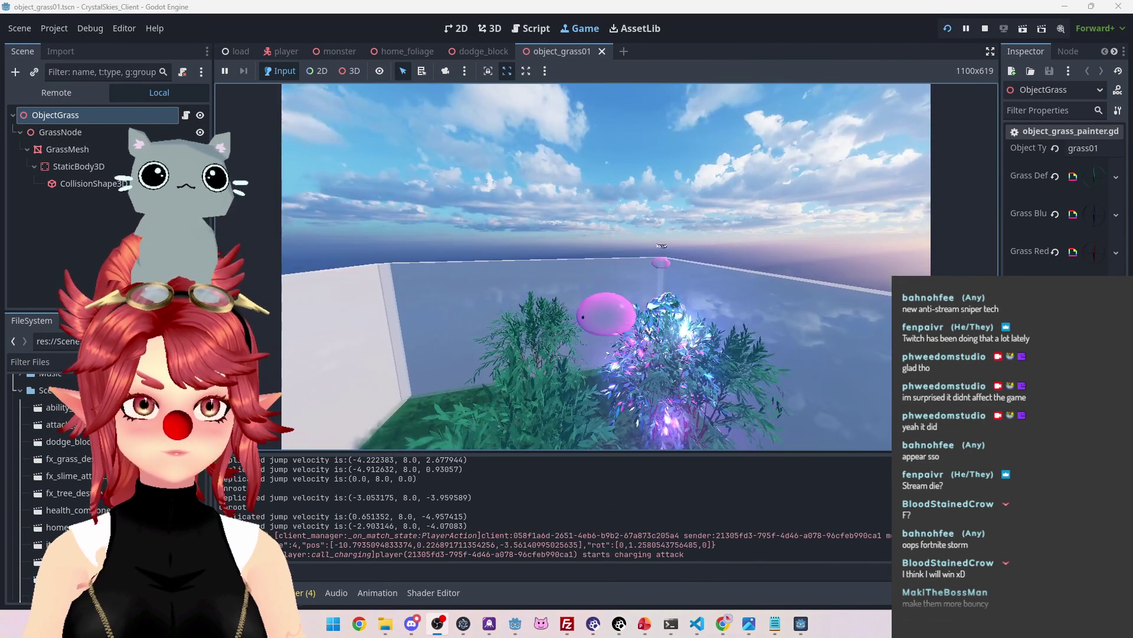
pyautogui.press('Escape')
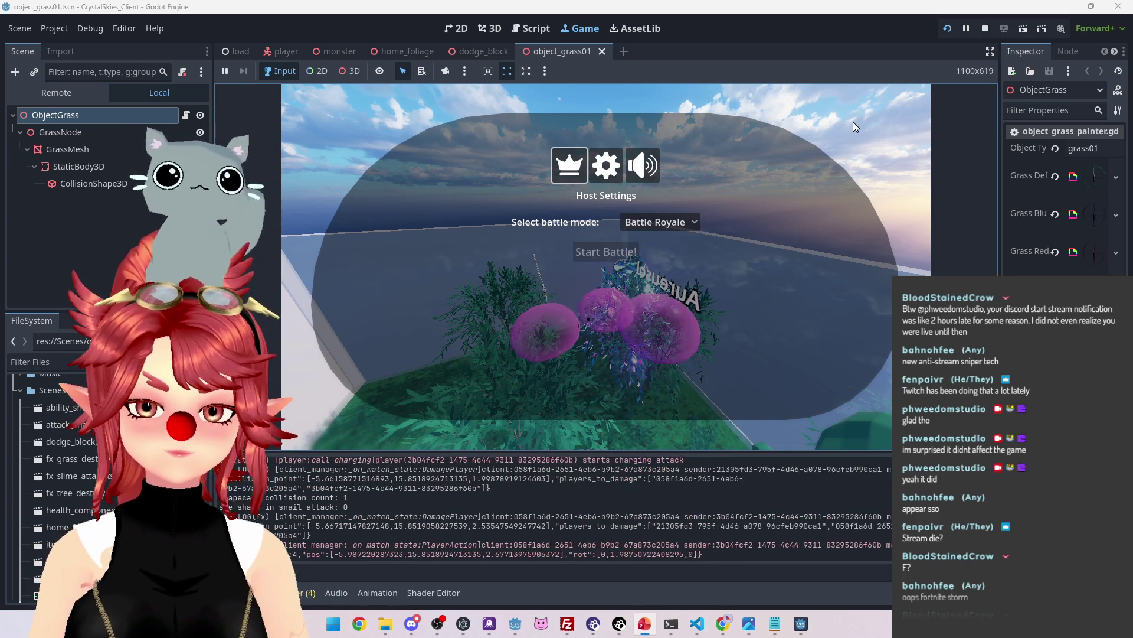
pyautogui.press('Escape')
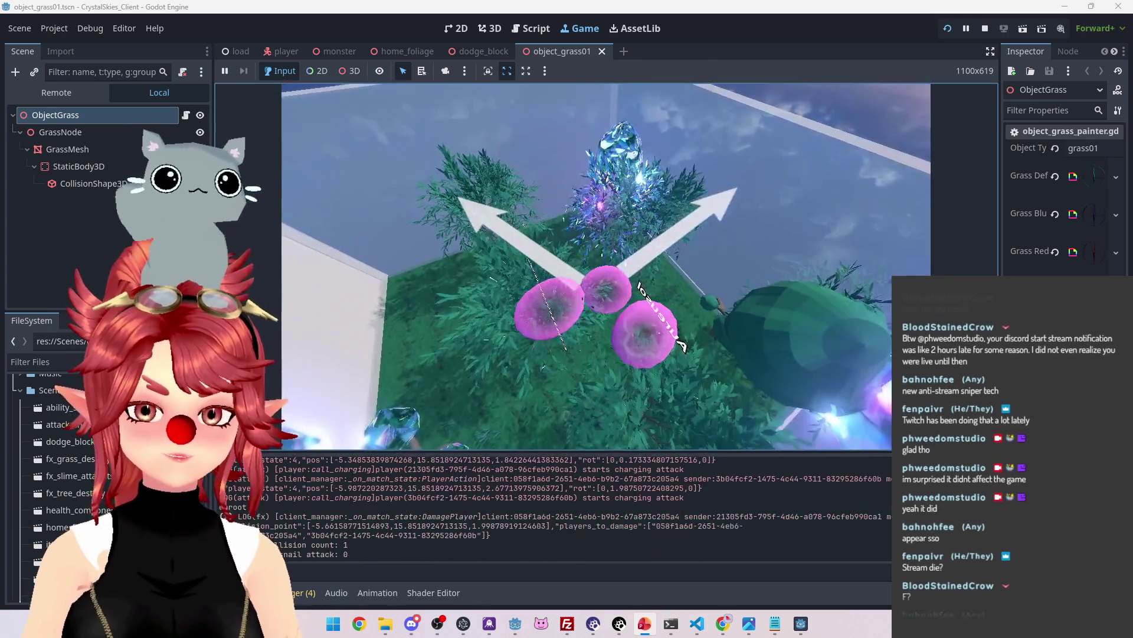
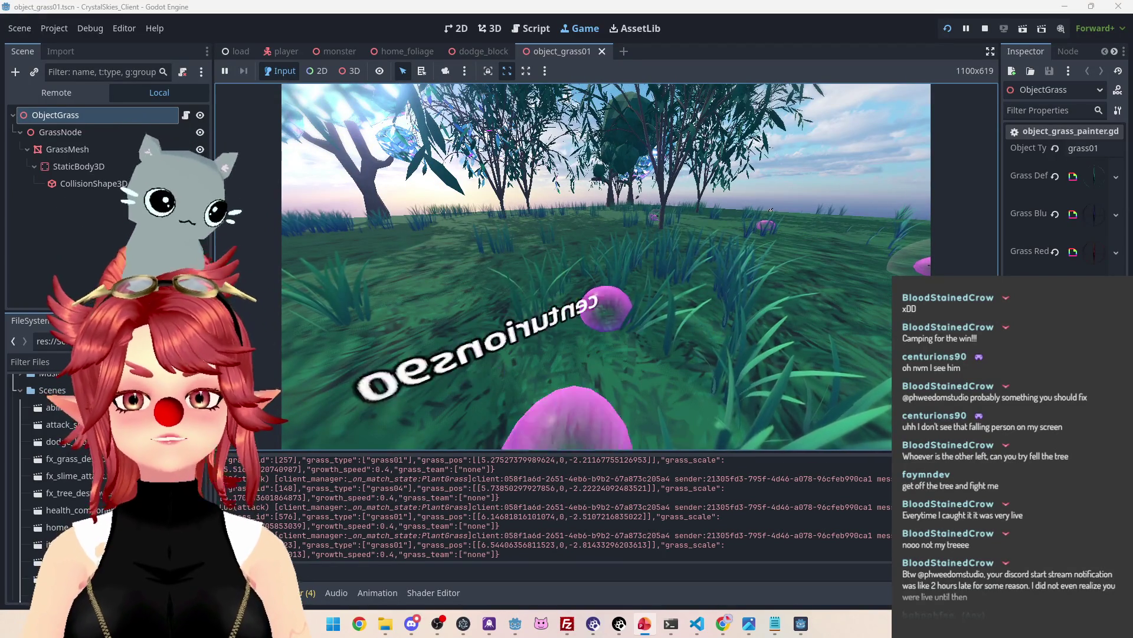
# - Choose Dodge Block in Host Settings, start the battle and play the round
pyautogui.press('space')
pyautogui.press('space')
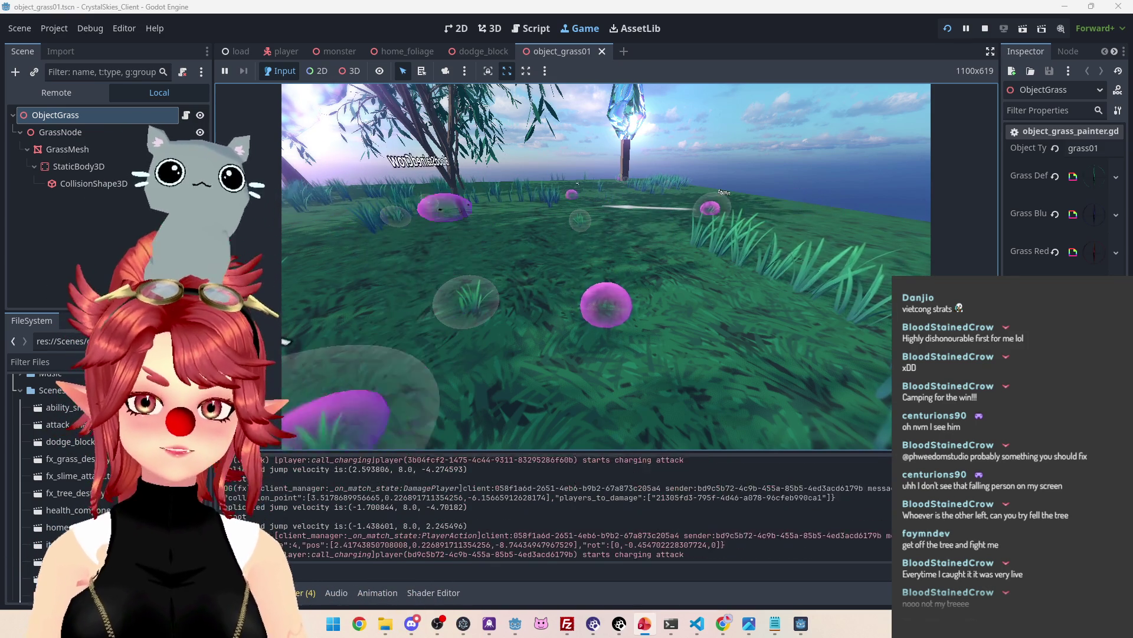
pyautogui.press('Escape')
pyautogui.click(678, 222)
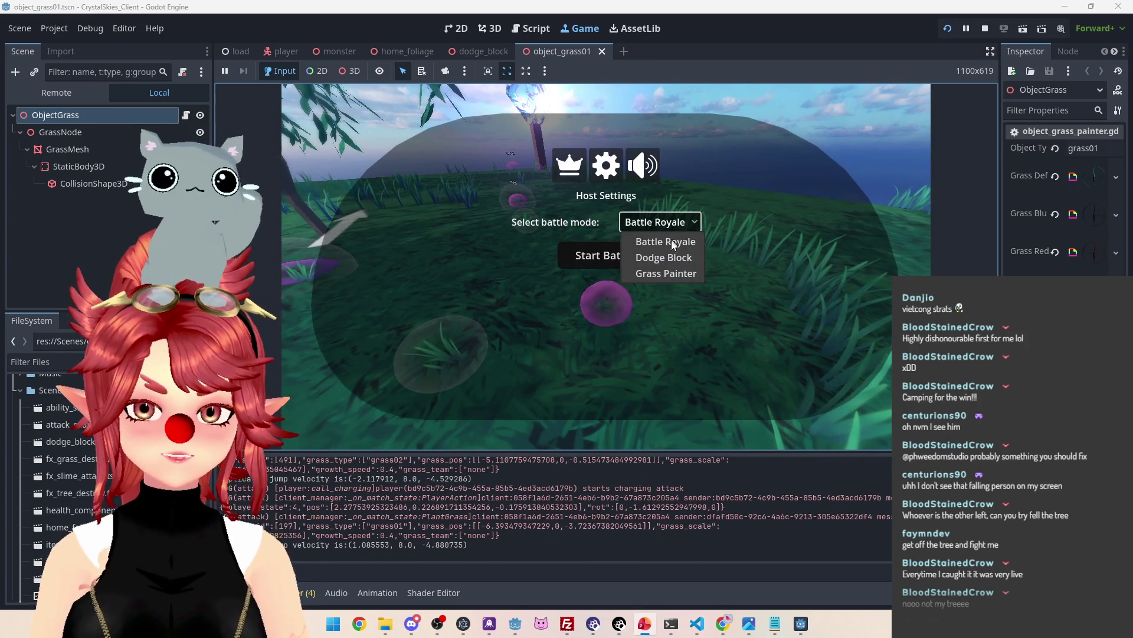
pyautogui.click(675, 257)
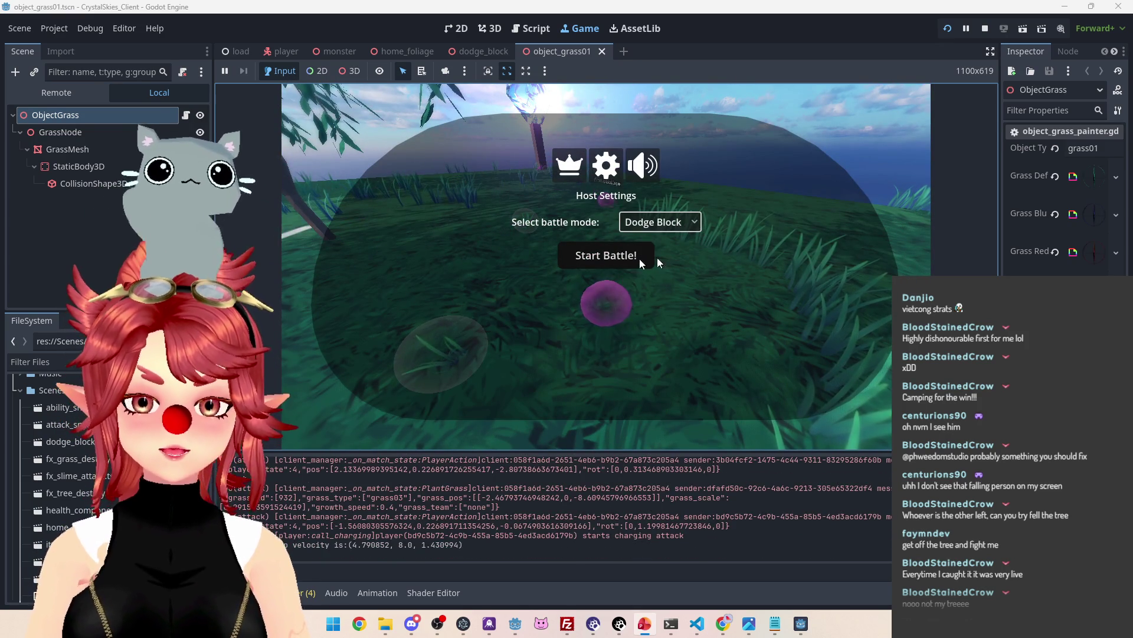
pyautogui.click(611, 257)
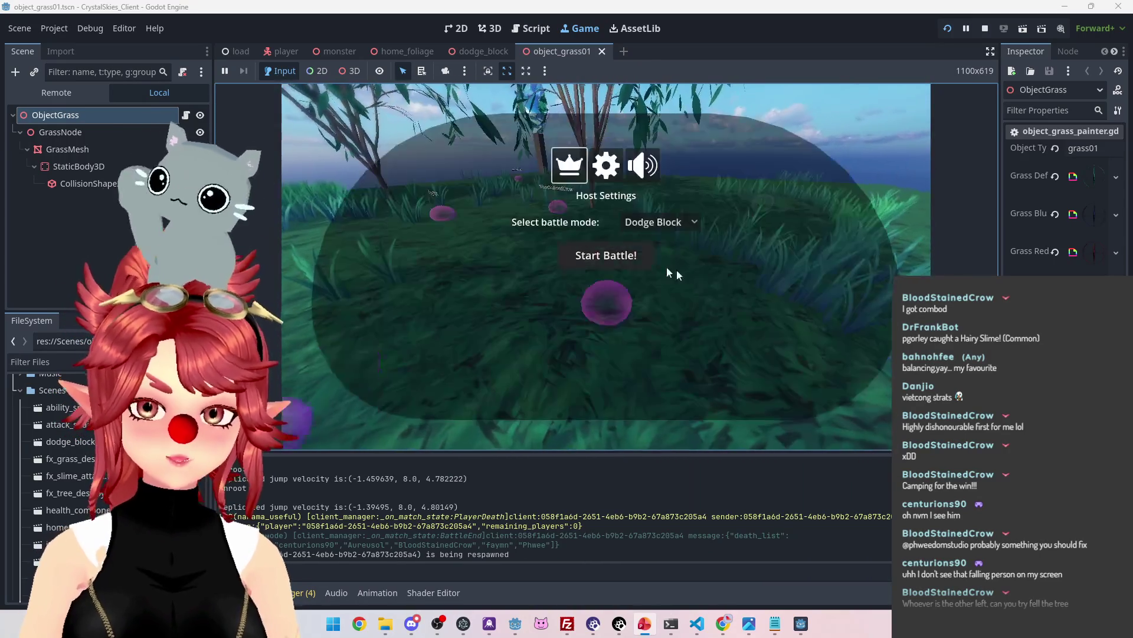
pyautogui.click(689, 222)
# - Launch the Grass Painter round, paint arena grass, then go to the web browser
pyautogui.click(605, 255)
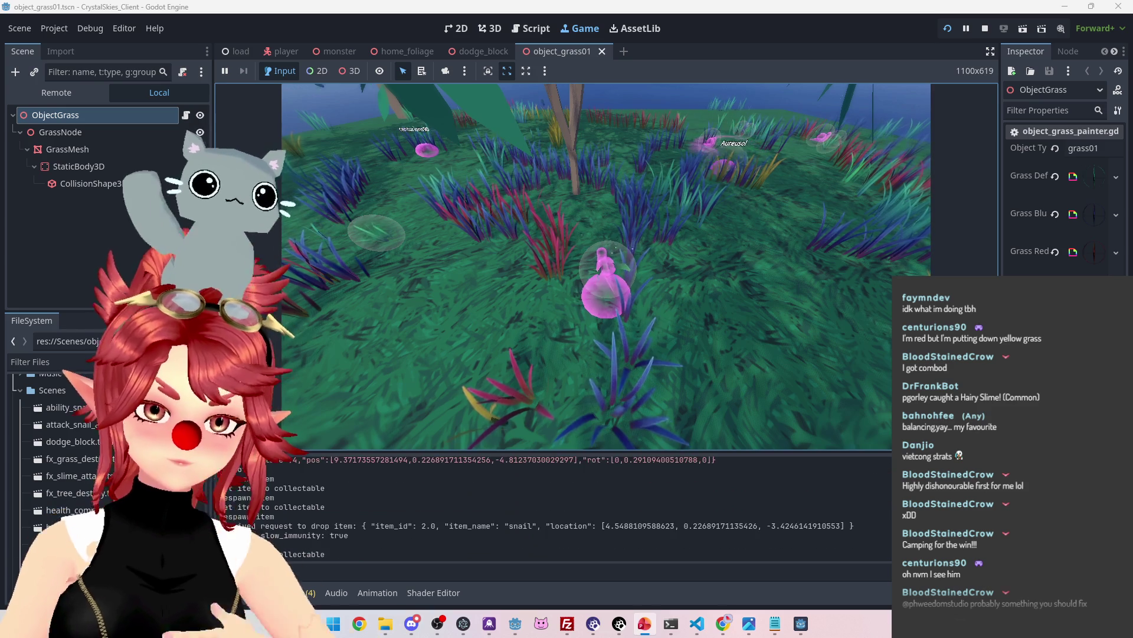
pyautogui.moveTo(723, 624)
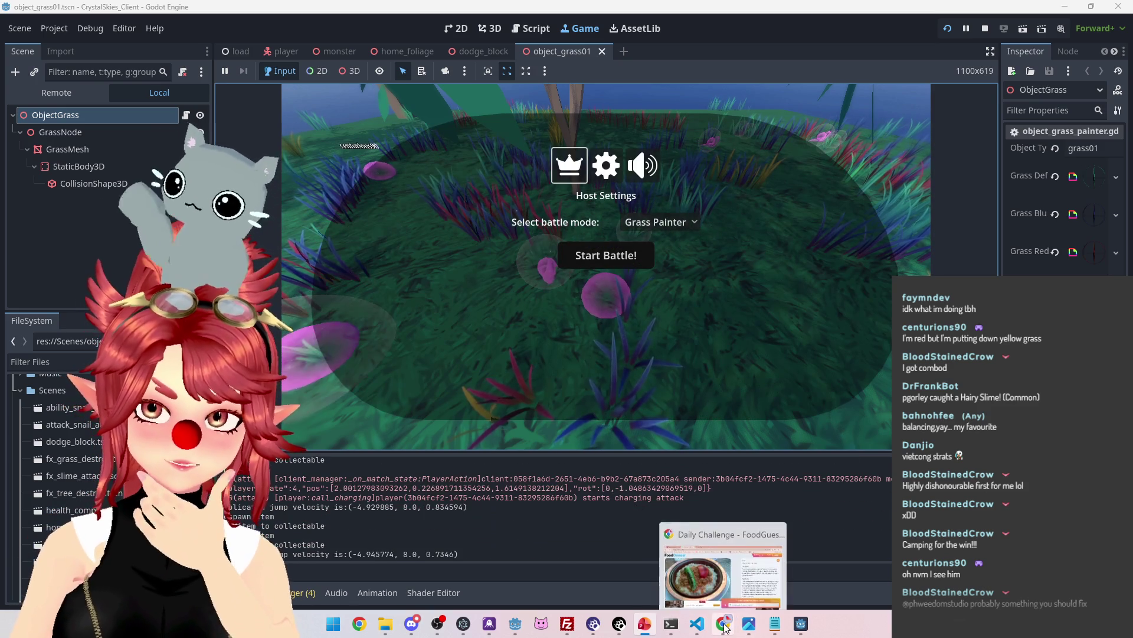
pyautogui.click(779, 566)
# - Copy the lobby match's Match State JSON from the Nakama Console Matches page
pyautogui.click(100, 13)
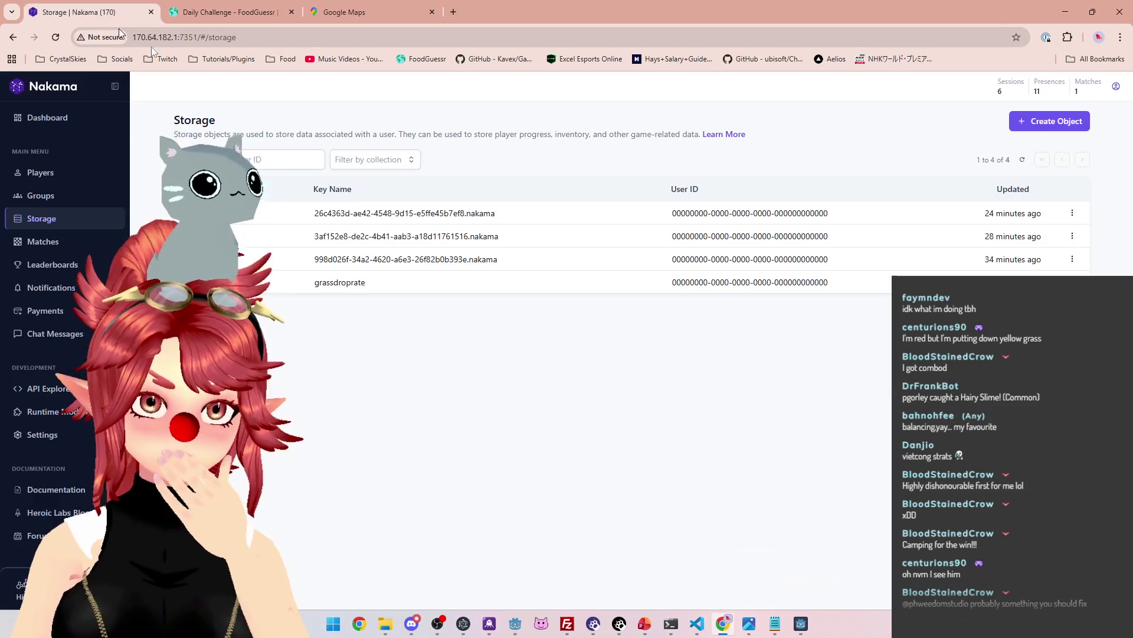
pyautogui.click(42, 242)
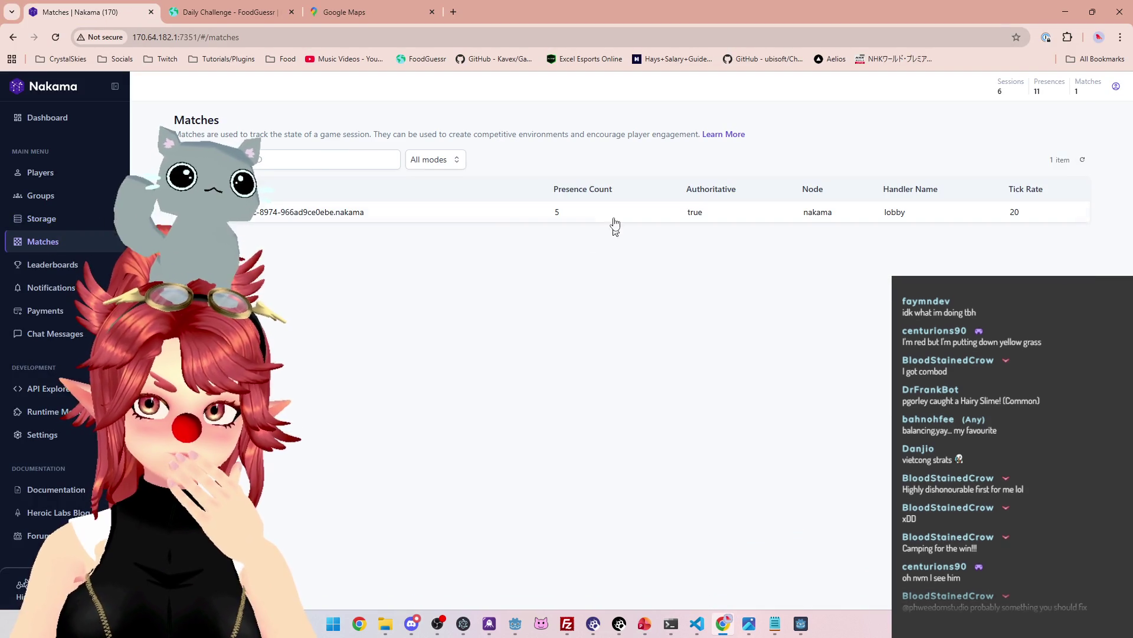
pyautogui.click(633, 220)
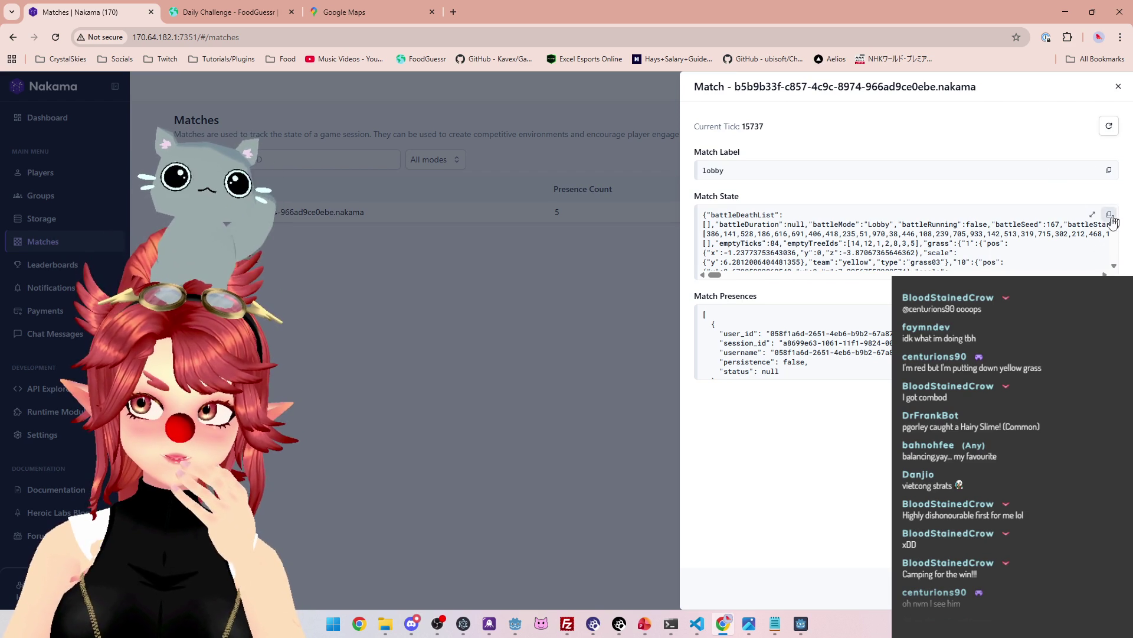
pyautogui.click(1113, 220)
pyautogui.click(775, 622)
pyautogui.click(450, 301)
# - Overwrite Notepad's text with the copied 174,264-character match state JSON
pyautogui.hotkey('ctrl', 'a')
pyautogui.hotkey('ctrl', 'v')
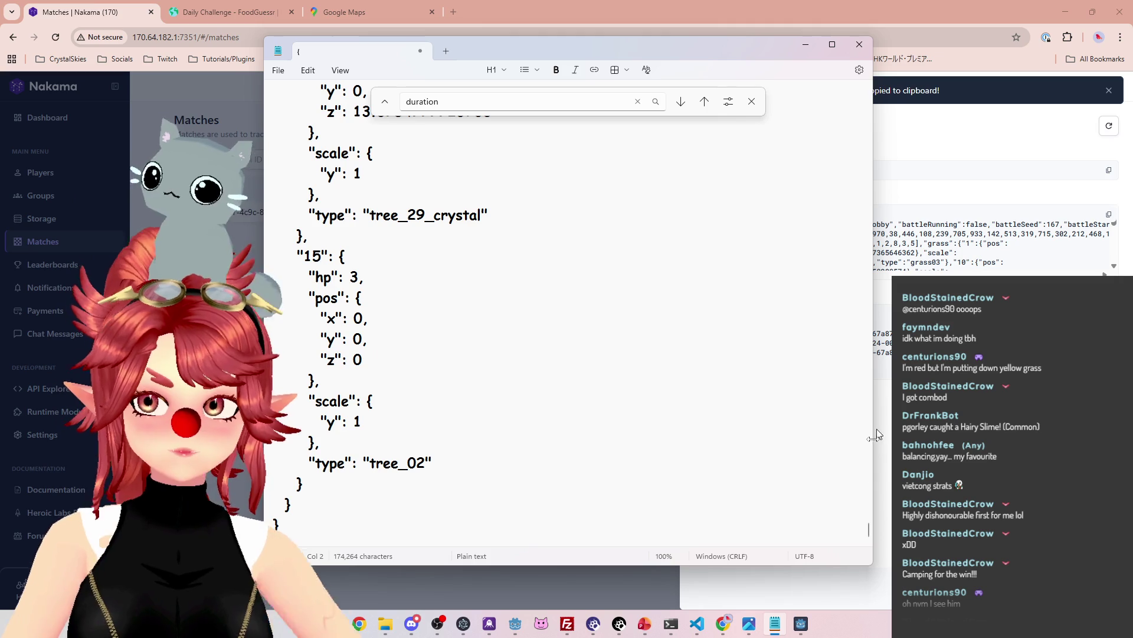
pyautogui.moveTo(868, 529)
pyautogui.mouseDown()
pyautogui.moveTo(885, 89)
pyautogui.moveTo(885, 132)
pyautogui.mouseUp()
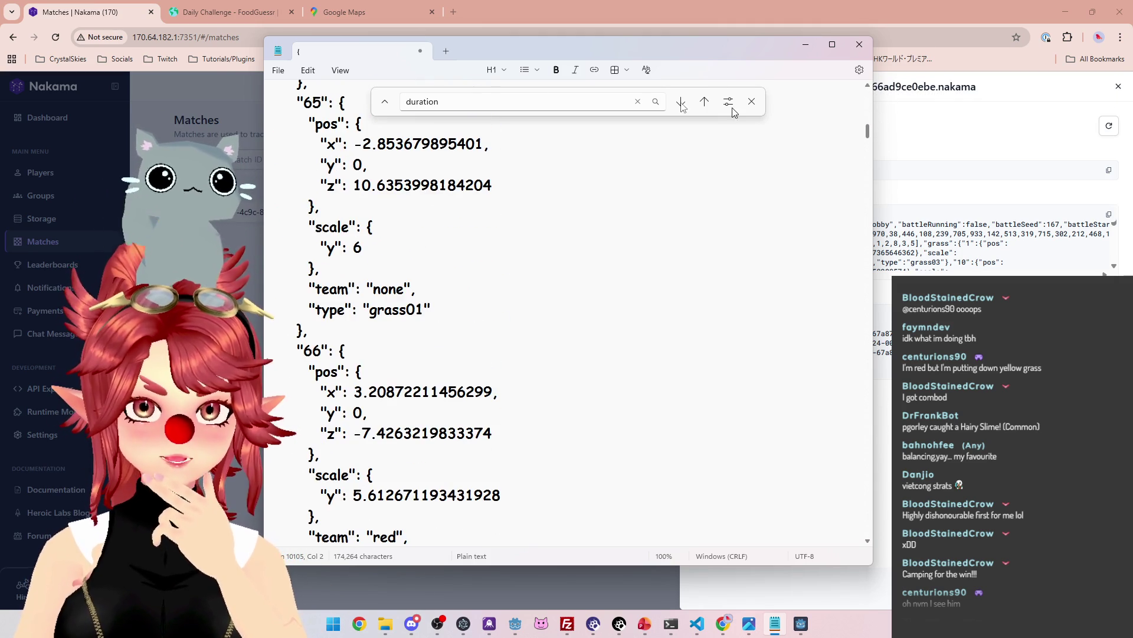